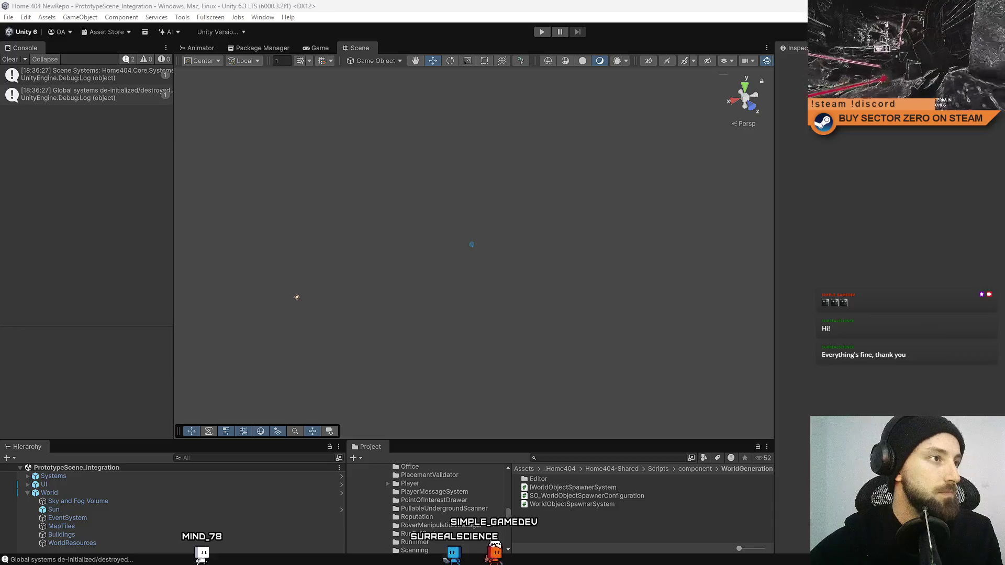
Clear the console, search the project for 'office' and open the Office prefab
click(12, 60)
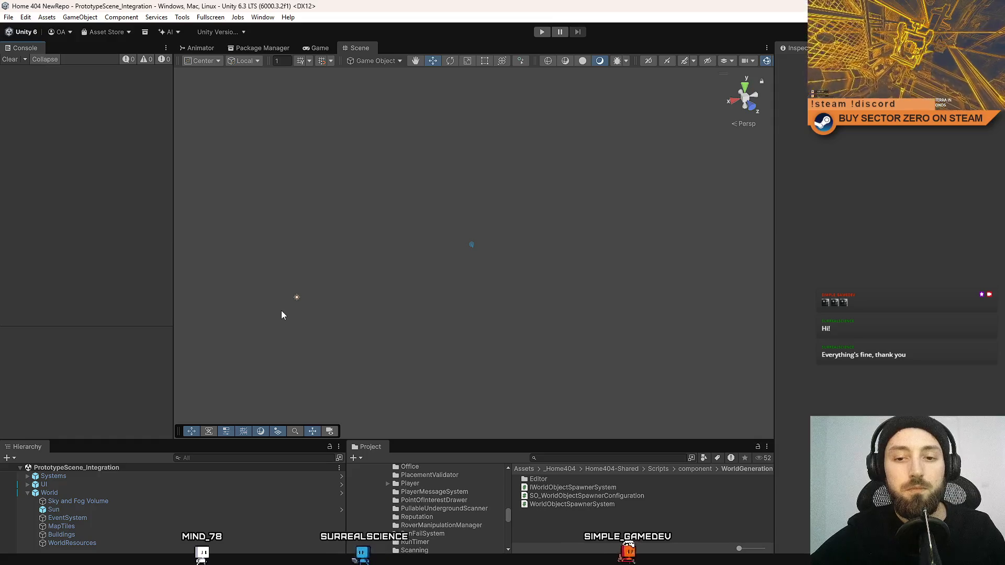
click(579, 458)
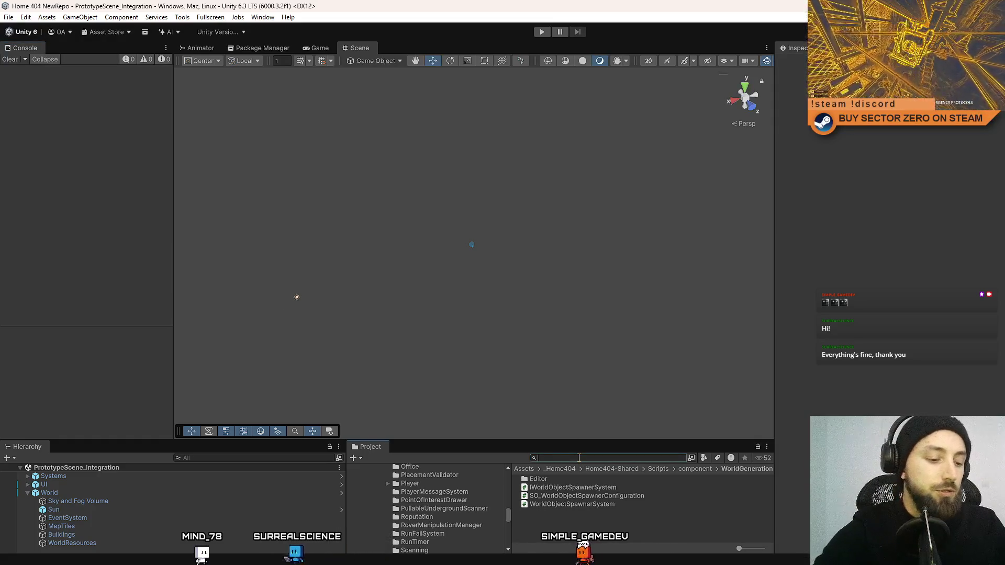
text(offce)
double_click(558, 494)
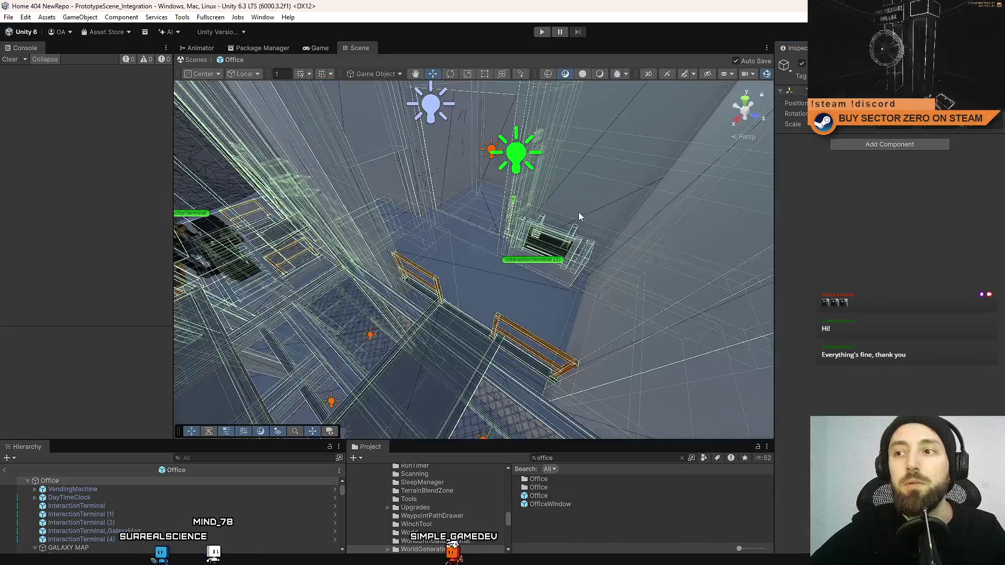
Select Point Light No Volume (5), the green light by the terminal, and frame it
mouse_move(547, 250)
mouse_down()
mouse_move(585, 194)
mouse_move(653, 222)
mouse_move(675, 209)
mouse_up()
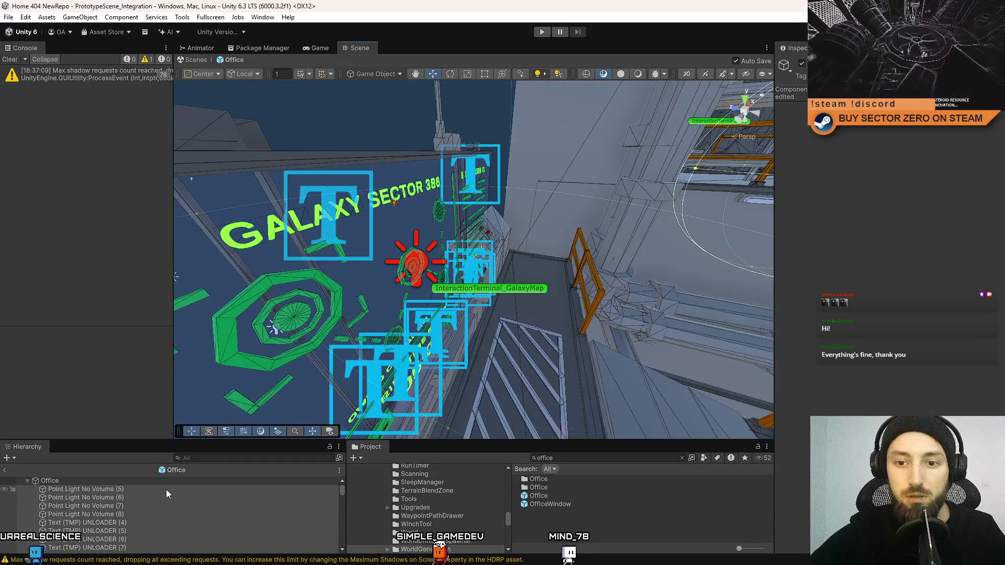
click(165, 488)
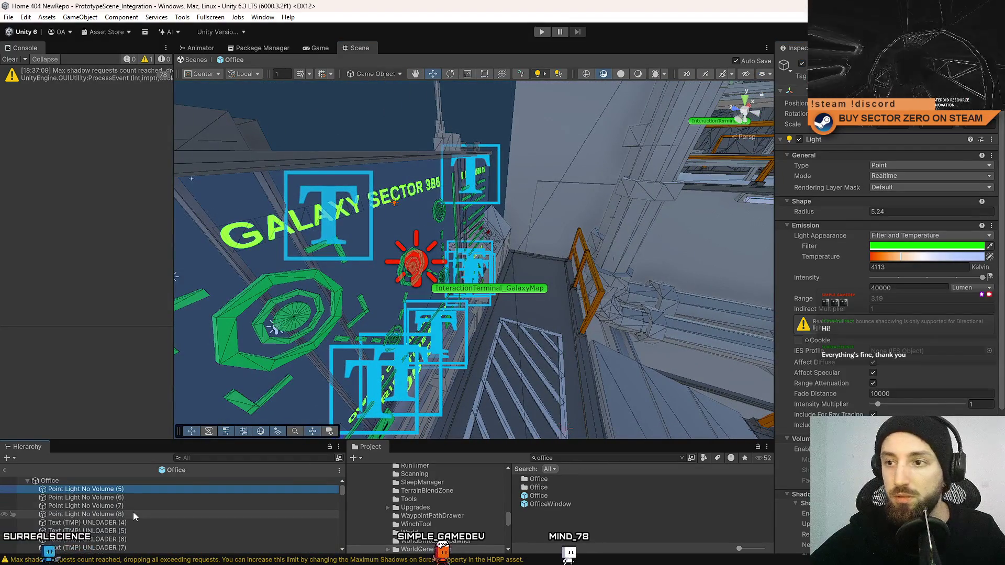
mouse_move(602, 189)
mouse_down()
mouse_move(648, 162)
mouse_move(508, 207)
mouse_up()
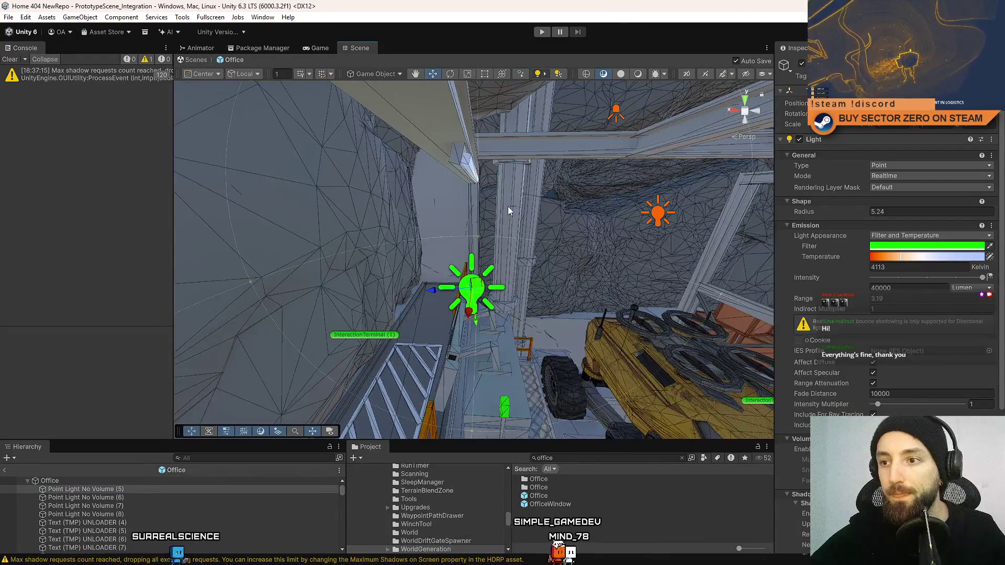
key(x)
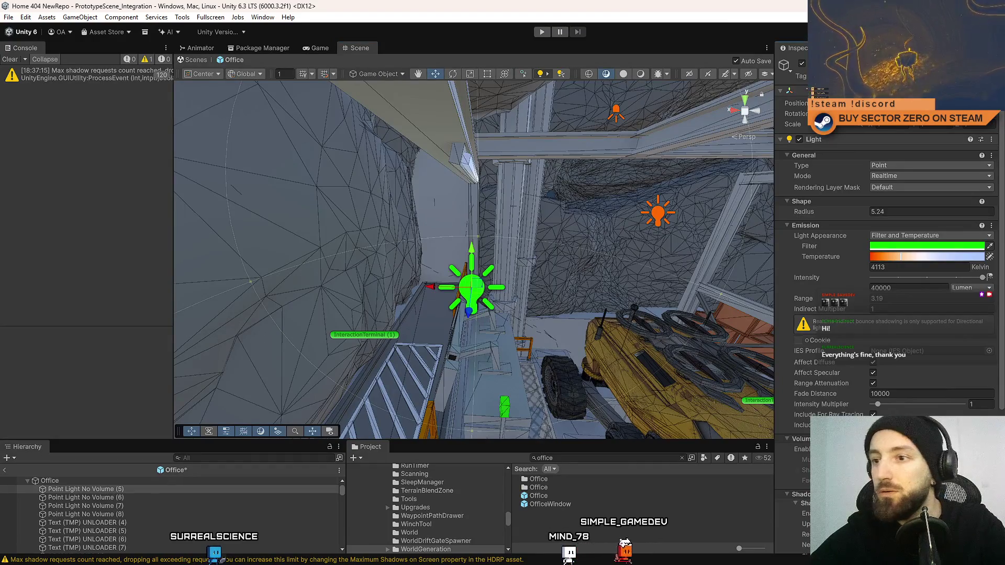
mouse_move(551, 259)
mouse_down()
mouse_move(438, 265)
mouse_move(448, 227)
mouse_up()
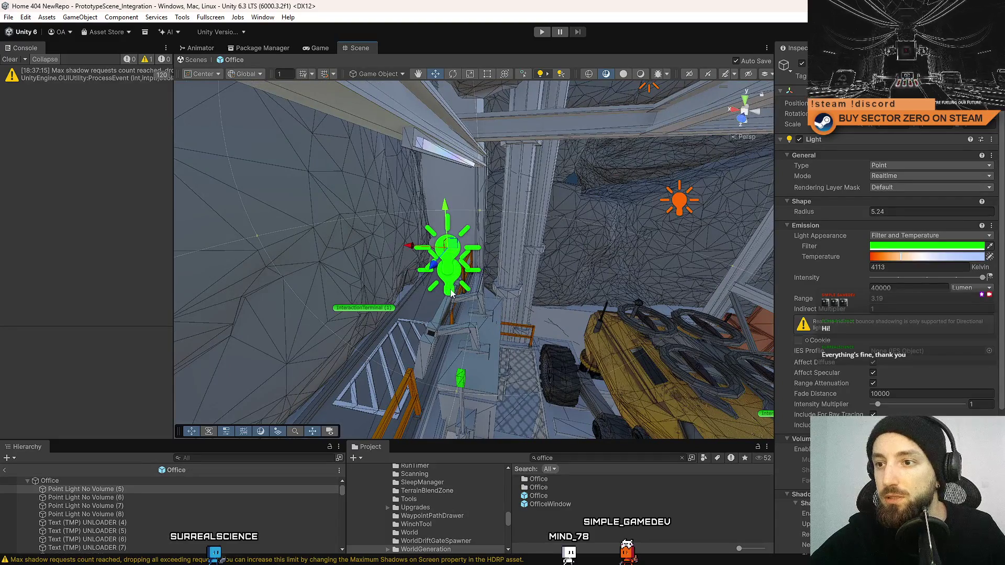
Compare the stacked green lights (1) and (5), then delete Point Light No Volume (5)
click(452, 274)
click(452, 245)
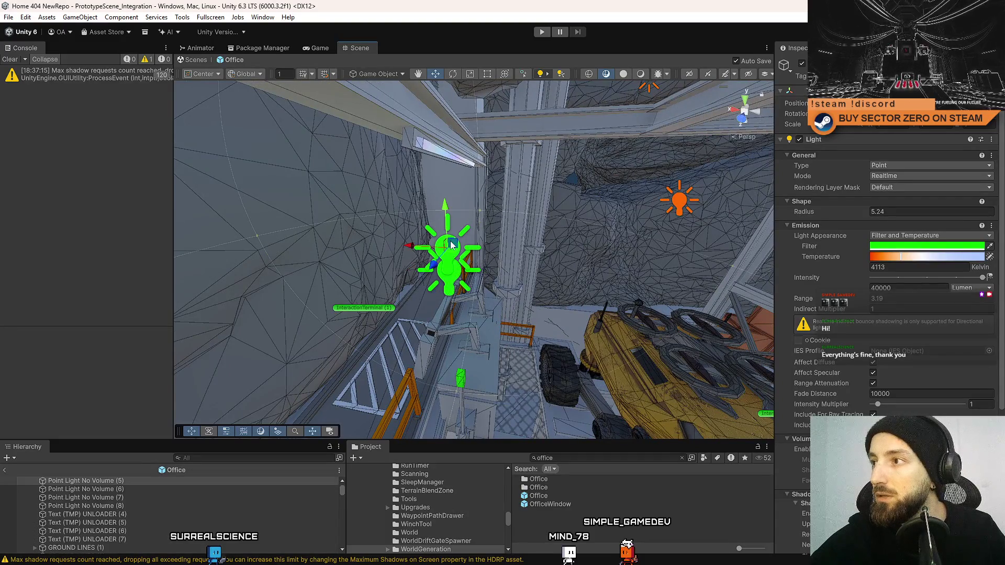
click(453, 274)
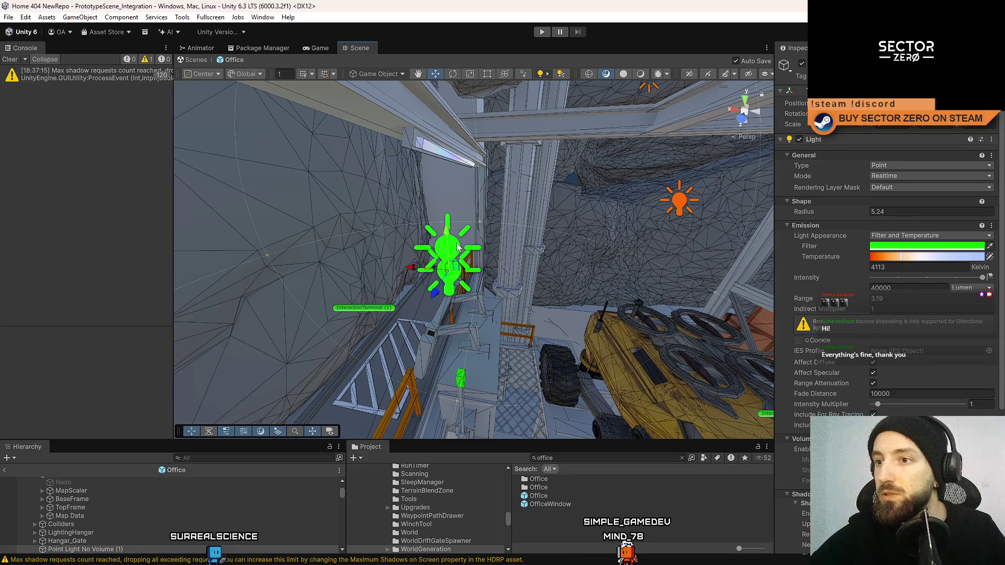
click(458, 247)
click(451, 293)
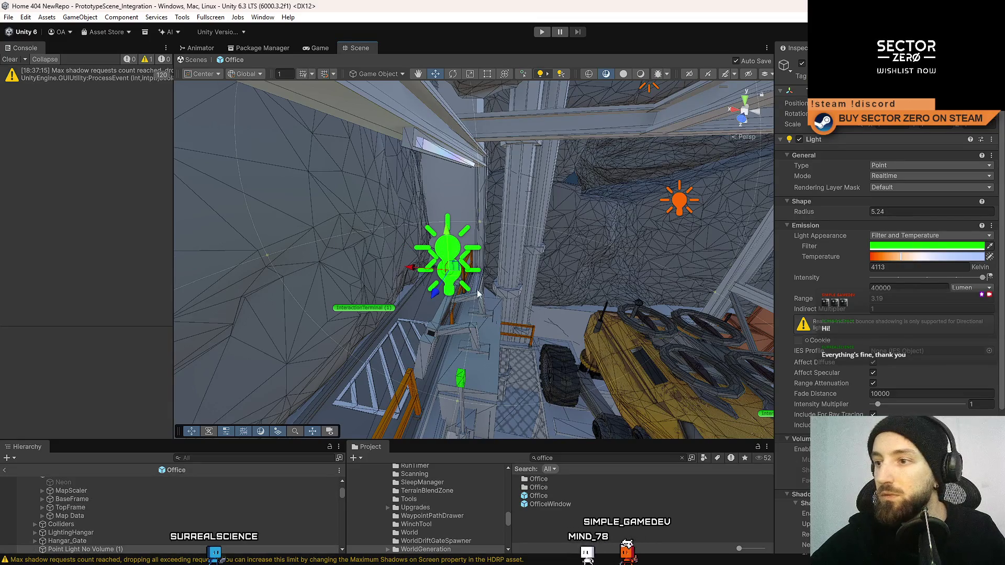
click(459, 247)
click(453, 286)
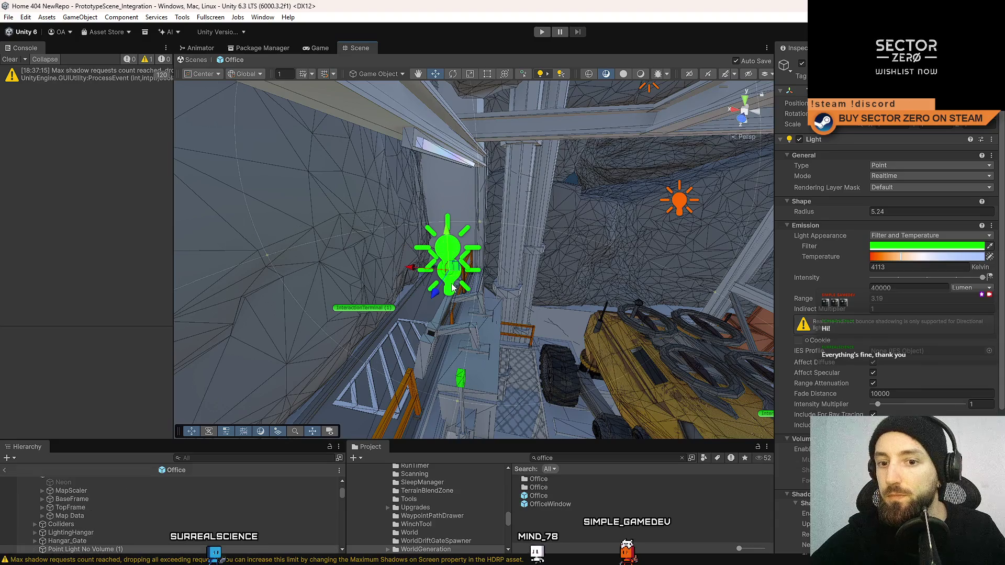
click(457, 250)
key(Delete)
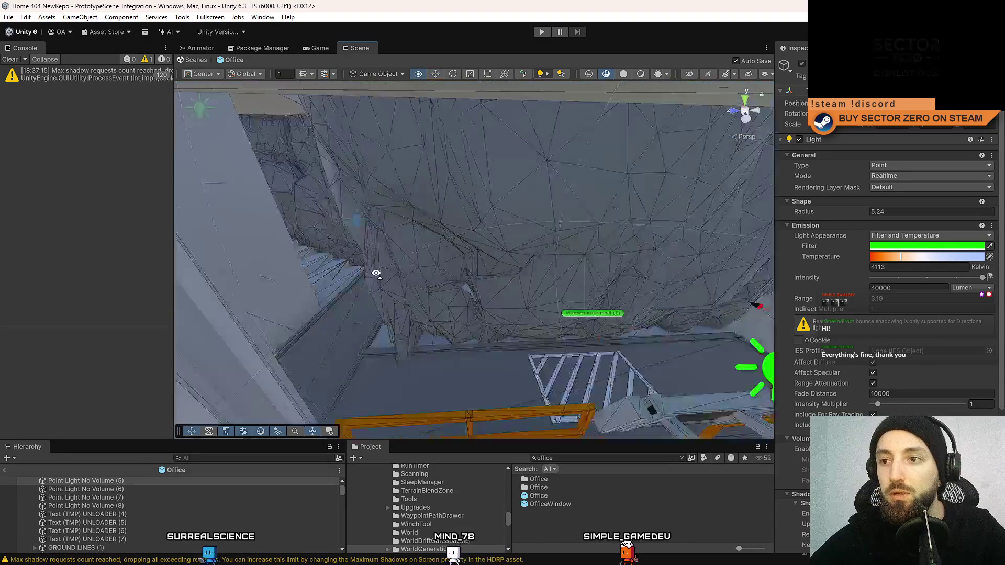
Duplicate the cyan point light near the stairs to make a raised copy above it
mouse_move(498, 270)
mouse_down()
mouse_move(516, 251)
mouse_move(500, 230)
mouse_move(496, 128)
mouse_up()
click(495, 246)
key(ctrl+d)
mouse_move(454, 247)
mouse_down()
mouse_move(438, 250)
mouse_move(498, 240)
mouse_move(490, 234)
mouse_move(410, 268)
mouse_move(411, 178)
mouse_up()
key(ctrl+d)
Compare the upper and lower cyan lights, centring the view on them
click(399, 268)
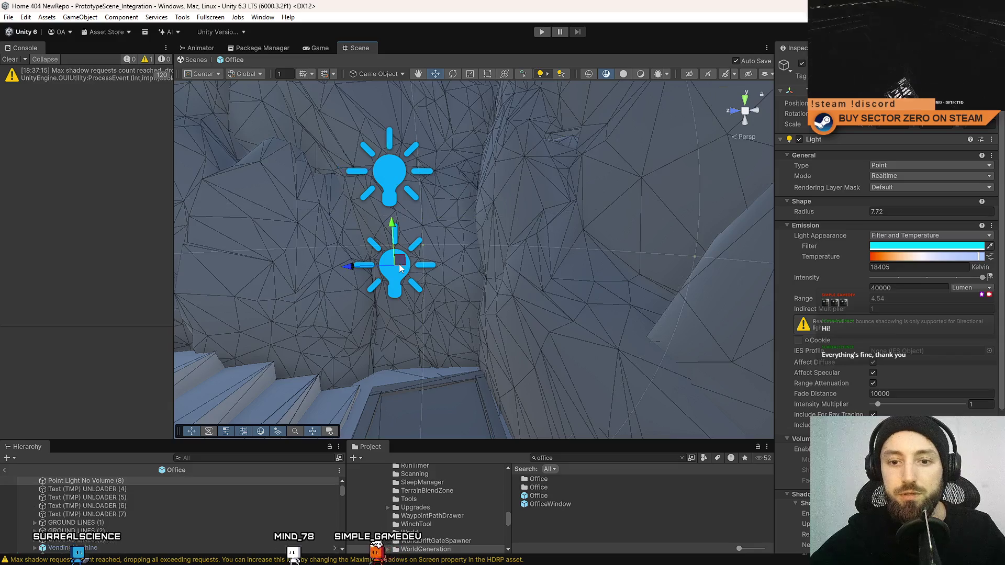
click(391, 175)
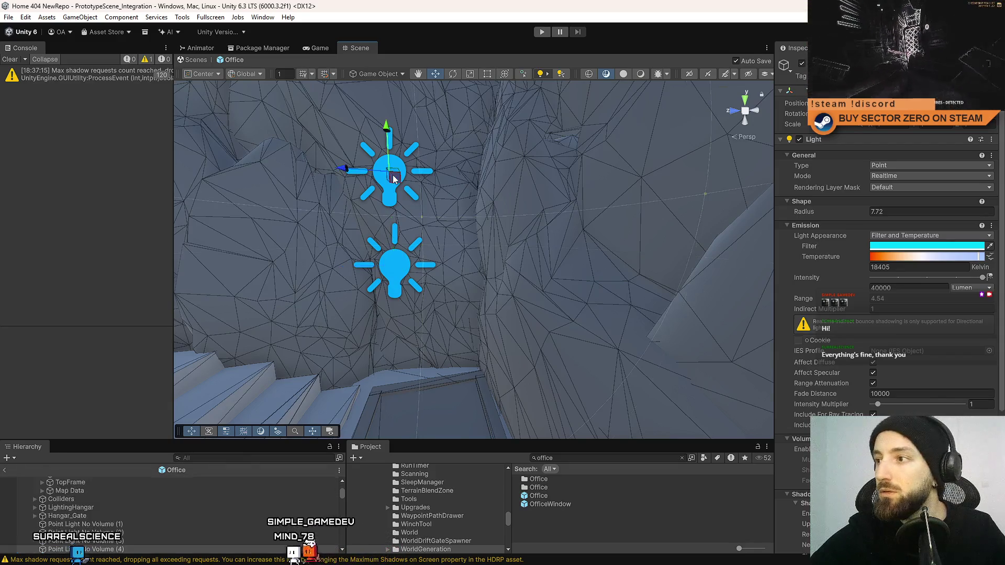
click(387, 262)
click(390, 175)
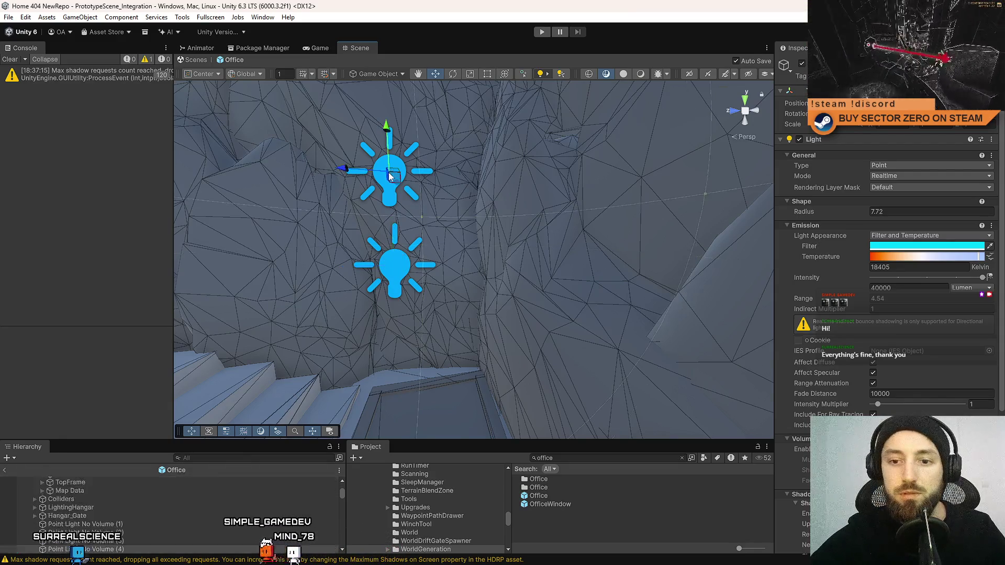
click(393, 268)
scroll(174, 531, up, 1)
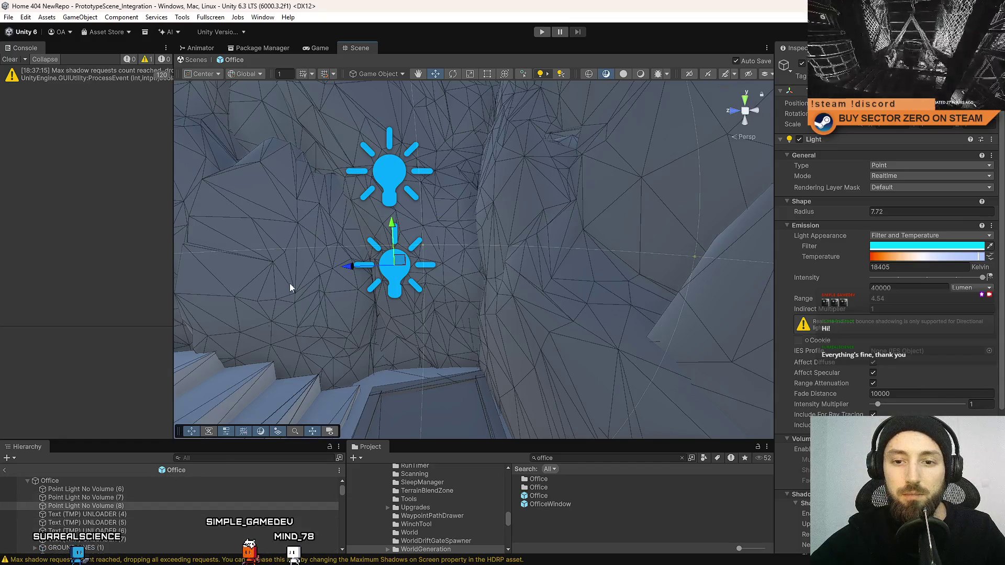
click(391, 176)
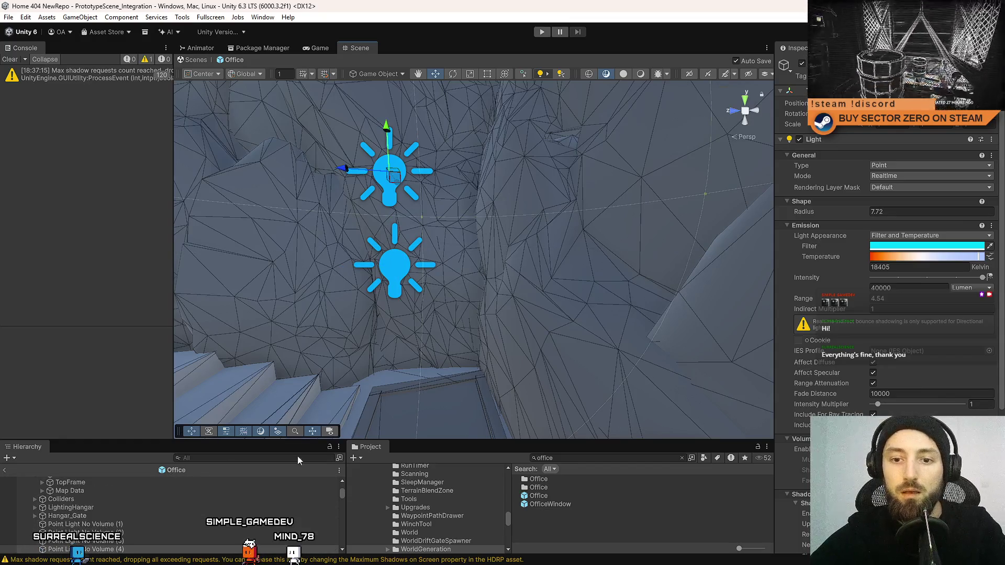
scroll(255, 511, down, 3)
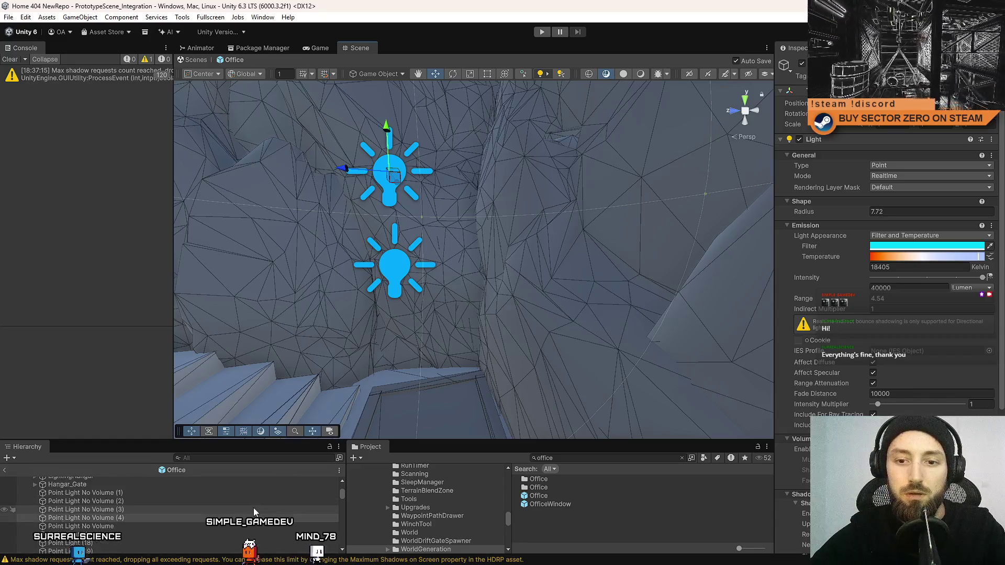
click(394, 261)
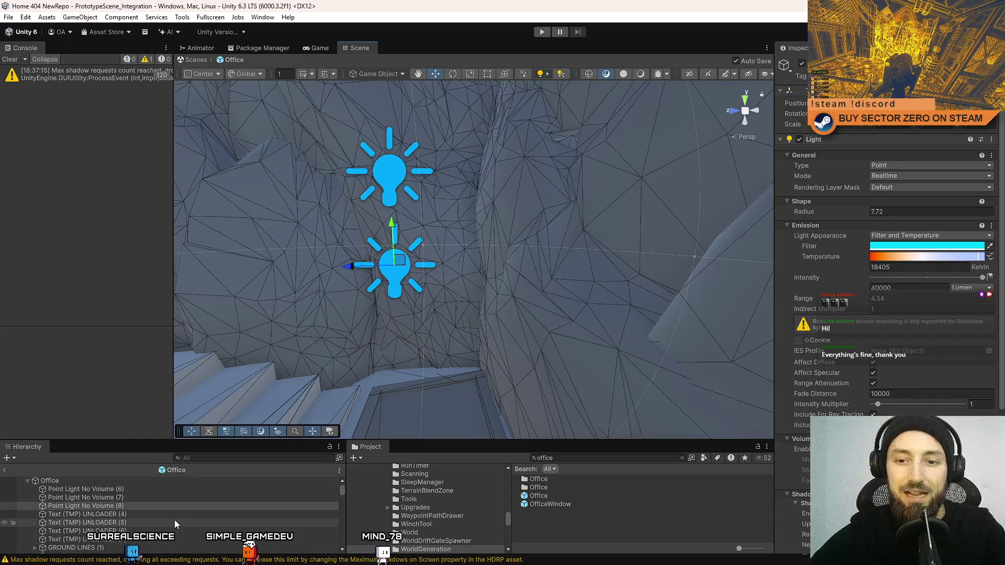
key(f)
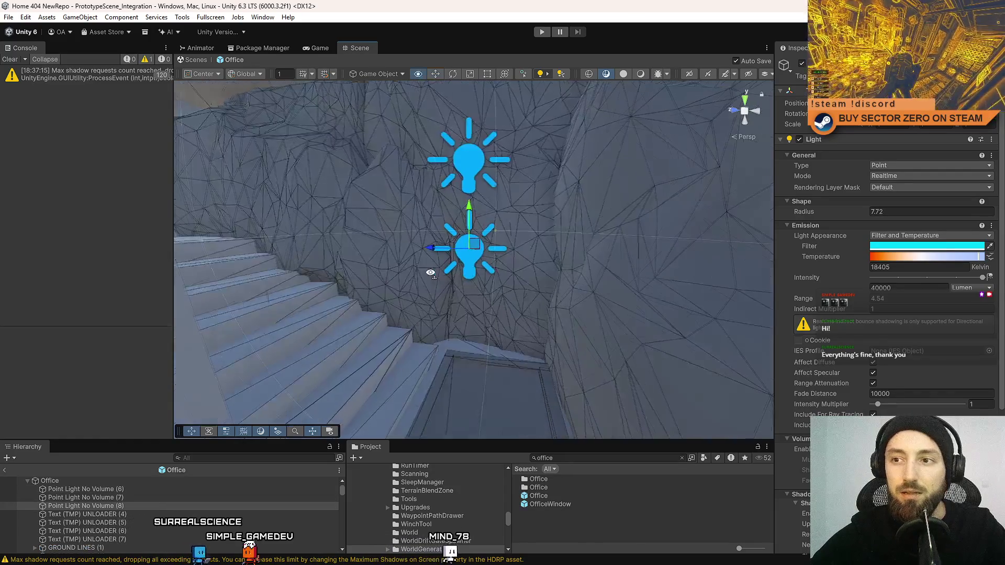
key(Up)
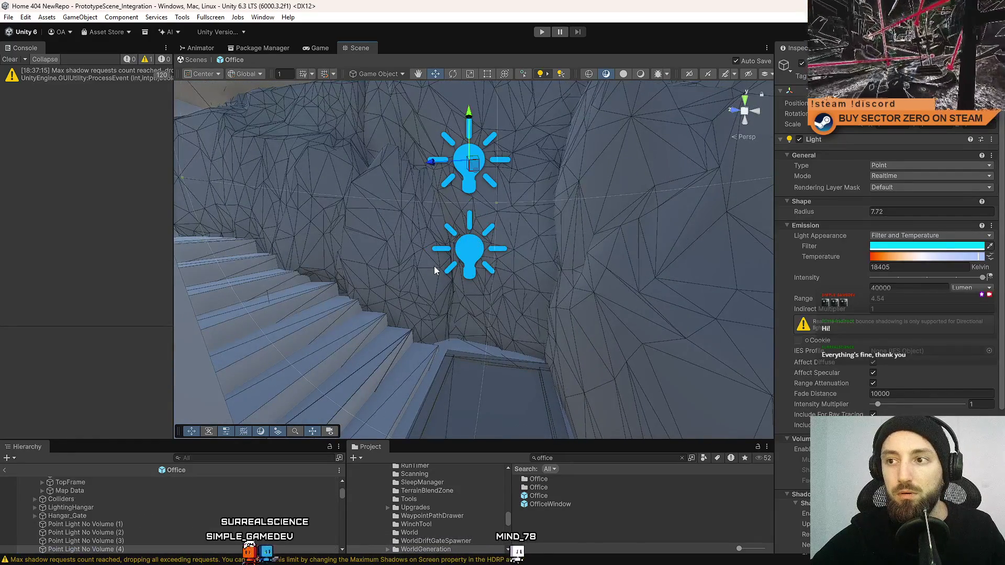
mouse_move(322, 267)
mouse_down()
mouse_move(626, 222)
mouse_move(515, 252)
mouse_up()
click(515, 252)
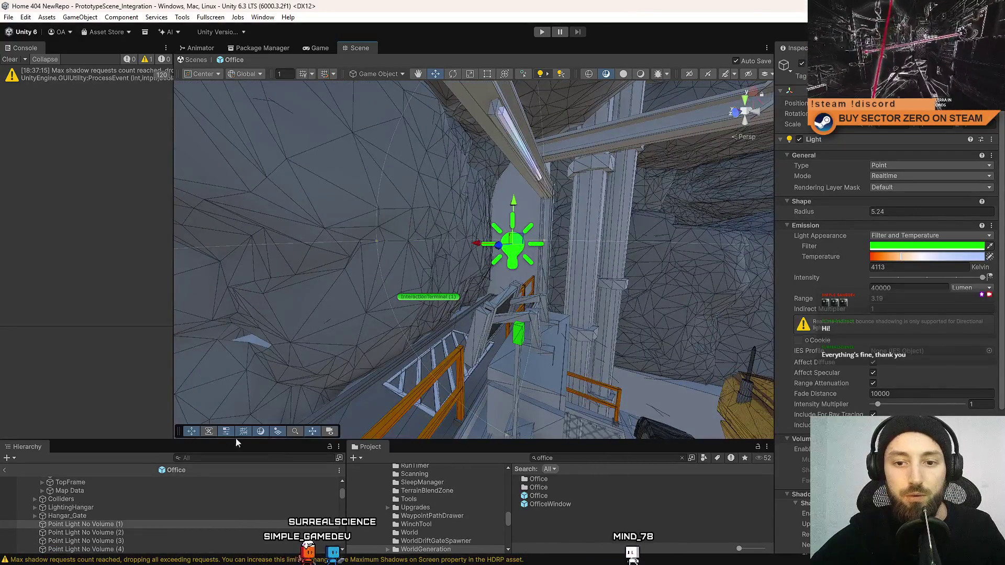
Enlarge the Hierarchy panel, then frame Point Light No Volume (4) and raise it slightly
drag(232, 438, 232, 372)
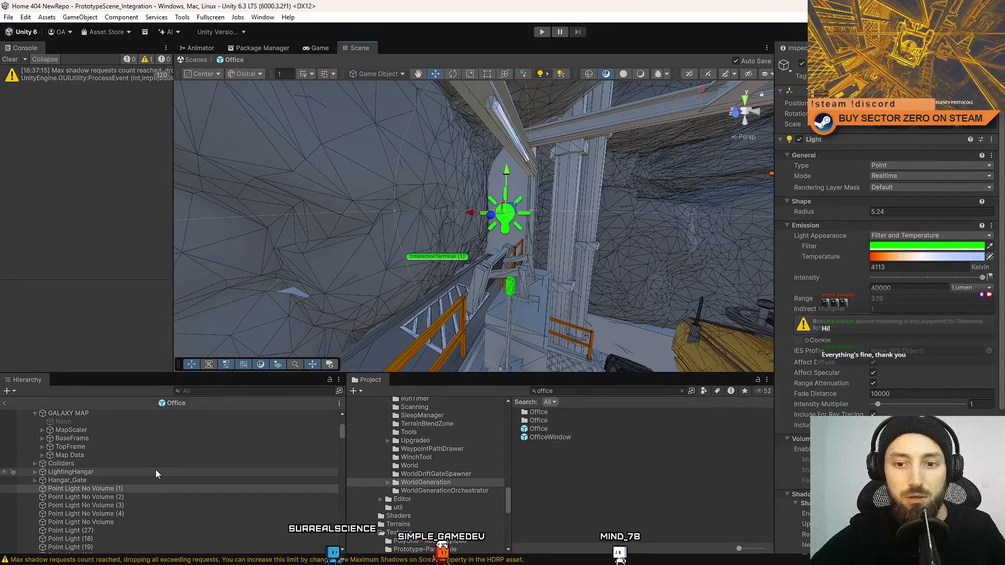
mouse_move(474, 232)
mouse_down()
mouse_move(437, 263)
mouse_move(436, 239)
mouse_move(332, 224)
mouse_move(414, 236)
mouse_up()
click(412, 233)
key(f)
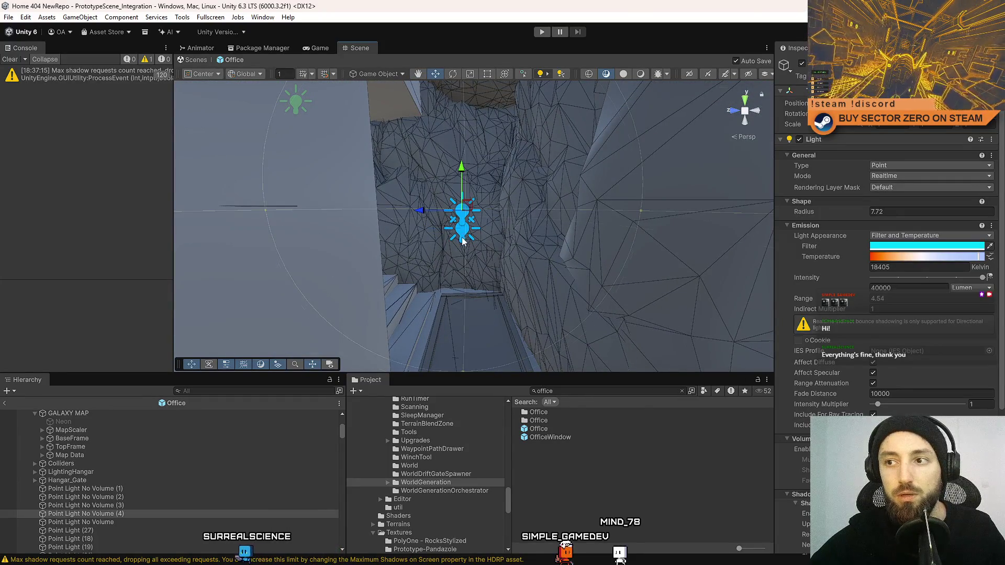
drag(461, 240, 464, 215)
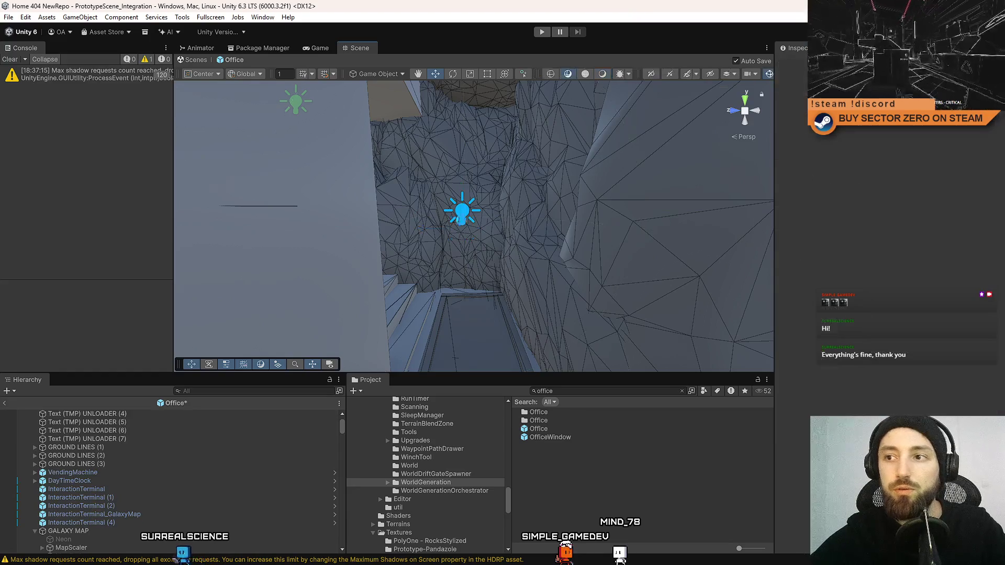
drag(461, 170, 462, 180)
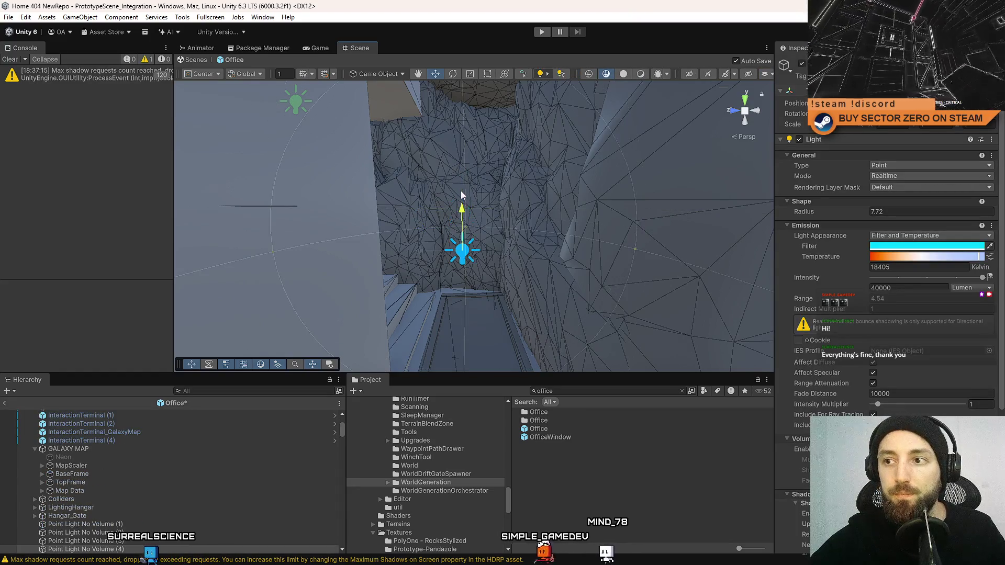
mouse_move(359, 223)
mouse_down()
mouse_move(324, 209)
mouse_move(415, 188)
mouse_move(408, 199)
mouse_up()
click(402, 209)
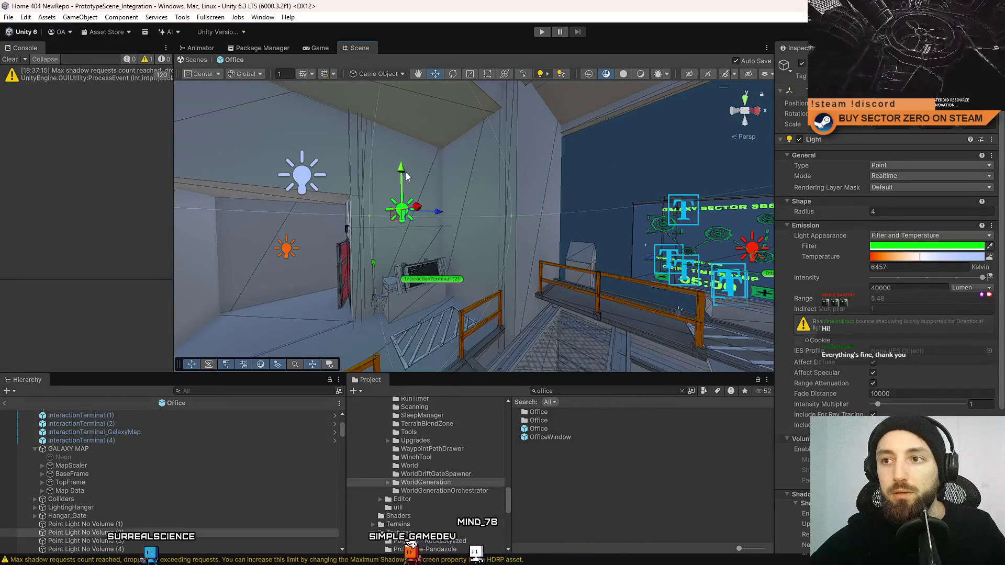
Remove the extra upper green point light above the office terminal
drag(404, 152, 405, 143)
drag(414, 209, 441, 222)
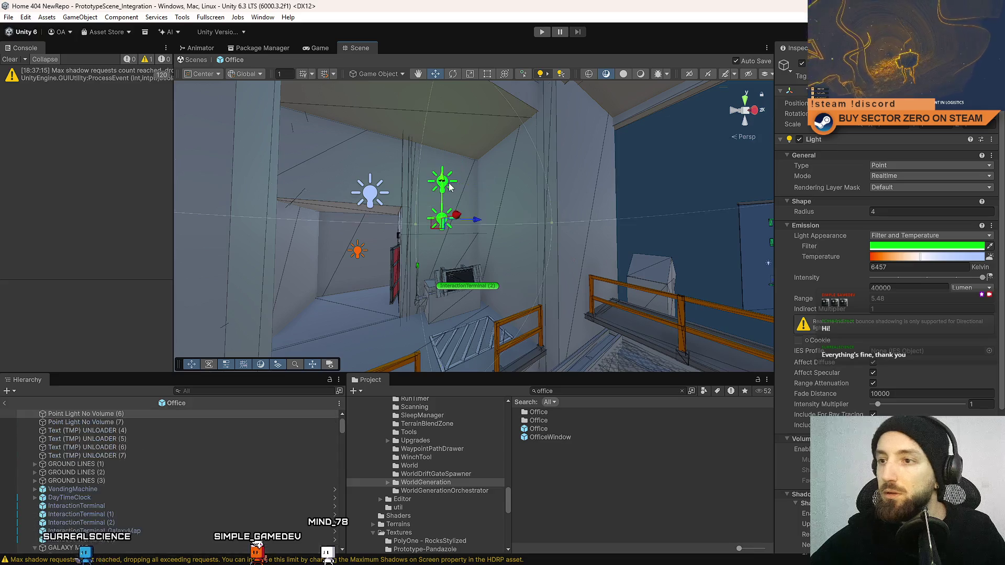
scroll(181, 474, down, 3)
drag(419, 207, 475, 220)
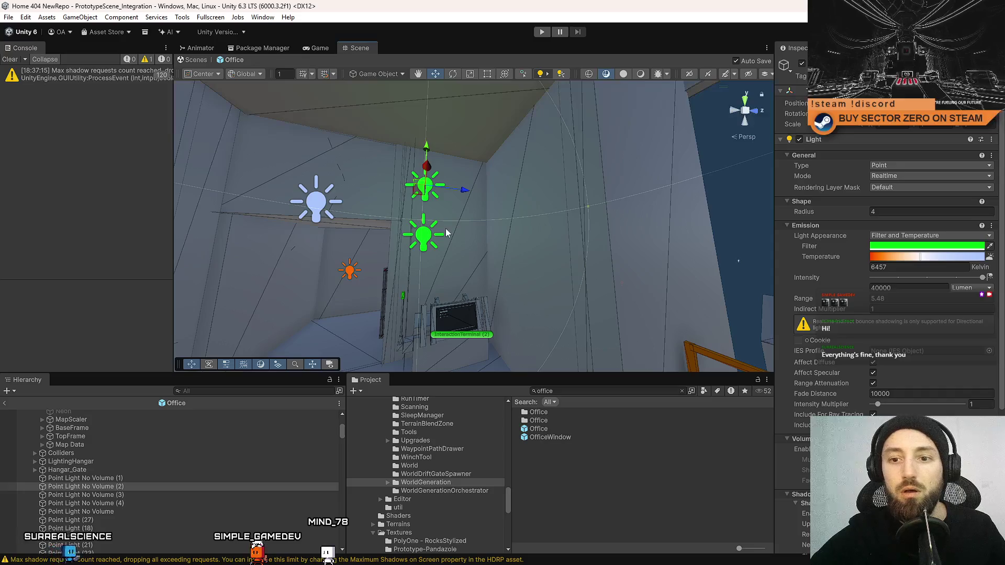
key(ctrl+z)
key(ctrl+y)
key(ctrl+z)
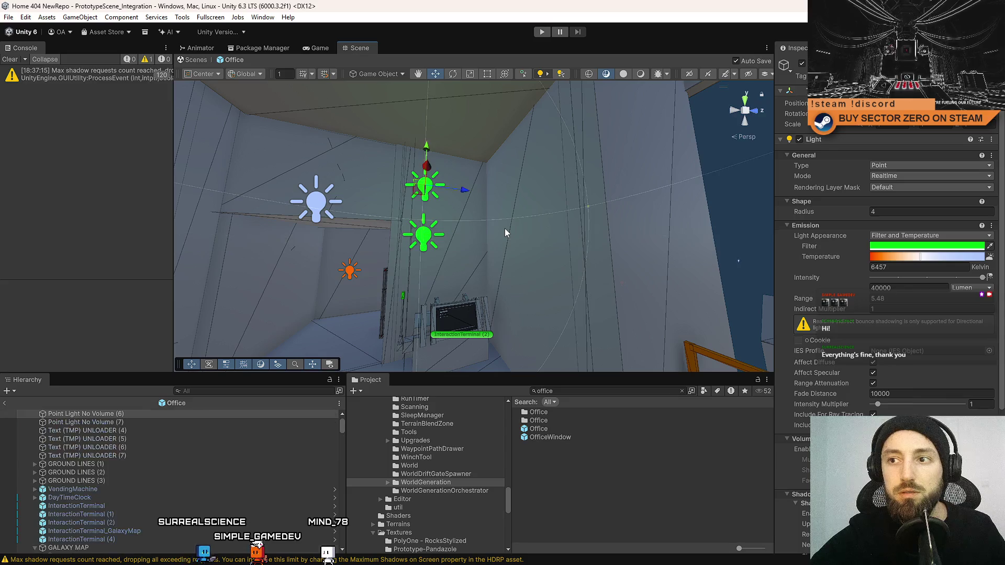
key(ctrl+z)
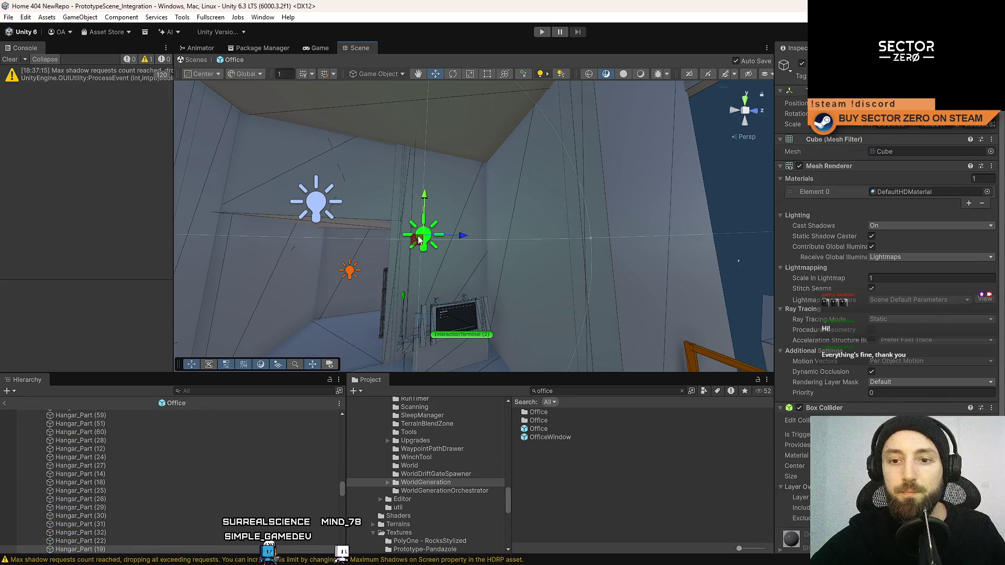
Raise the remaining green light slightly and save the Office prefab
scroll(99, 520, down, 5)
drag(425, 191, 426, 186)
key(ctrl+z)
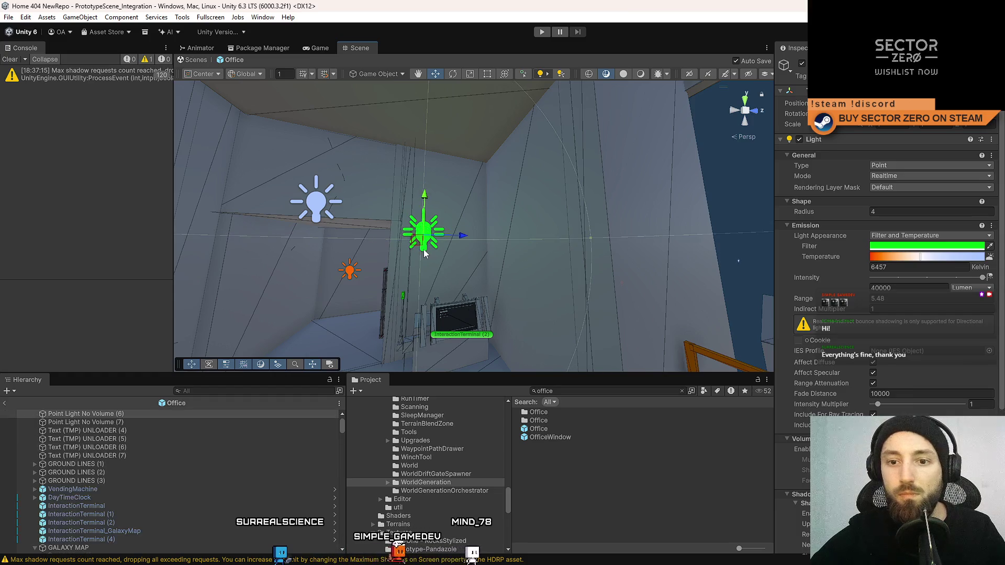
key(ctrl+y)
key(ctrl+s)
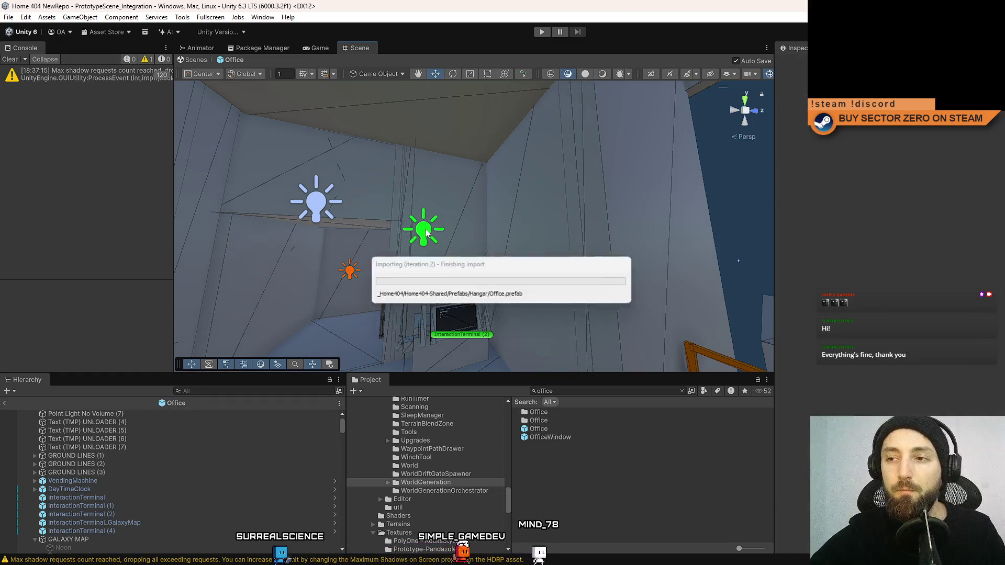
Adjust the green point light's height and frame it in view
drag(425, 208, 427, 201)
scroll(476, 199, up, 3)
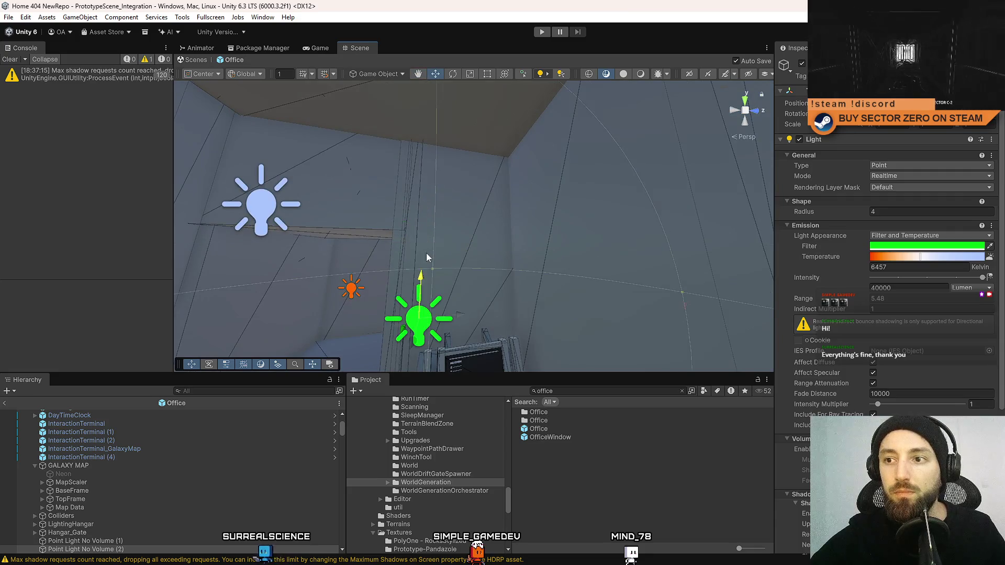
key(f)
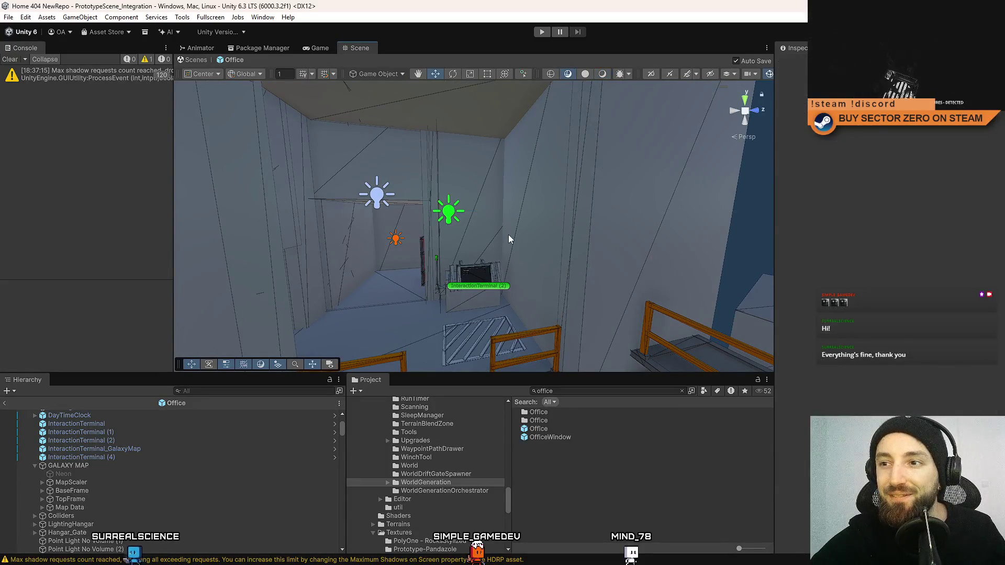
drag(508, 235, 452, 246)
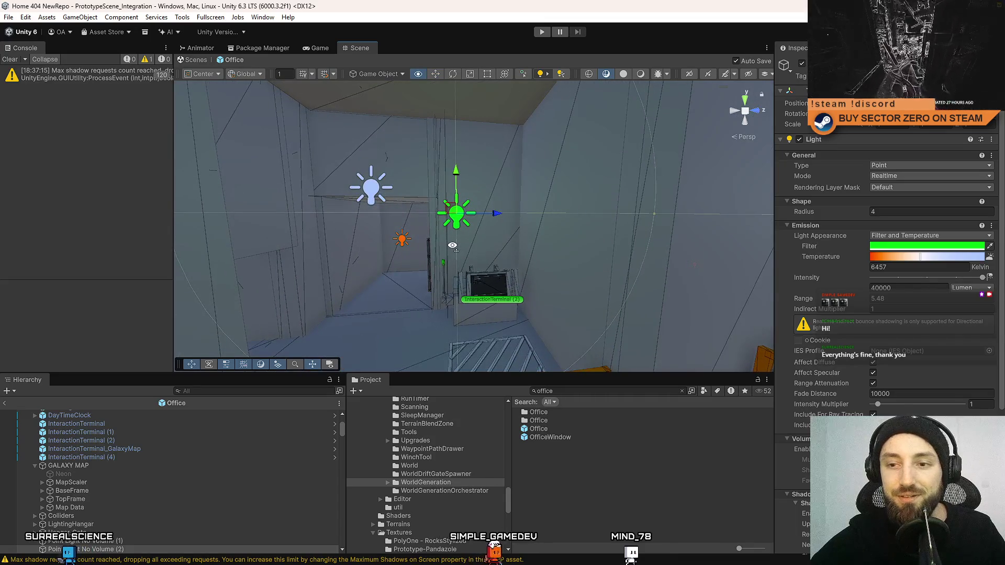
scroll(228, 508, down, 5)
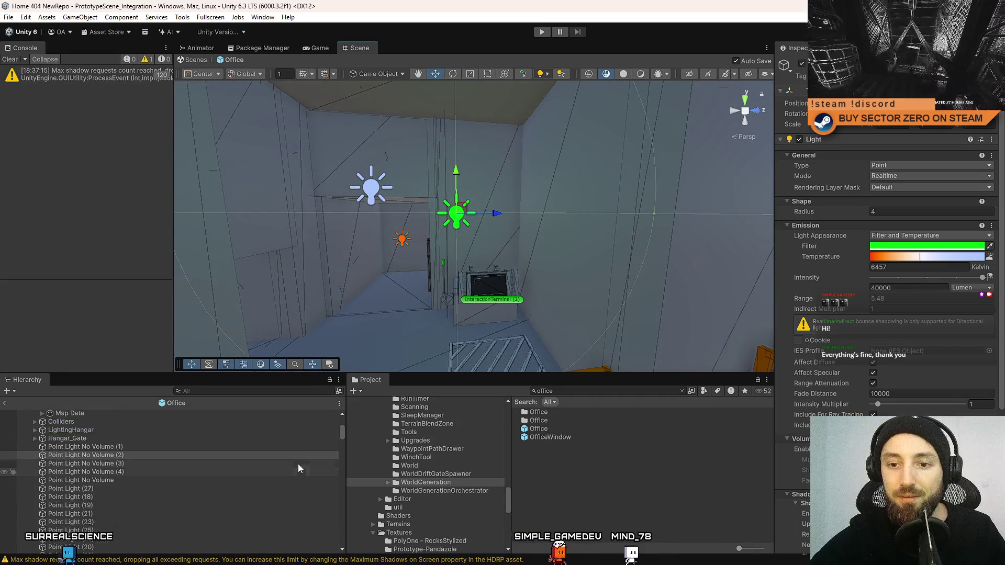
mouse_move(344, 459)
mouse_down()
mouse_move(343, 551)
mouse_move(365, 398)
mouse_up()
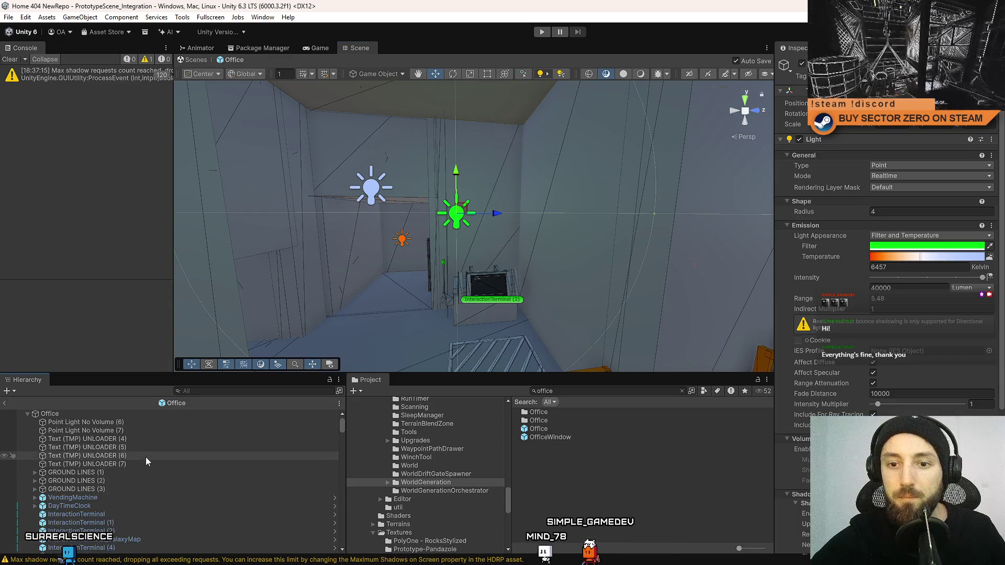
Delete Point Light No Volume (6) from the Hierarchy
click(152, 426)
click(147, 432)
click(147, 425)
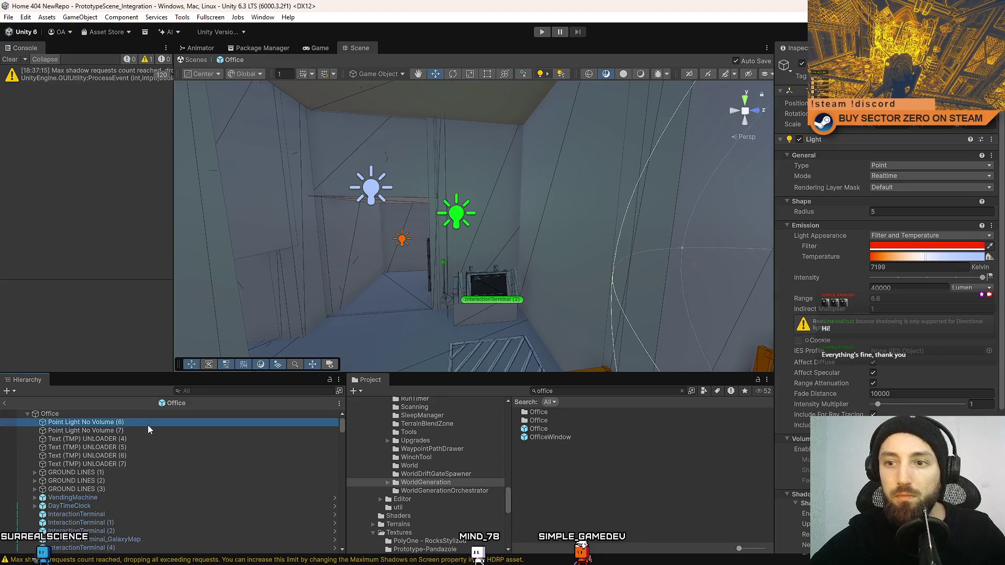
key(Delete)
Lift the red galaxy map light to inspect beneath it, then restore its position
mouse_move(465, 230)
mouse_down()
mouse_move(567, 211)
mouse_move(523, 210)
mouse_up()
click(143, 422)
drag(429, 198, 425, 142)
mouse_move(618, 186)
mouse_down()
mouse_move(411, 210)
mouse_move(466, 206)
mouse_move(570, 161)
mouse_up()
key(ctrl+z)
Delete the red Point Light No Volume (7)
scroll(186, 481, up, 1)
click(134, 422)
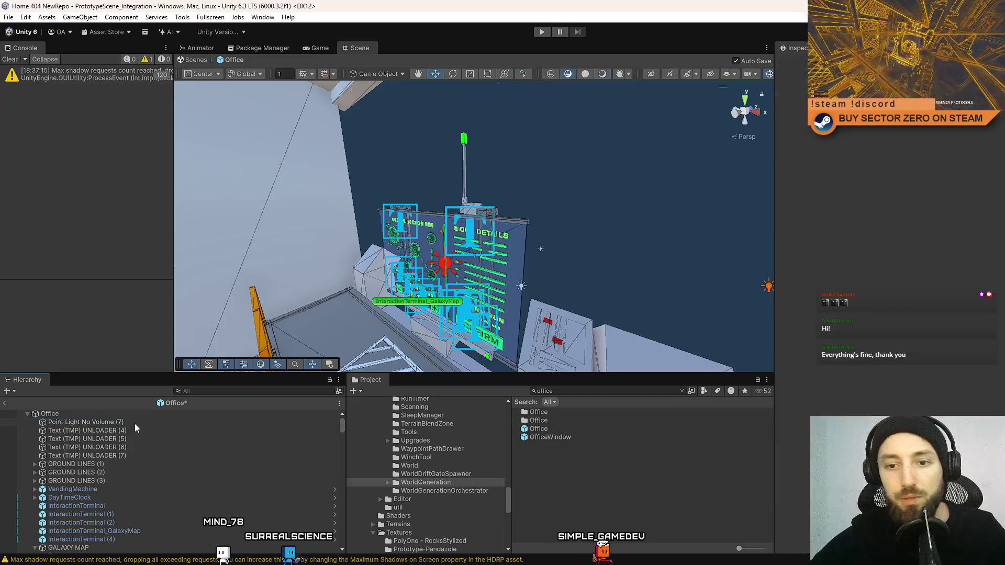
key(ctrl+z)
click(134, 423)
Select Text (TMP) UNLOADER (4) through GROUND LINES (3) in the Hierarchy
click(133, 446)
click(138, 423)
shift+click(133, 446)
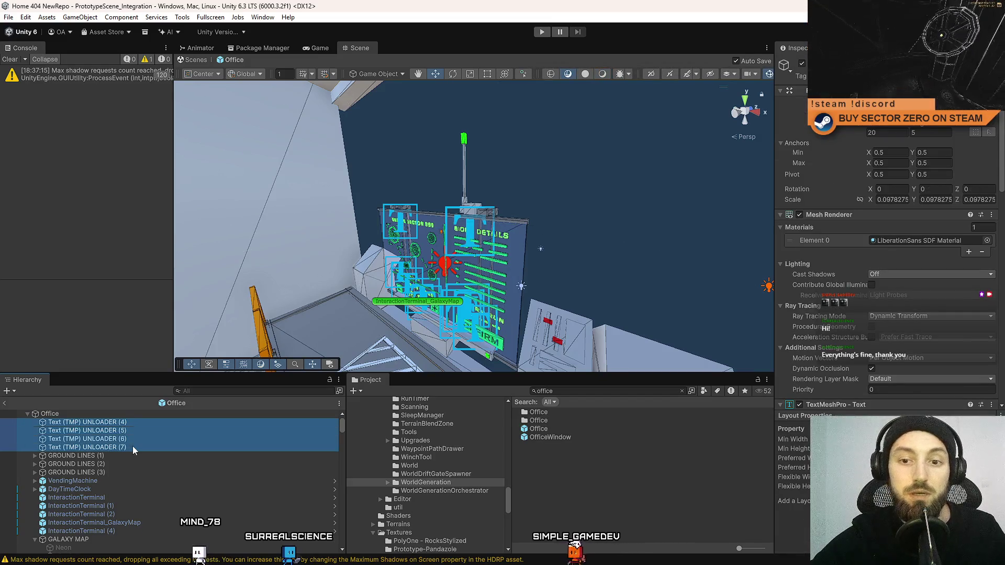
shift+click(112, 471)
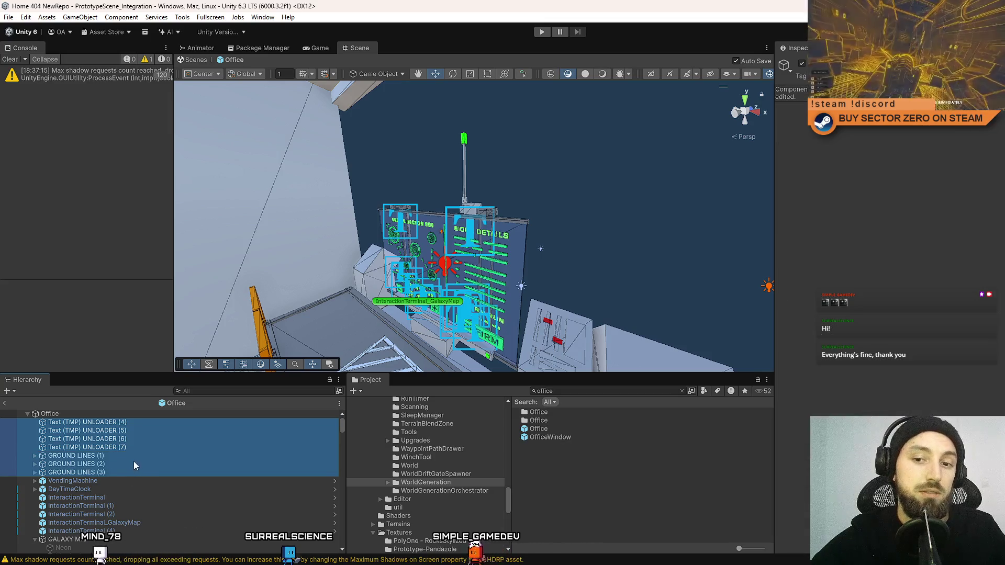
Collapse the GALAXY MAP group and refocus the selected label and ground line rows
scroll(129, 462, down, 3)
click(34, 478)
scroll(125, 479, up, 2)
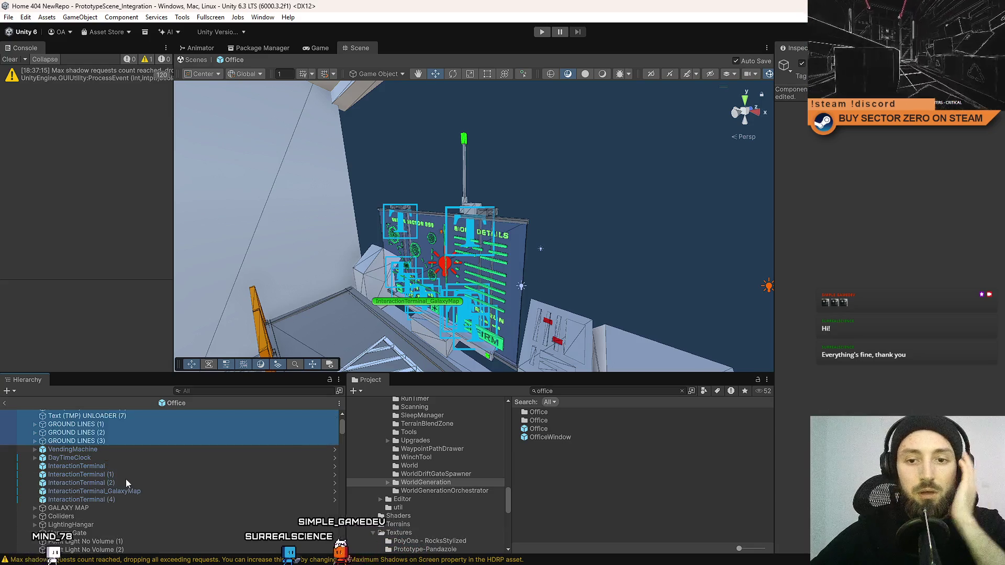
scroll(127, 477, up, 2)
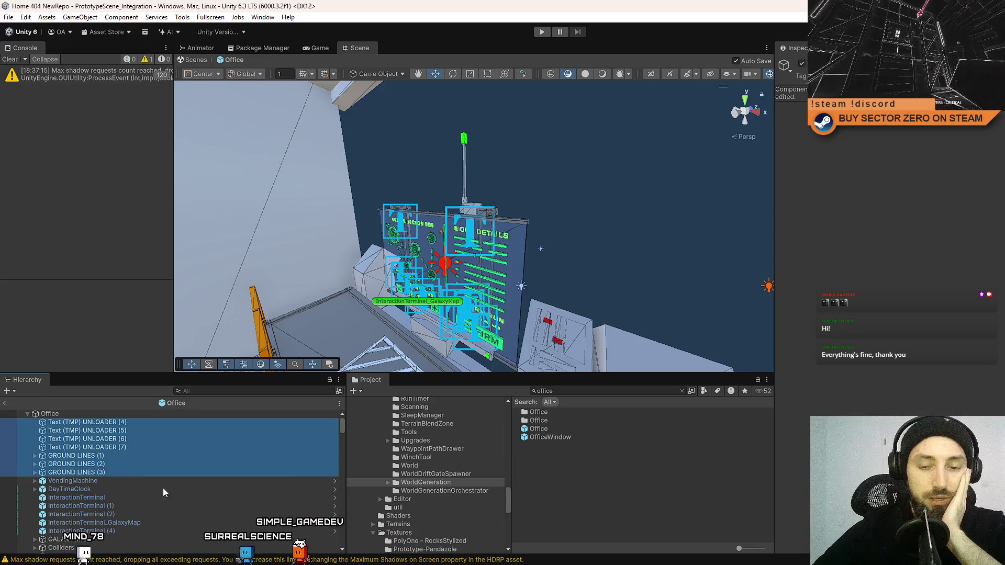
scroll(163, 492, down, 3)
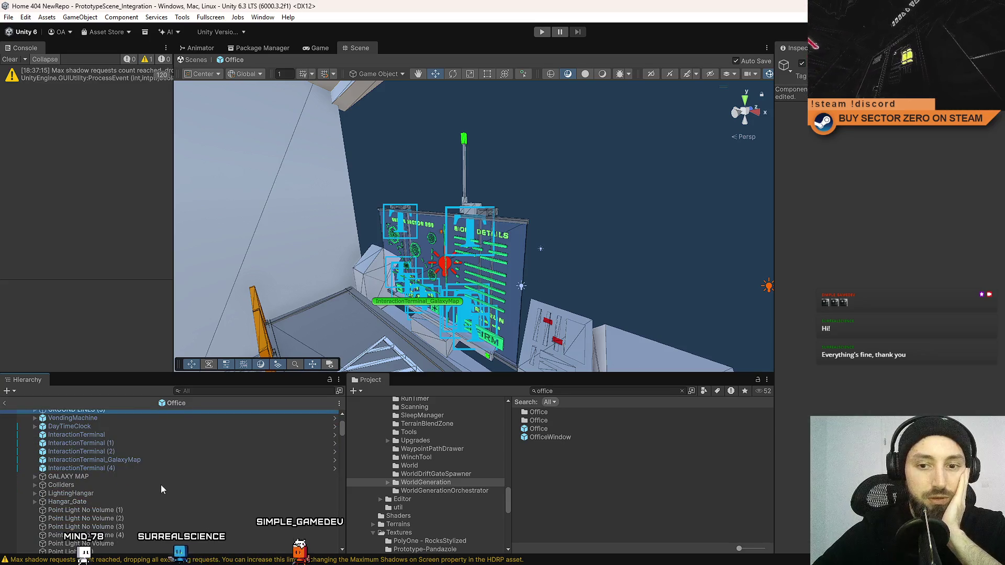
scroll(159, 484, up, 3)
click(340, 416)
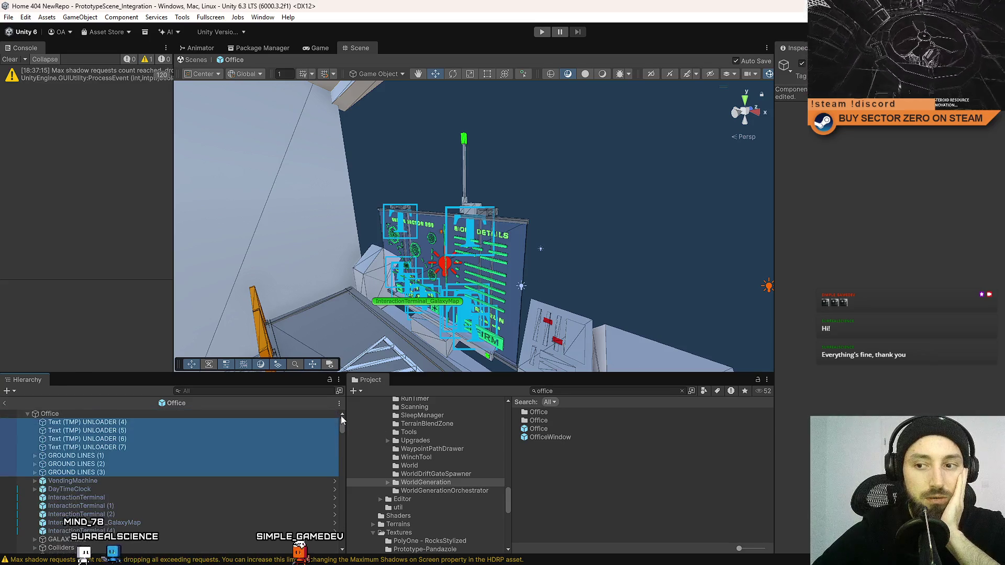
mouse_move(342, 419)
mouse_down()
mouse_move(345, 499)
mouse_move(347, 412)
mouse_move(346, 421)
mouse_up()
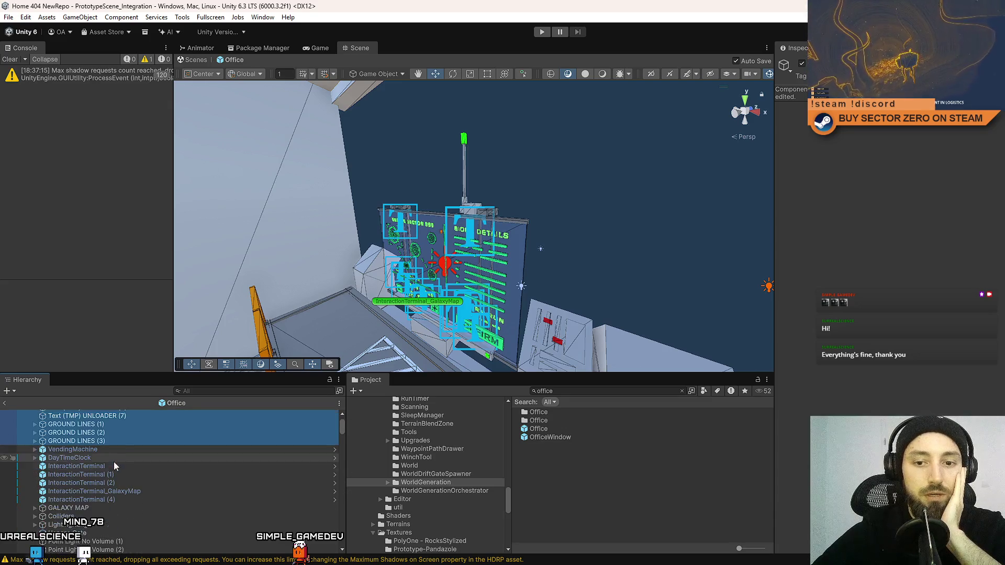
Collapse the GENERAL and PIPES groups
scroll(112, 463, down, 10)
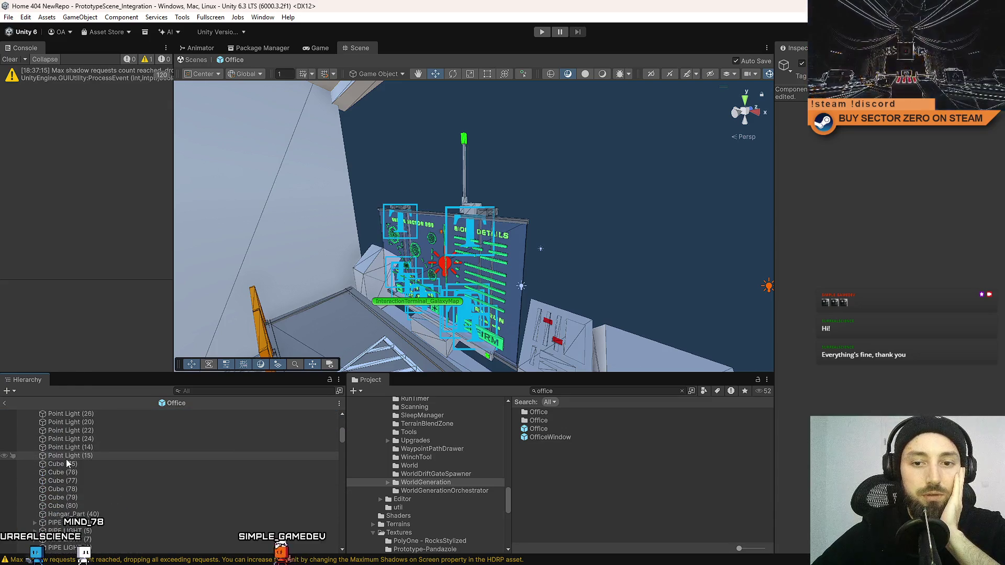
scroll(99, 422, down, 5)
scroll(103, 451, down, 10)
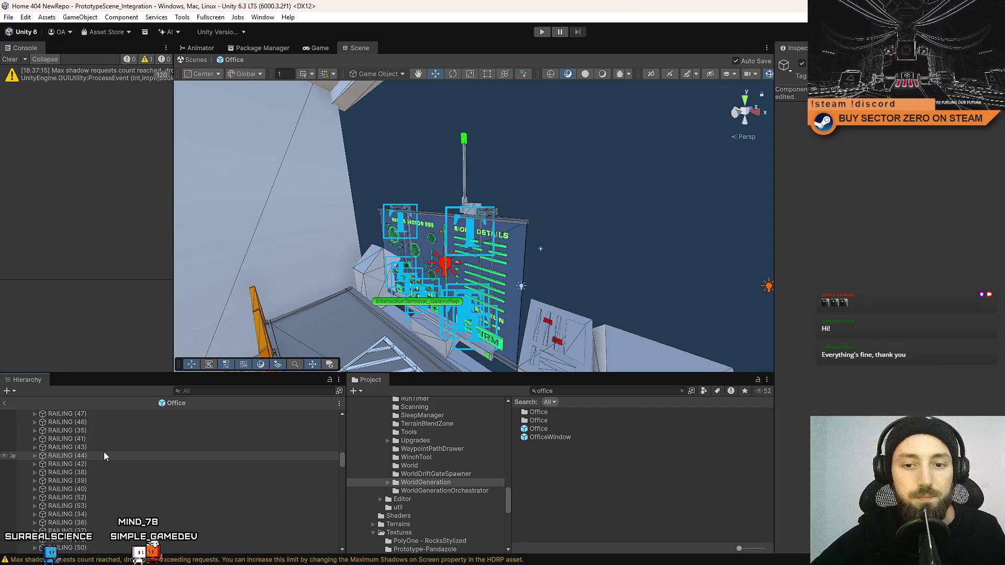
scroll(104, 451, down, 5)
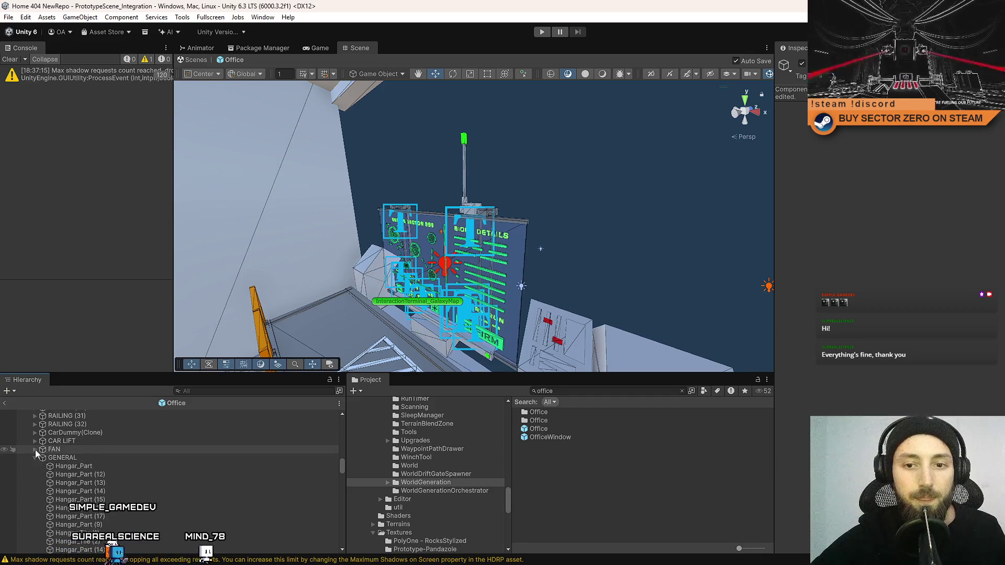
click(35, 457)
click(36, 464)
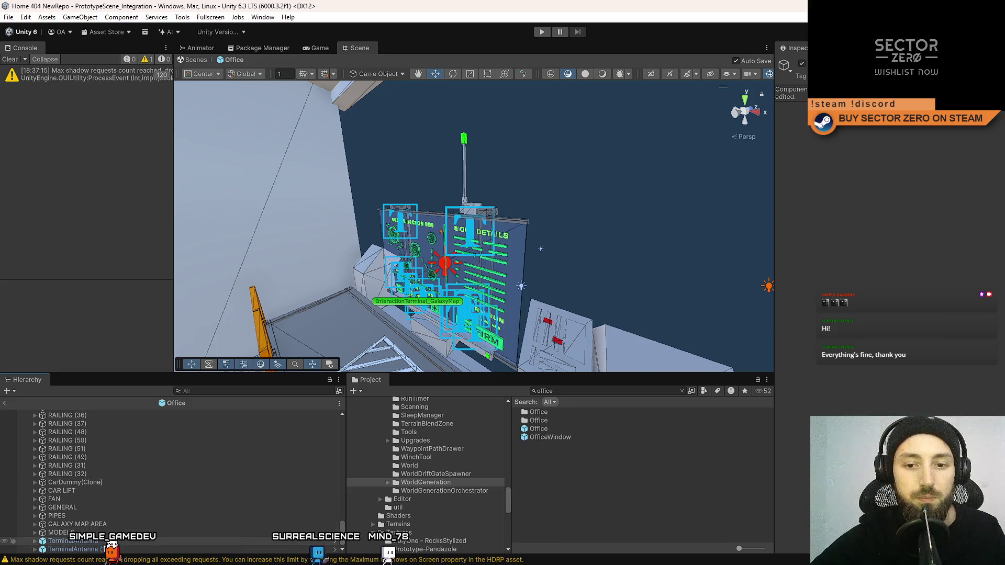
Select the objects from CarDummy(Clone) through TerminalAntenna
click(73, 541)
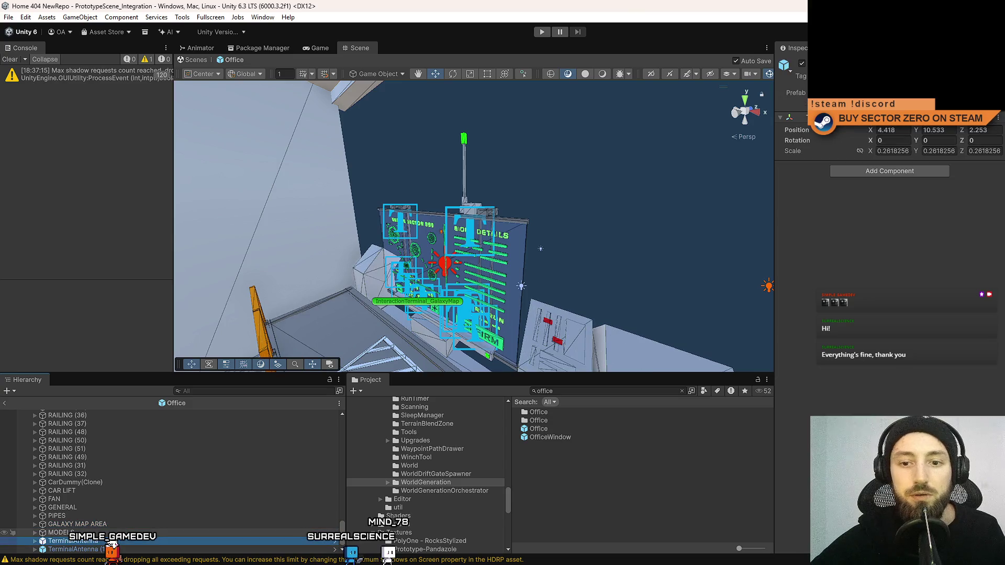
click(115, 484)
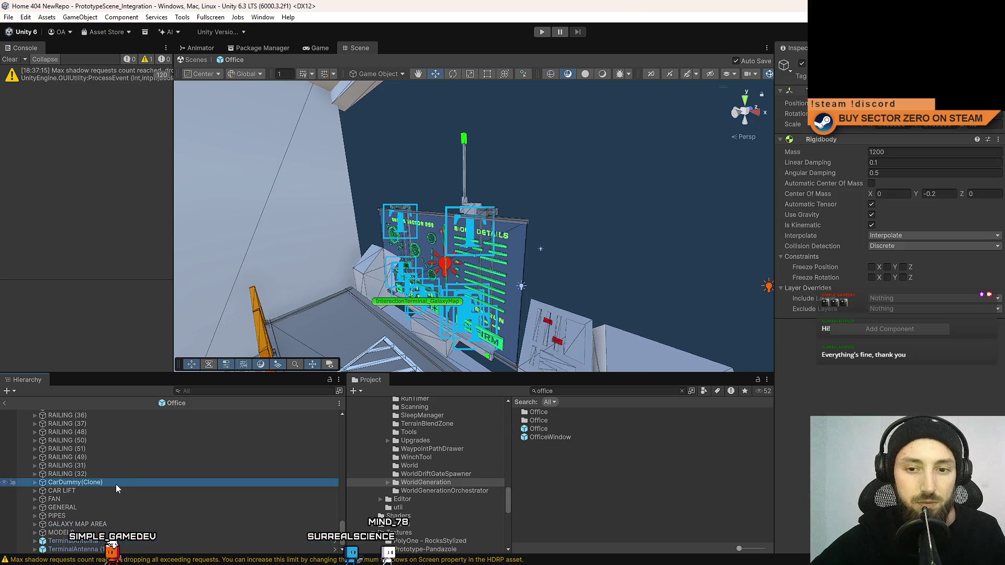
shift+click(91, 550)
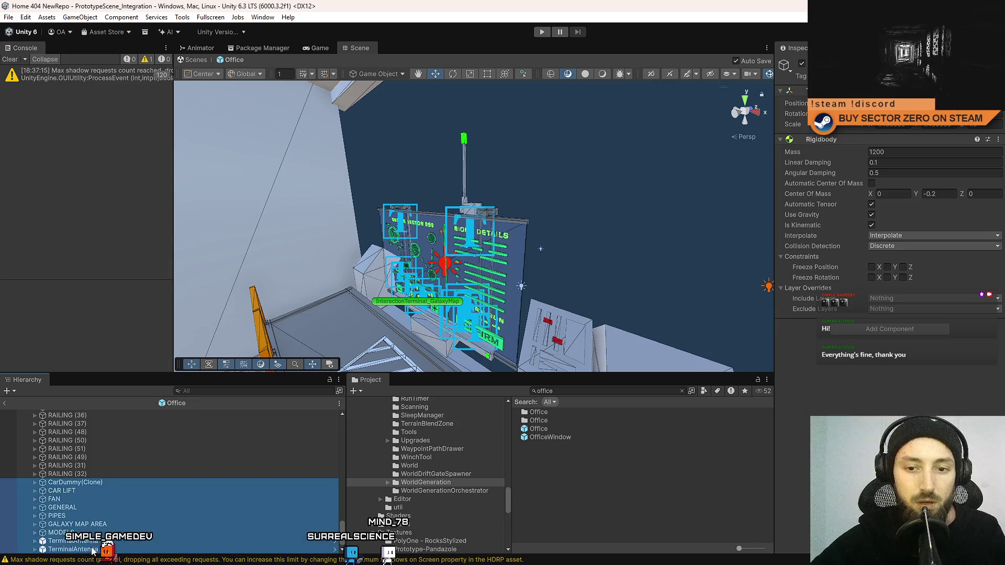
drag(342, 528, 337, 419)
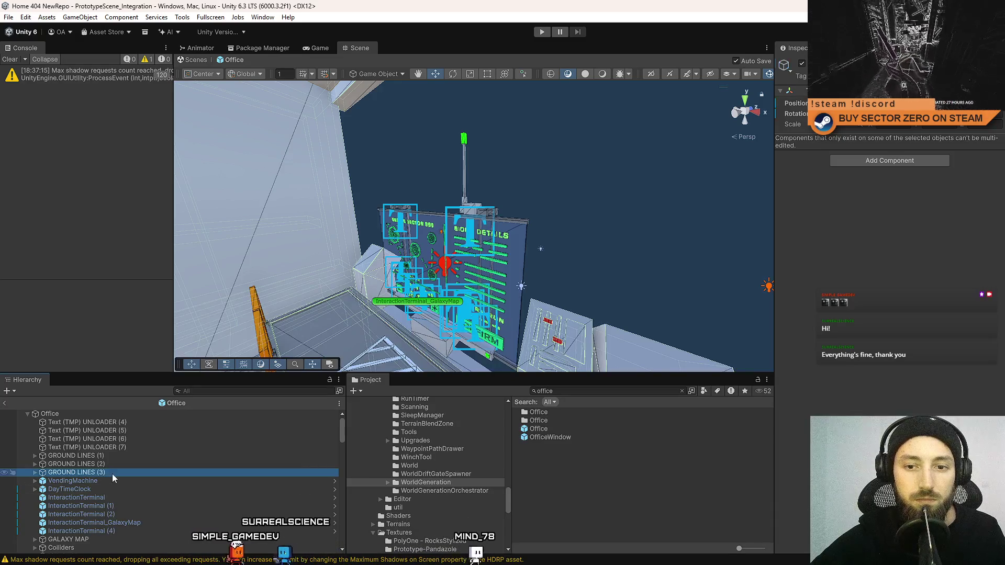
key(ctrl+v)
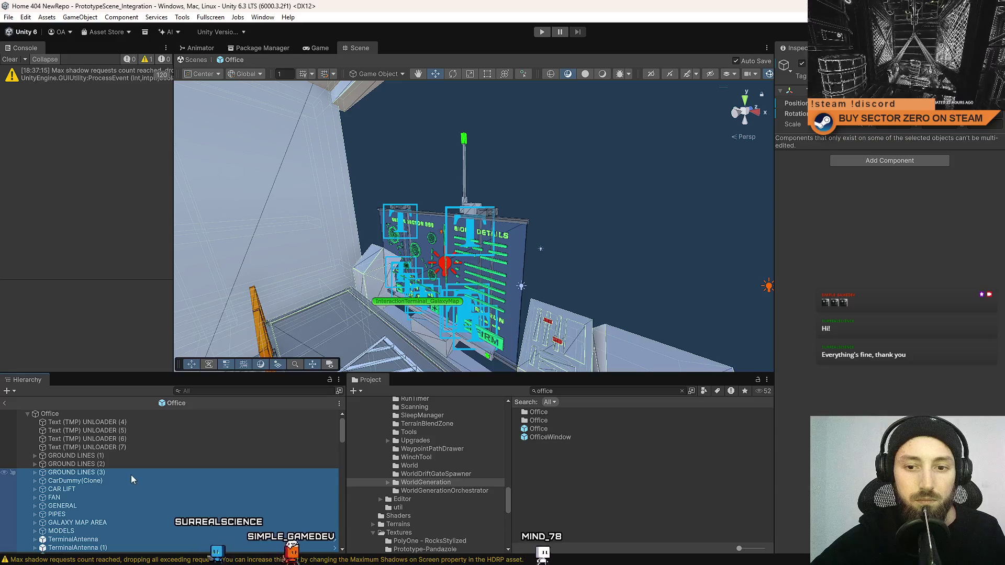
scroll(131, 475, down, 3)
scroll(99, 463, up, 3)
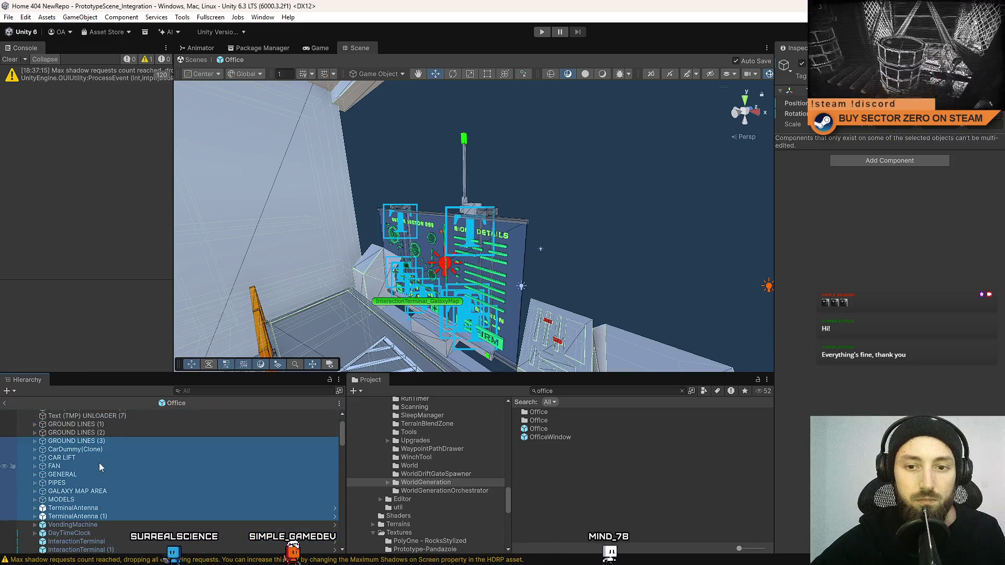
click(121, 472)
click(123, 456)
click(133, 447)
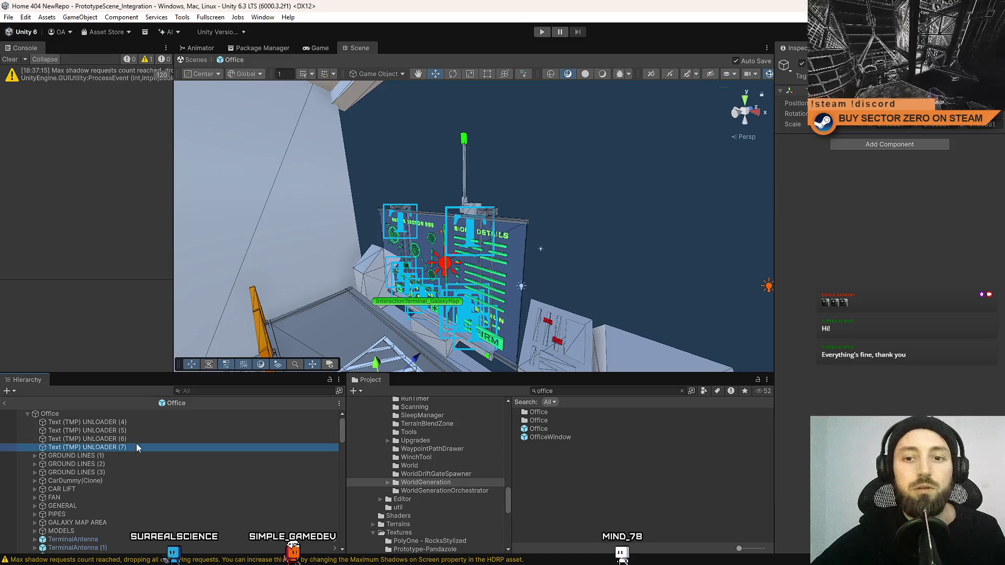
double_click(117, 422)
double_click(116, 430)
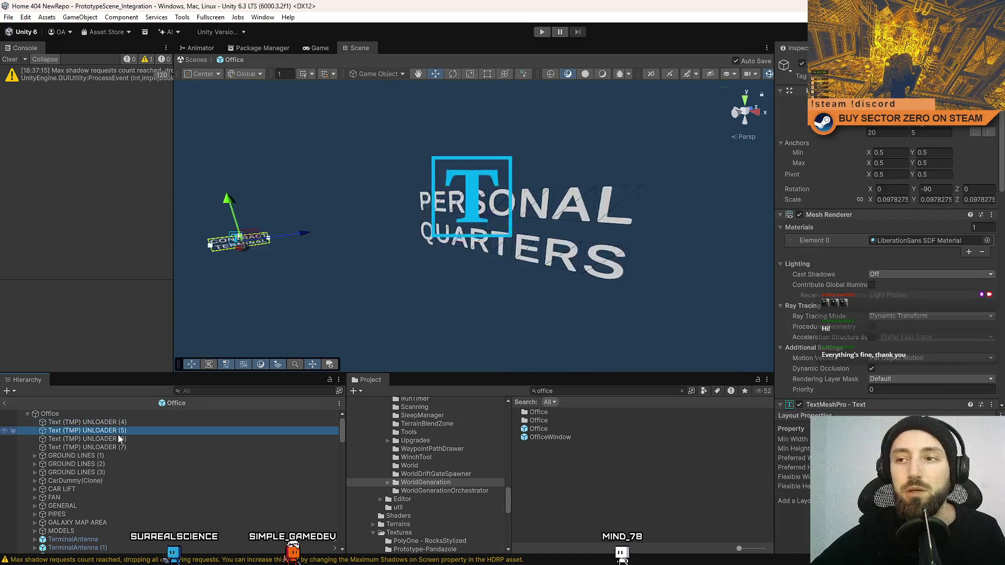
double_click(118, 439)
double_click(112, 447)
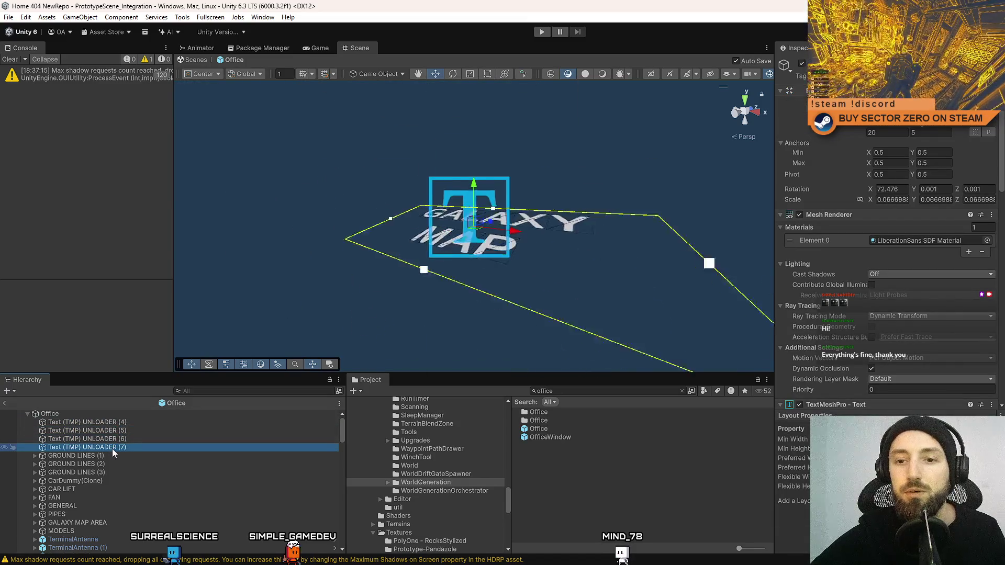
scroll(309, 244, down, 5)
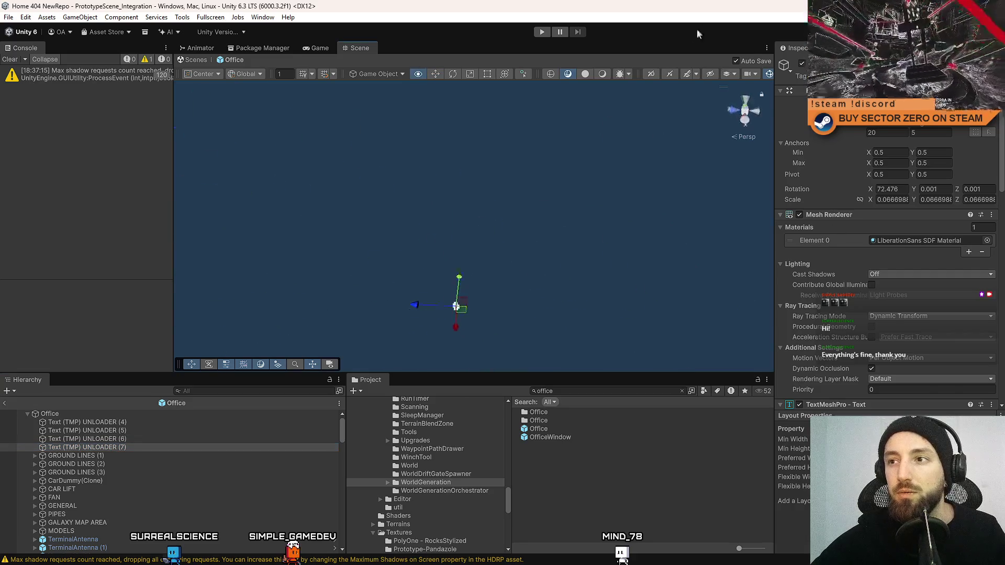
click(738, 116)
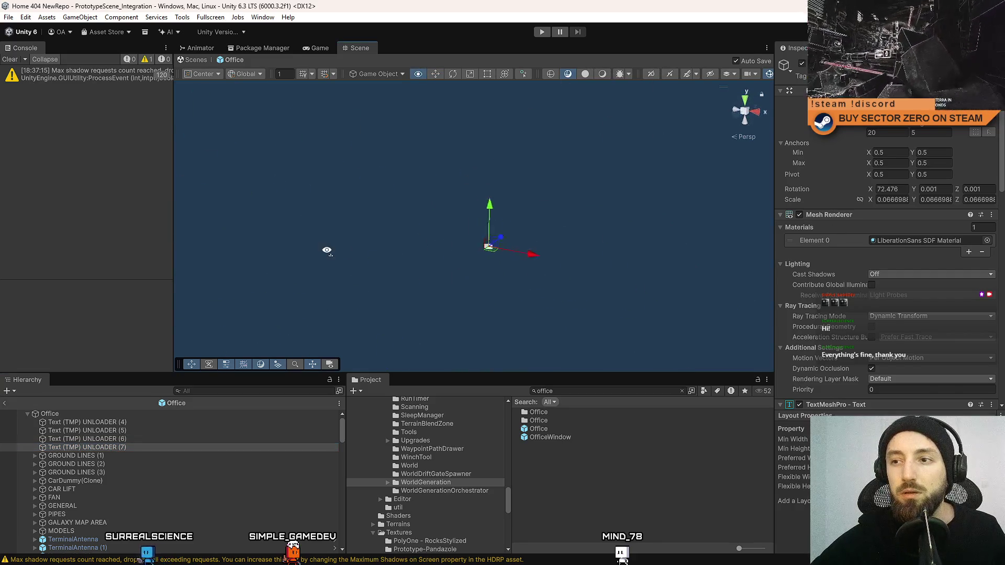
drag(326, 257, 220, 336)
key(f)
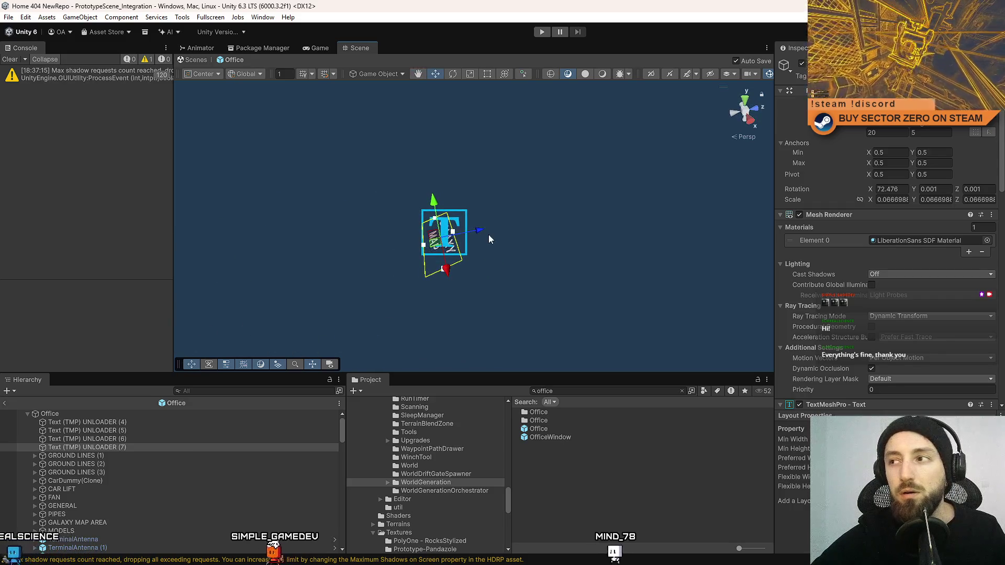
click(115, 472)
key(f)
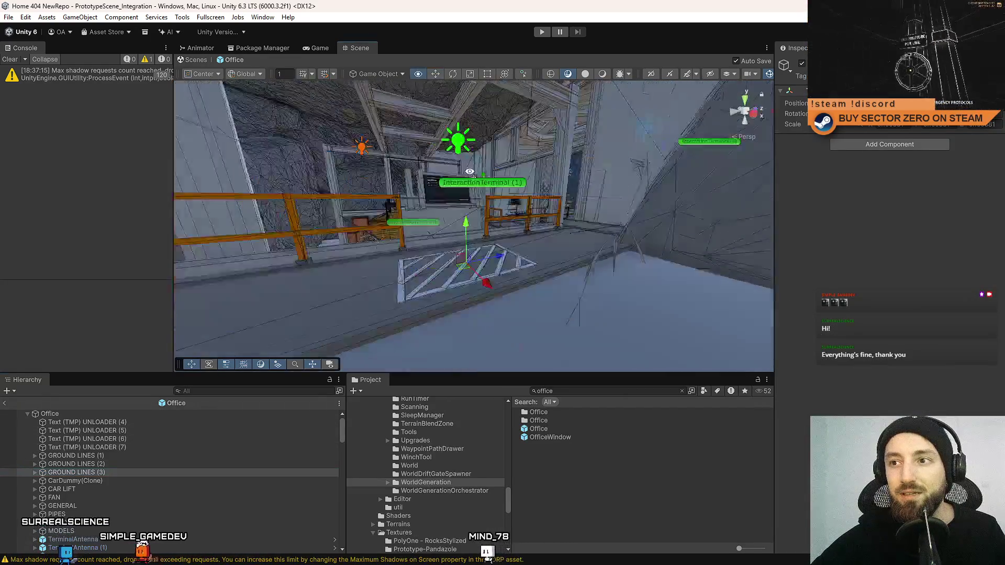
click(145, 439)
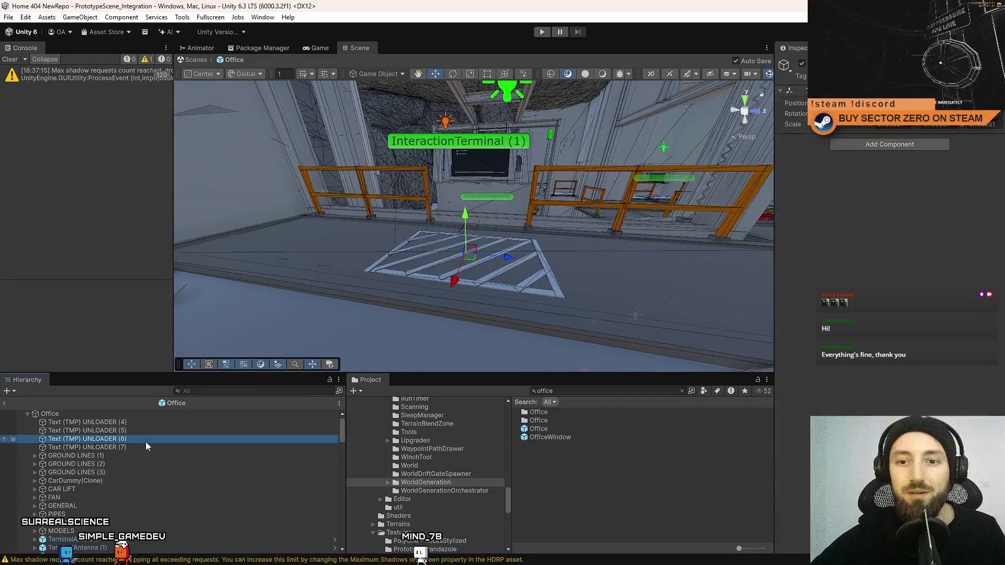
key(f)
alt+drag(457, 265, 315, 332)
mouse_move(315, 367)
mouse_down()
mouse_move(381, 354)
mouse_move(384, 341)
mouse_up()
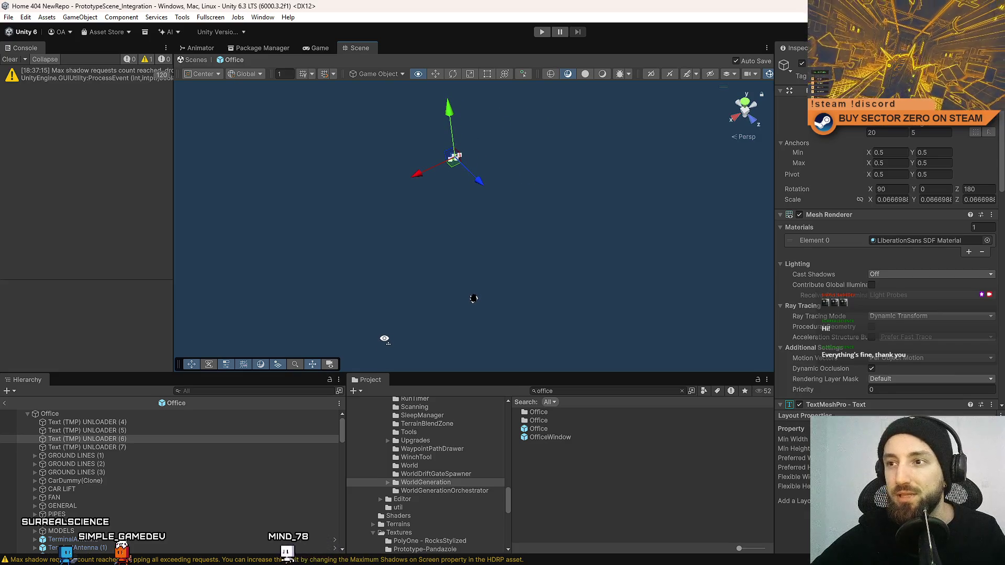
click(167, 419)
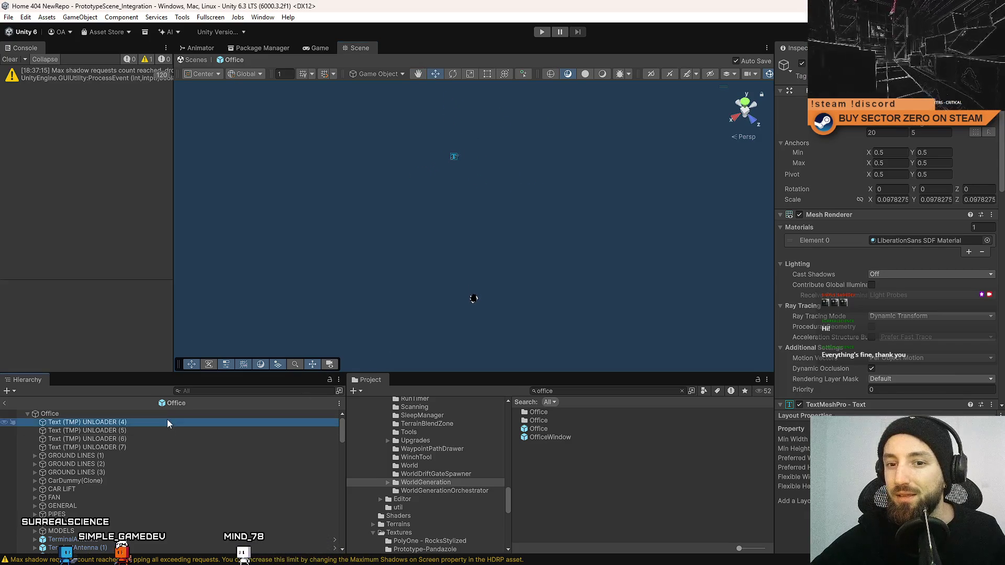
shift+click(156, 446)
alt+drag(513, 173, 538, 89)
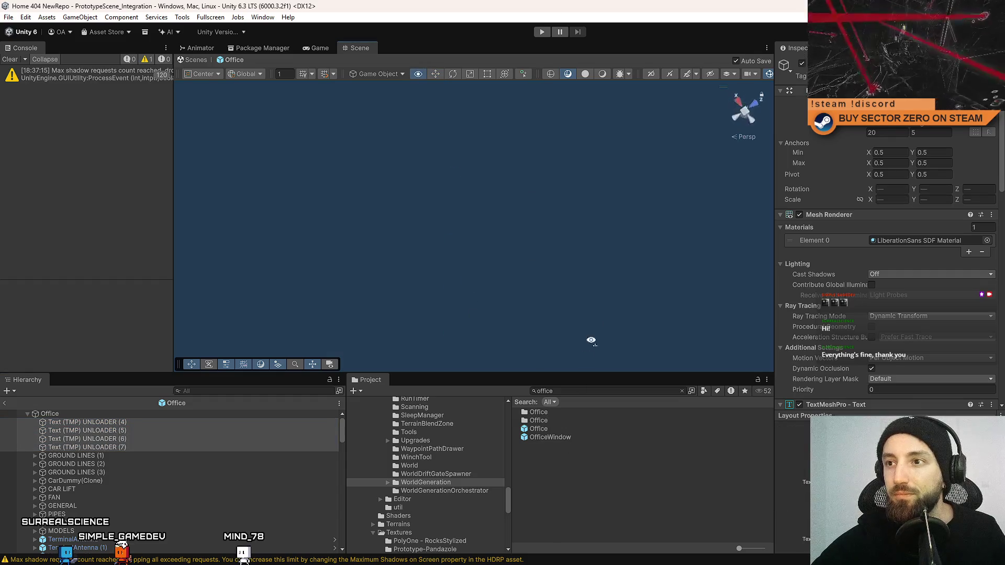
double_click(148, 420)
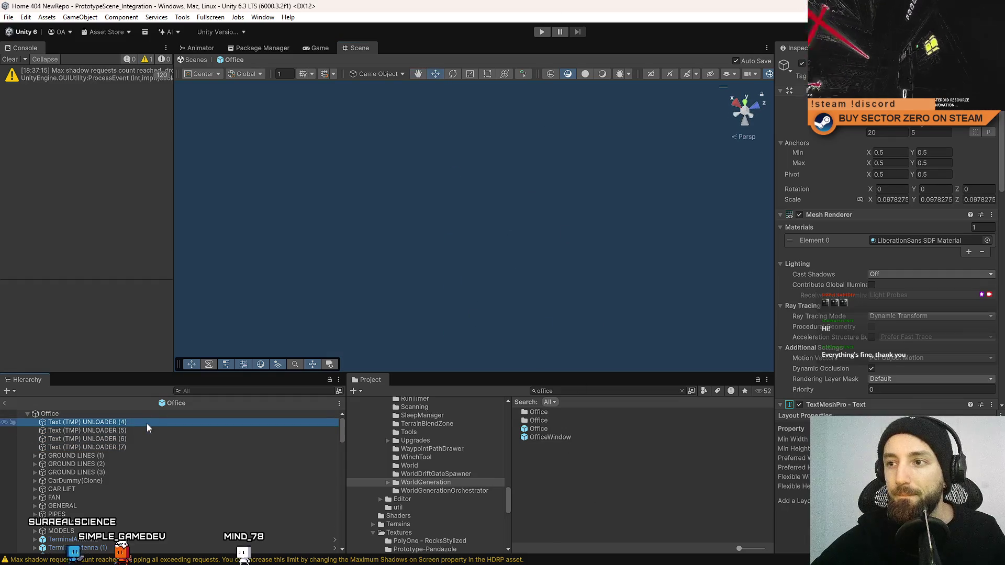
click(138, 442)
double_click(137, 448)
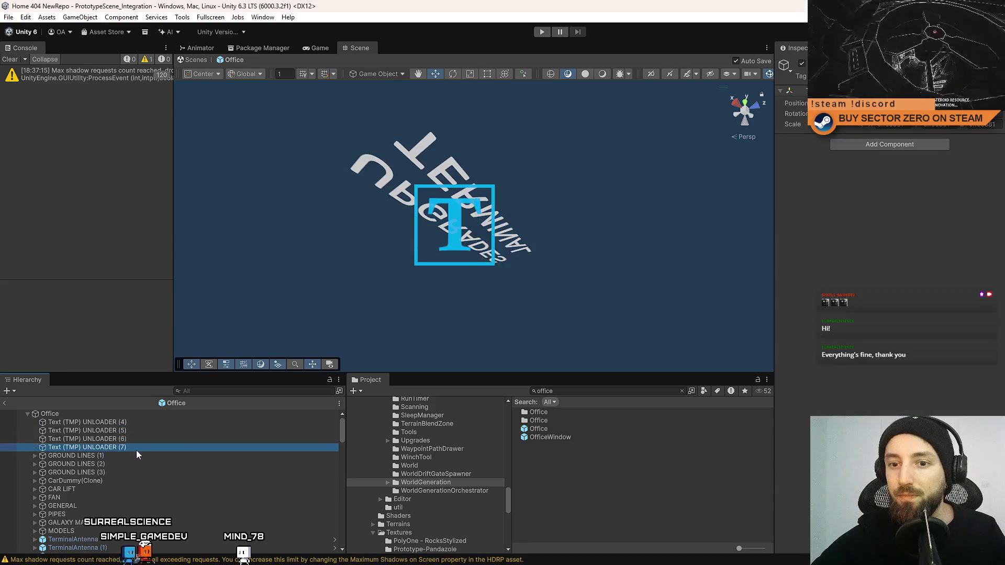
click(139, 423)
key(f)
shift+click(133, 447)
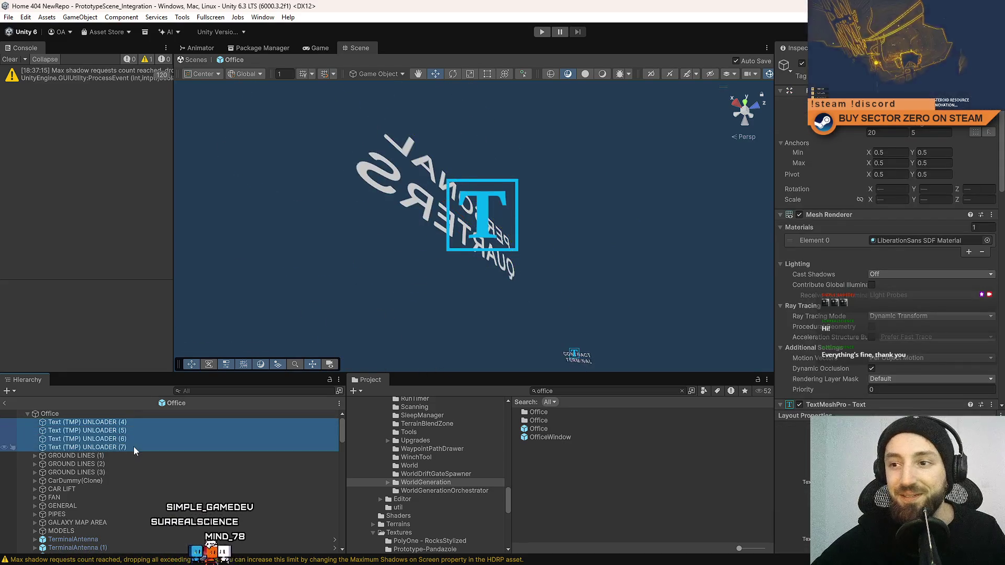
alt+drag(523, 236, 602, 314)
scroll(652, 355, down, 5)
alt+drag(652, 355, 609, 526)
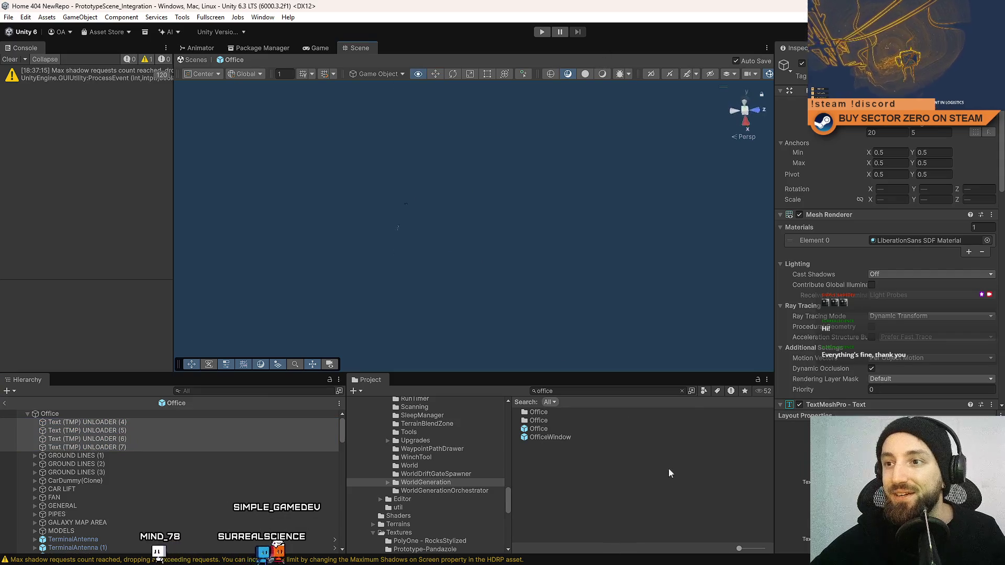
mouse_move(639, 107)
alt+mouse_down()
mouse_move(623, 301)
mouse_move(618, 101)
alt+mouse_up()
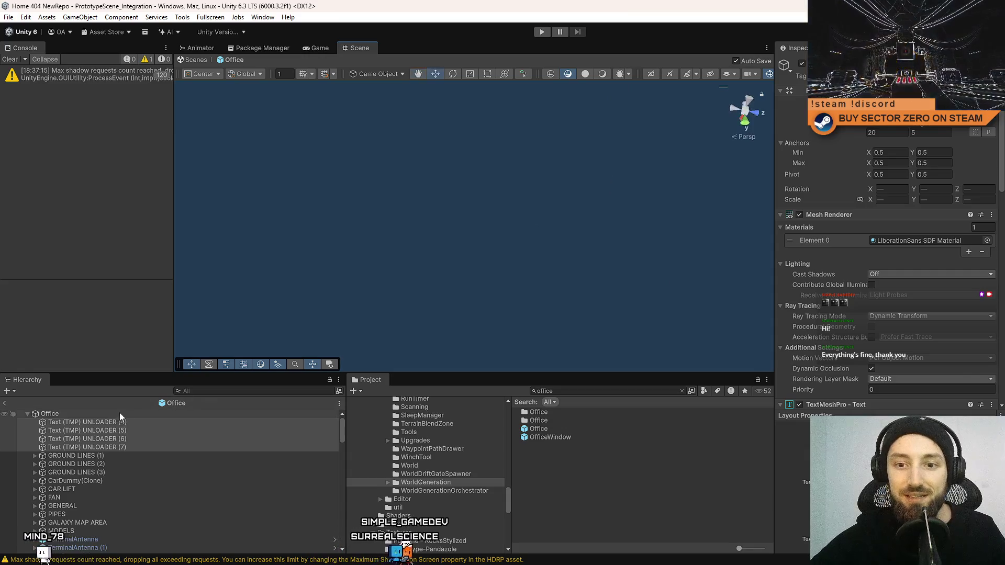
Check the rotation and scale of UNLOADER labels (4) through (7)
click(123, 430)
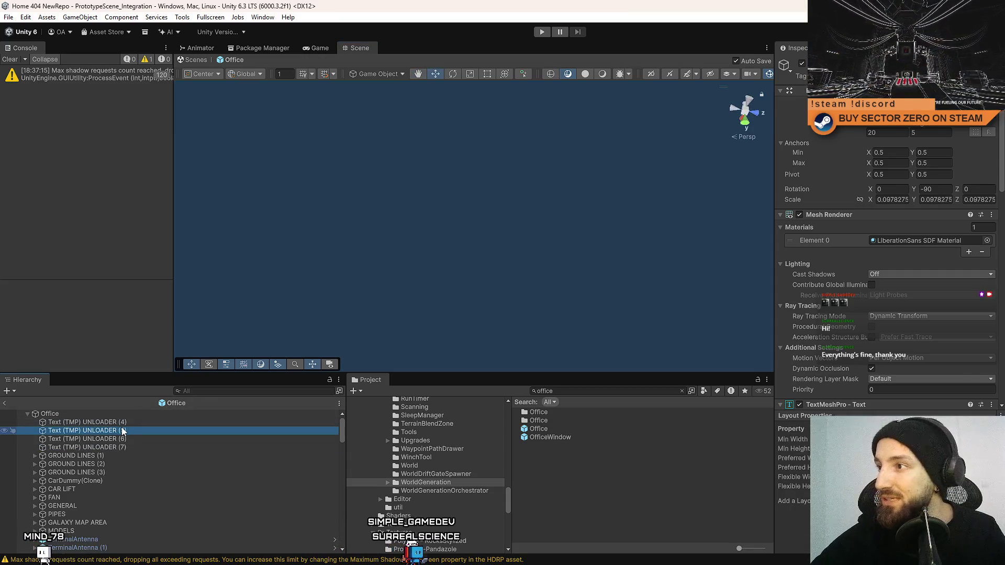
click(124, 438)
click(125, 448)
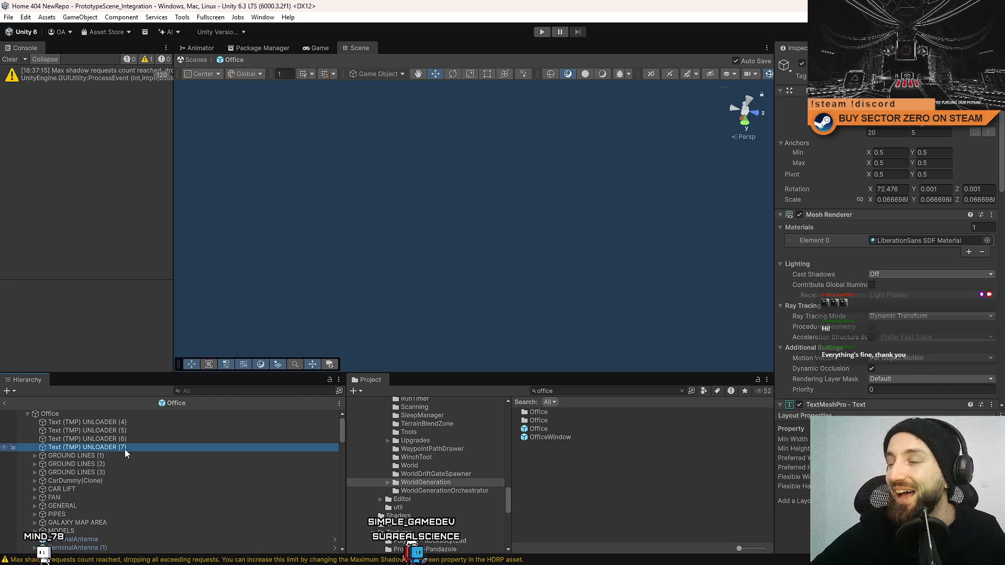
click(131, 424)
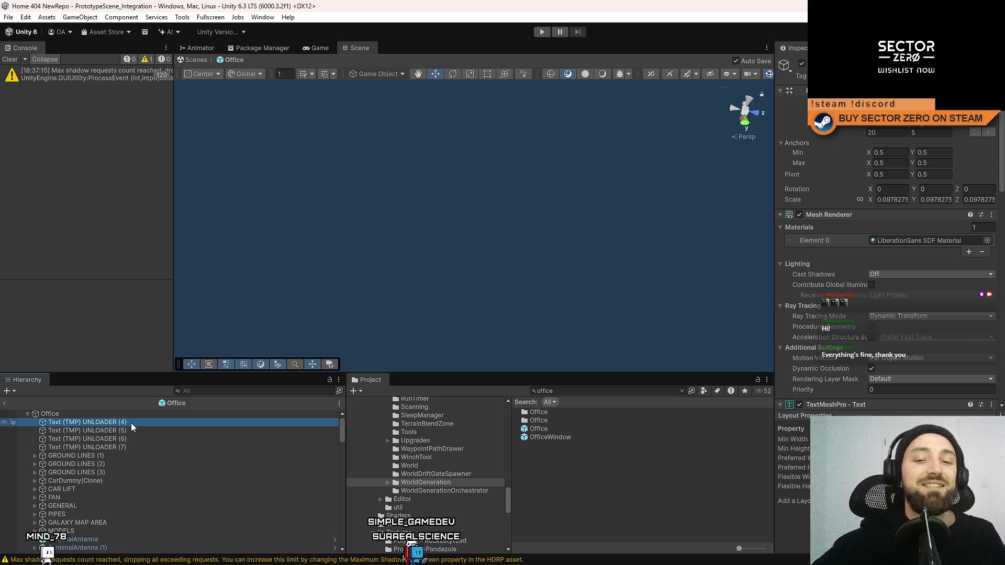
Select all four UNLOADER labels (4)–(7) and remove them from Office
click(130, 447)
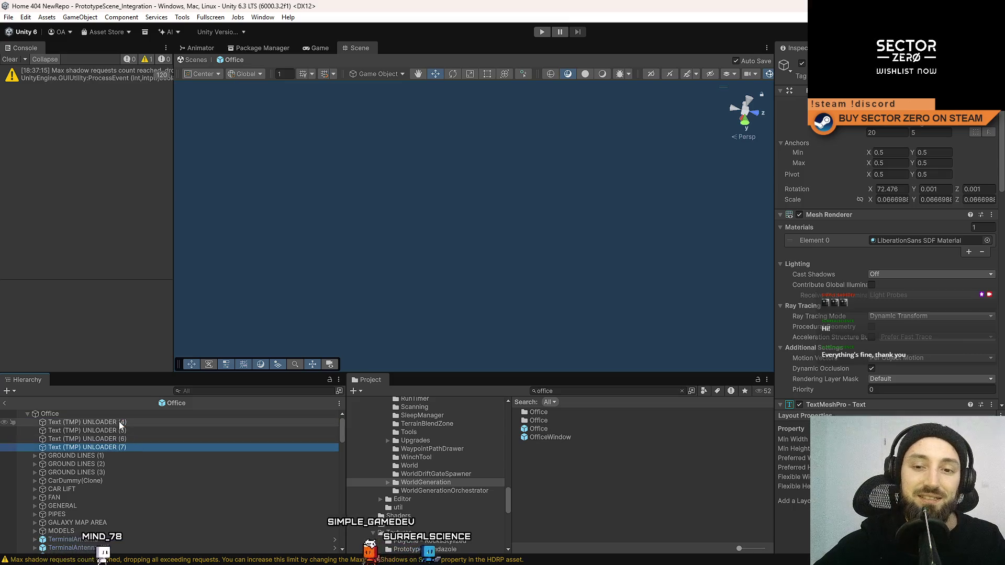
click(118, 422)
shift+click(111, 447)
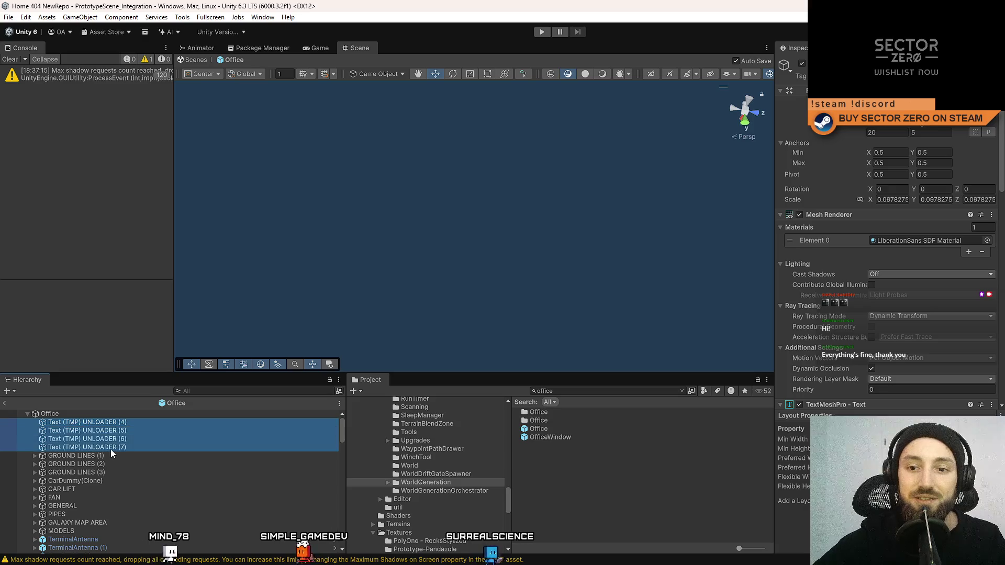
drag(448, 242, 481, 283)
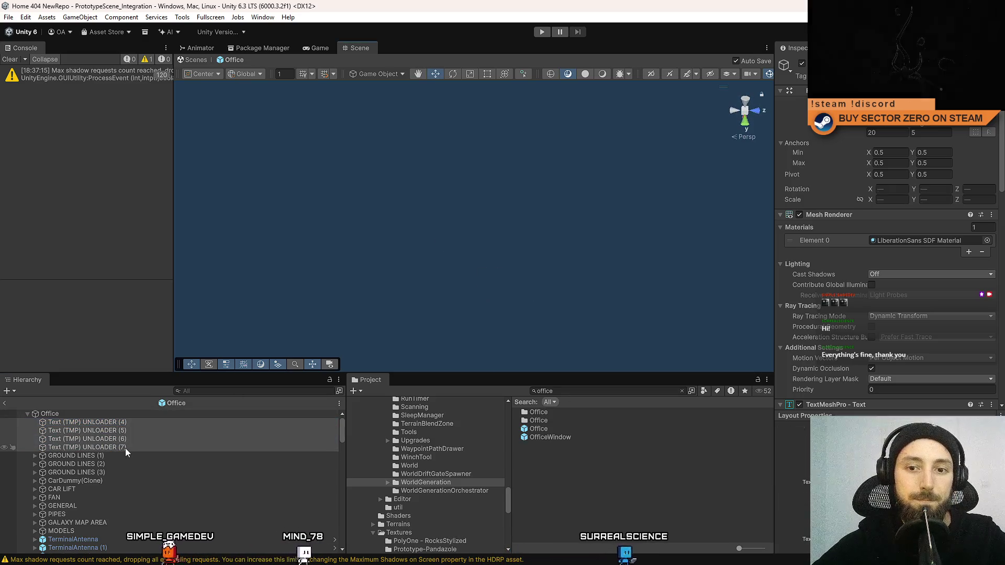
key(Delete)
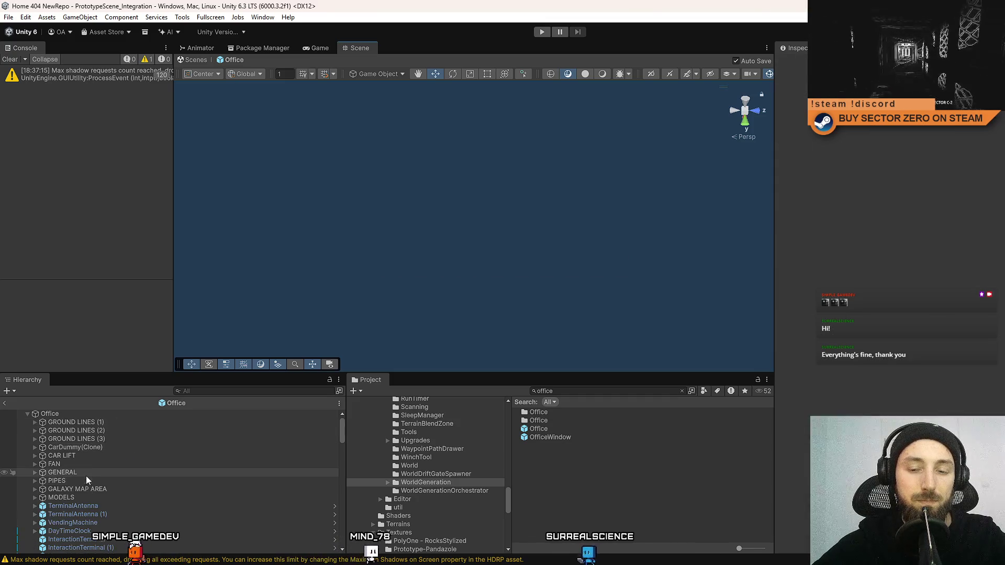
Paste the copied objects under GROUND LINES (3), then remove the misplaced paste
click(136, 439)
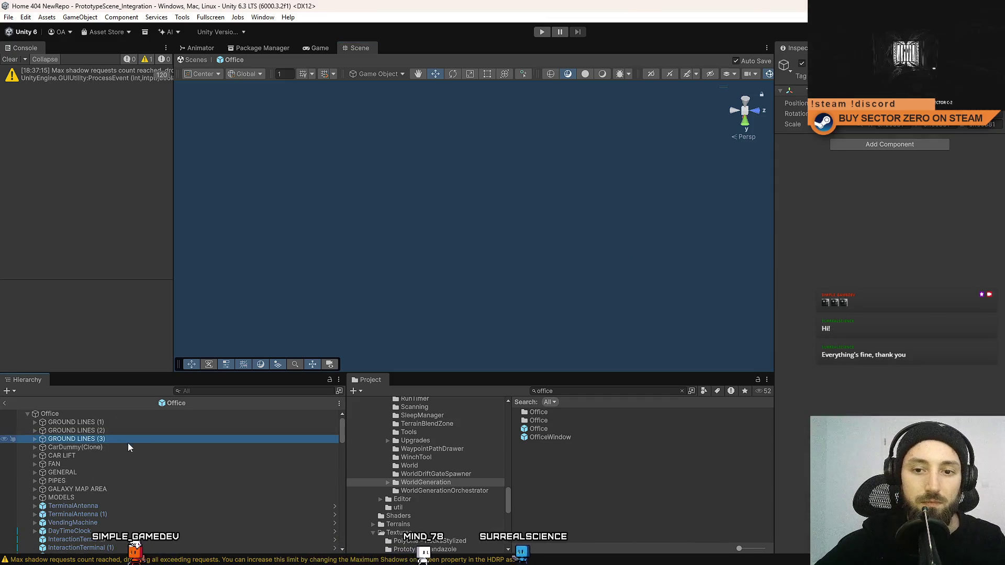
key(ctrl+v)
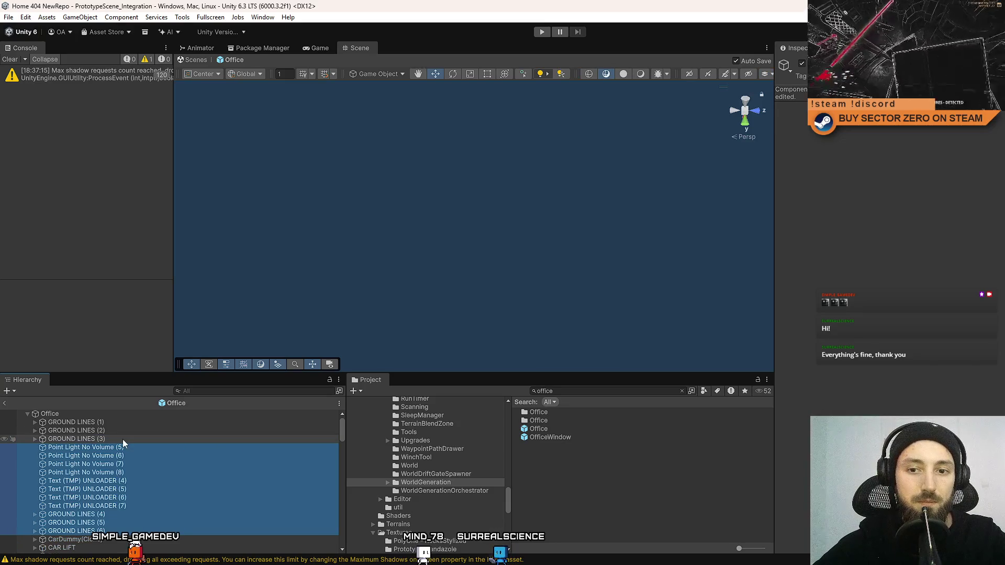
key(Delete)
Frame TerminalAntenna (1) and expand the GENERAL group to show its contents
click(115, 472)
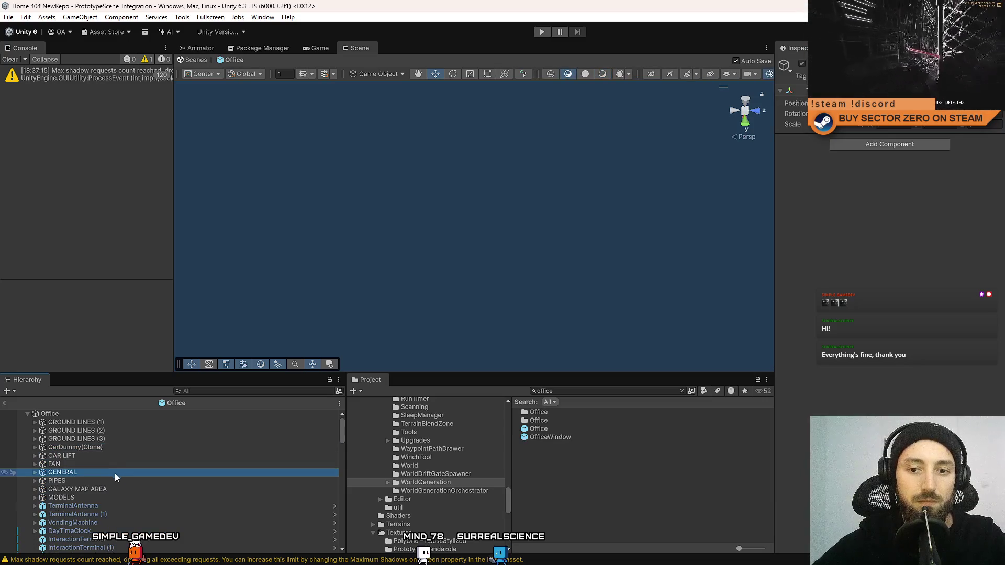
click(93, 514)
double_click(93, 514)
mouse_move(460, 290)
mouse_down()
mouse_move(641, 276)
mouse_move(608, 357)
mouse_move(590, 293)
mouse_move(574, 311)
mouse_move(452, 210)
mouse_move(471, 158)
mouse_move(423, 204)
mouse_up()
click(608, 356)
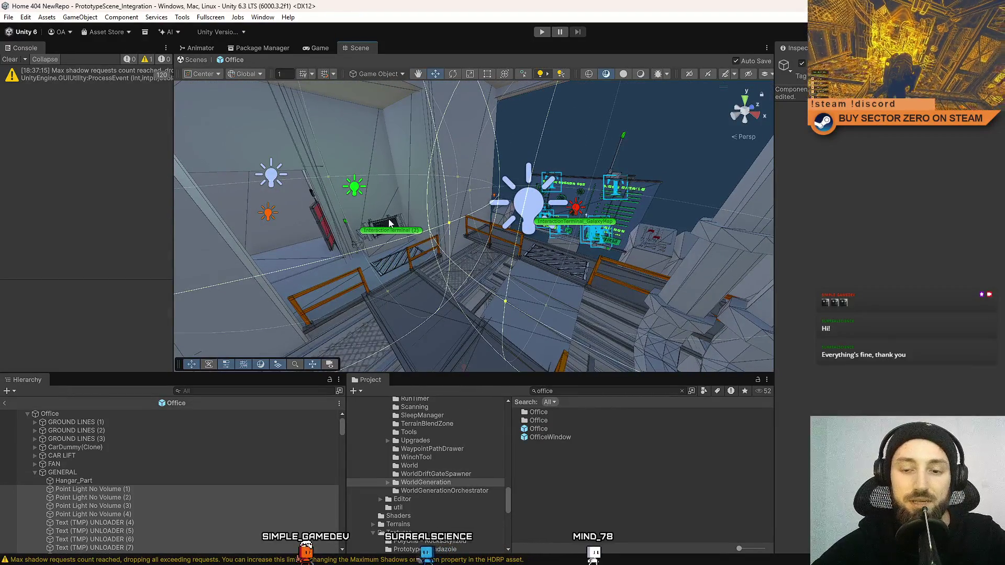
Select all four point lights in the Hierarchy
scroll(176, 458, down, 5)
scroll(185, 454, up, 3)
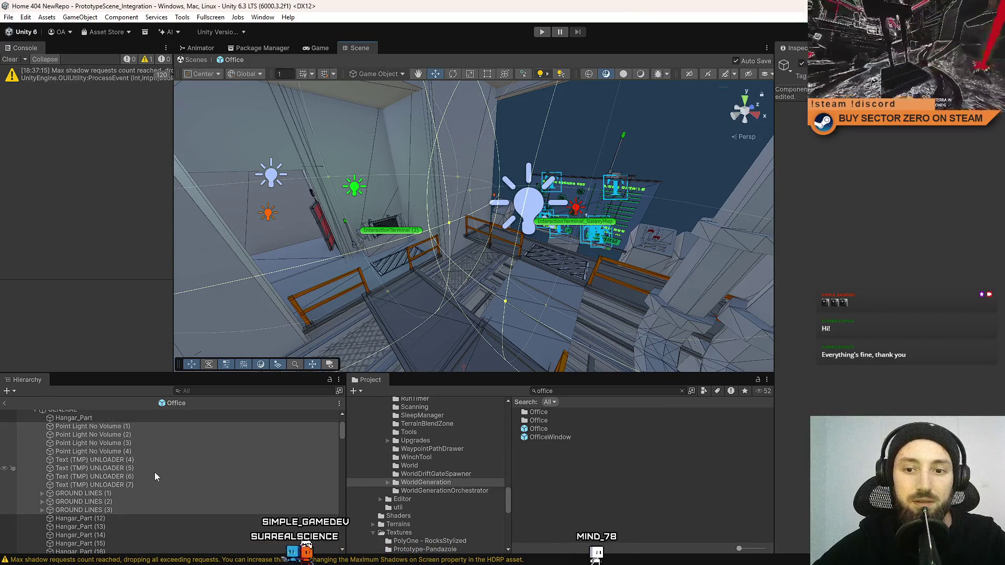
scroll(143, 471, up, 3)
scroll(139, 473, down, 2)
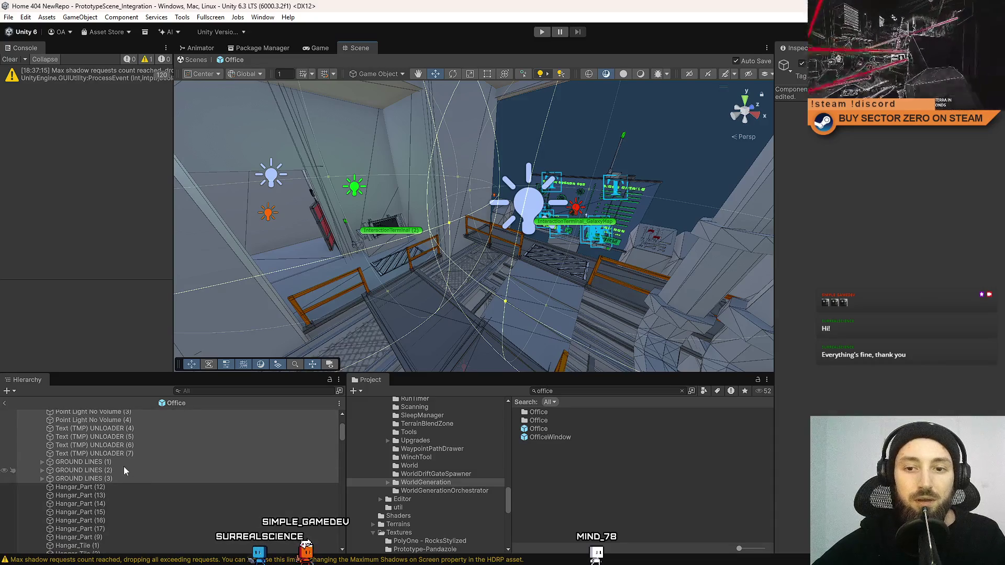
scroll(124, 467, down, 1)
click(131, 451)
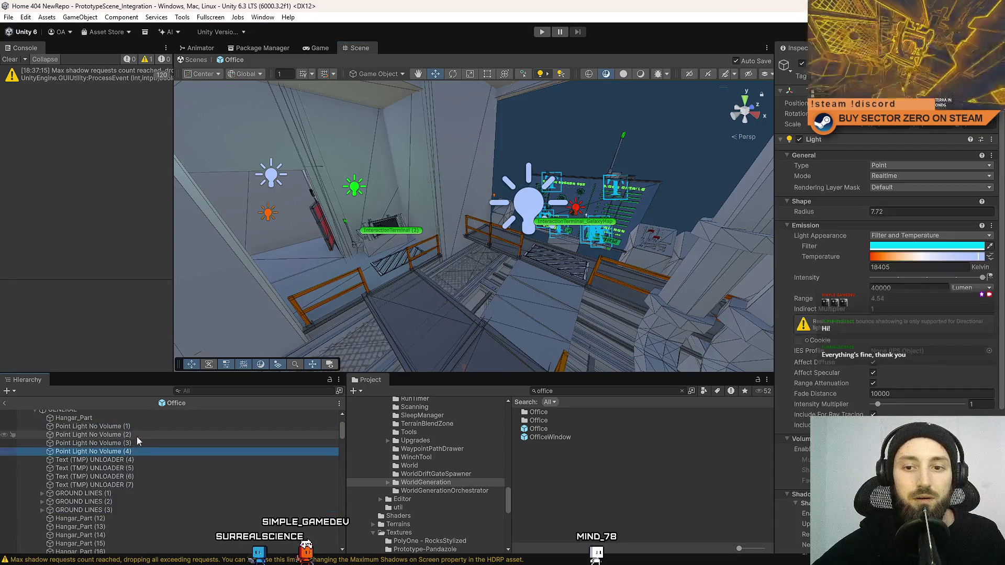
shift+click(149, 427)
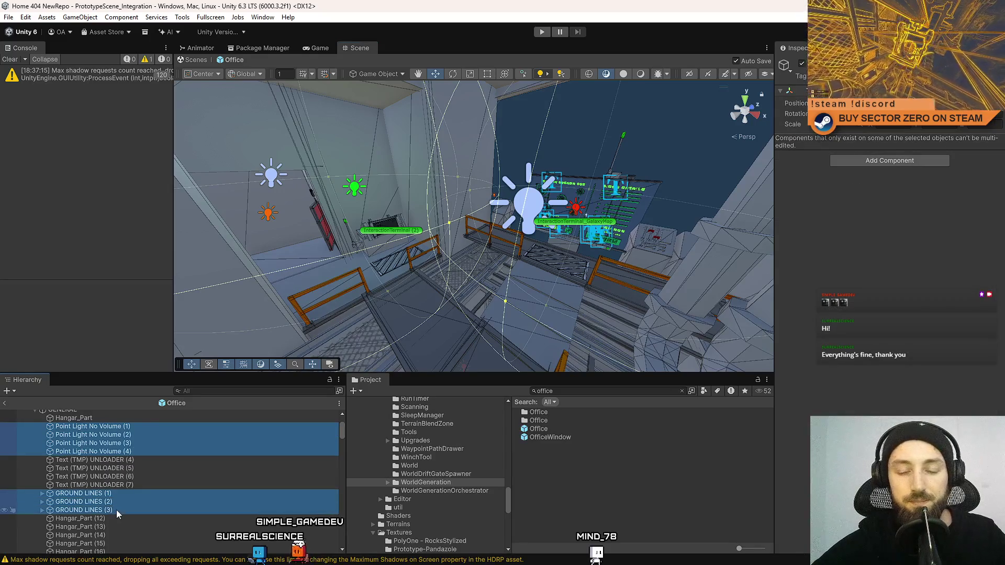
Move Text (TMP) UNLOADER (4)–(7) directly under the Office root
click(136, 482)
shift+click(133, 513)
drag(133, 513, 130, 418)
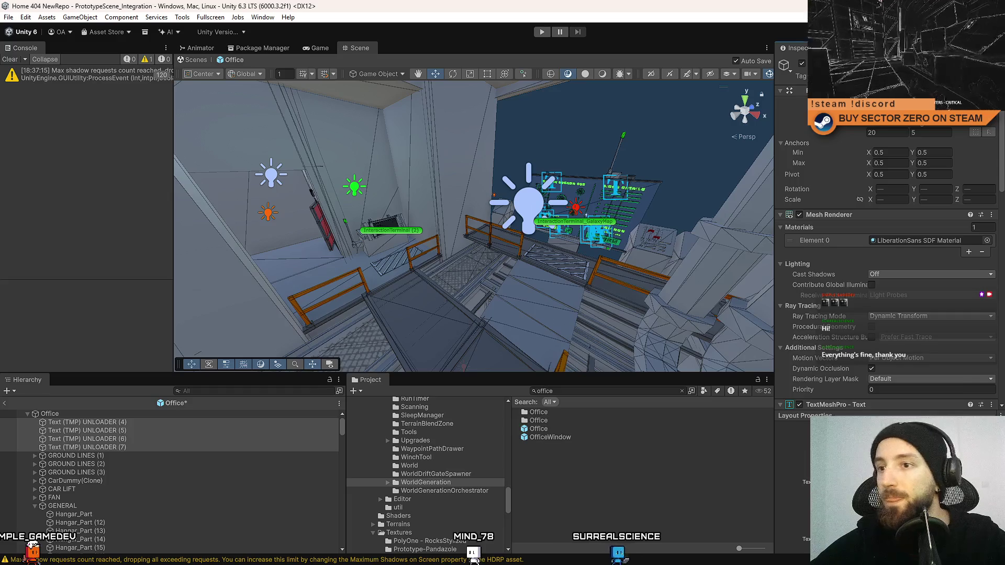
mouse_move(471, 219)
mouse_down()
mouse_move(449, 216)
mouse_move(668, 138)
mouse_move(403, 206)
mouse_move(327, 207)
mouse_move(442, 231)
mouse_move(556, 207)
mouse_up()
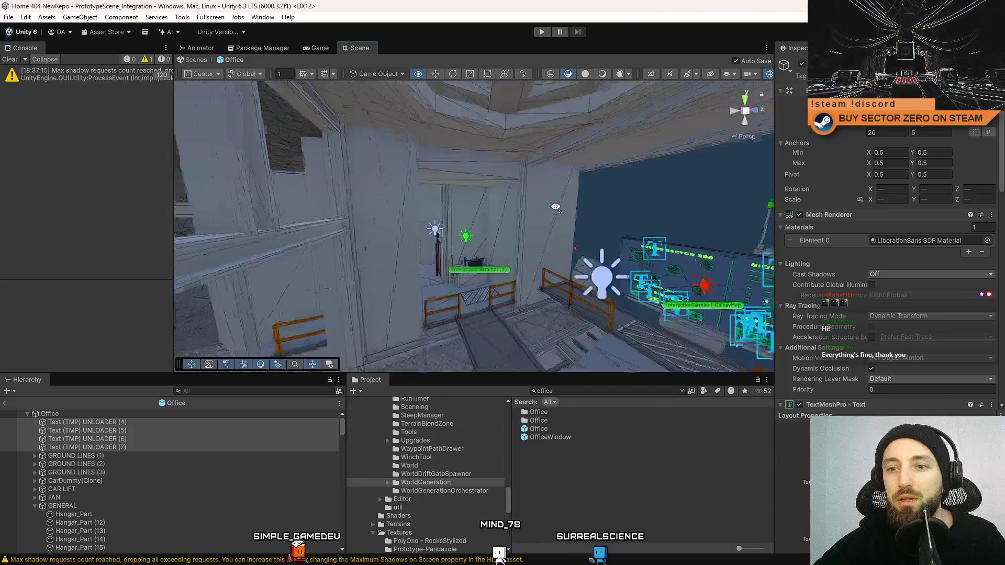
double_click(206, 439)
drag(602, 272, 684, 303)
Select the Text (TMP) UNLOADER (4)–(7) labels and view them across the hangar floor
scroll(683, 302, down, 5)
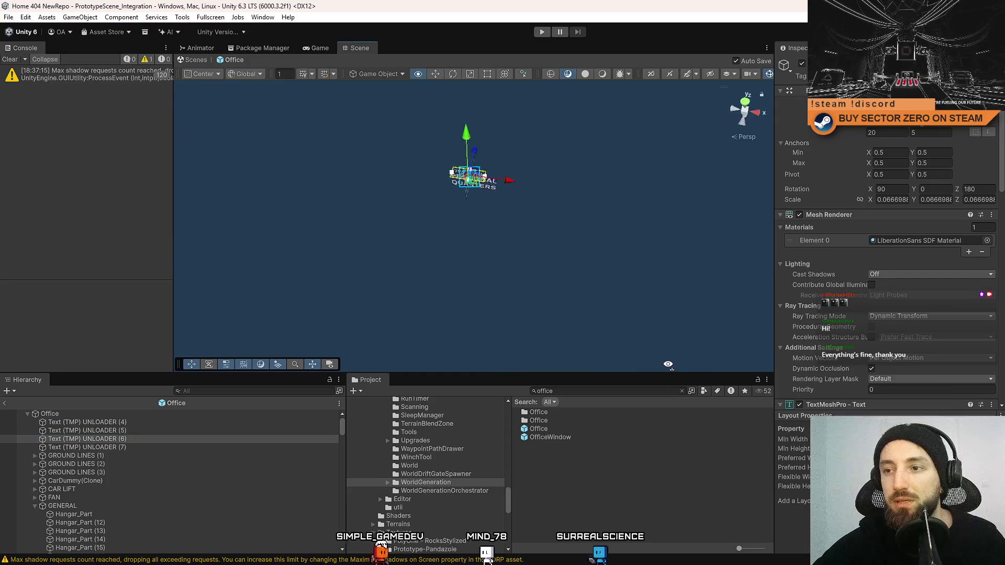
click(152, 422)
shift+click(156, 446)
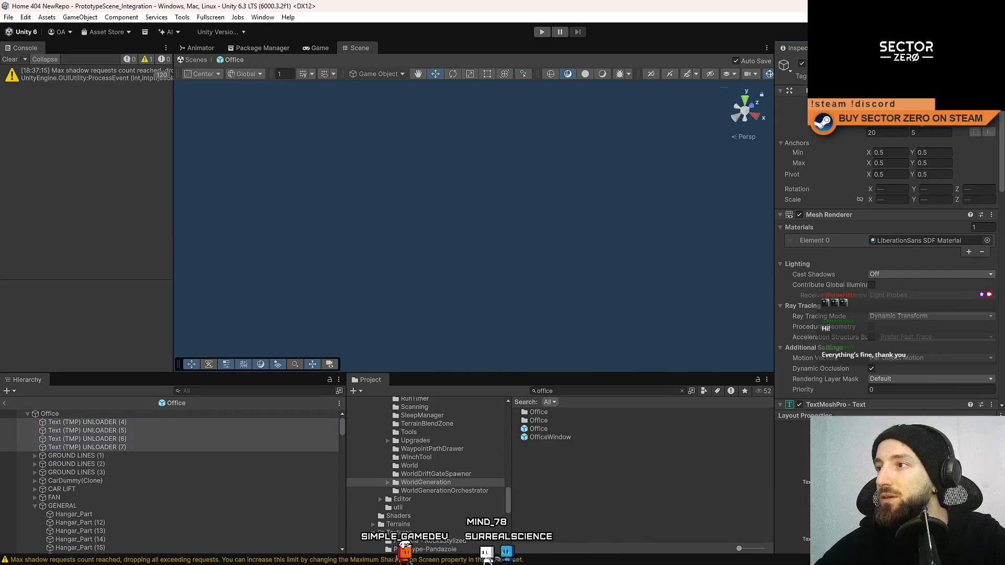
click(168, 442)
double_click(168, 442)
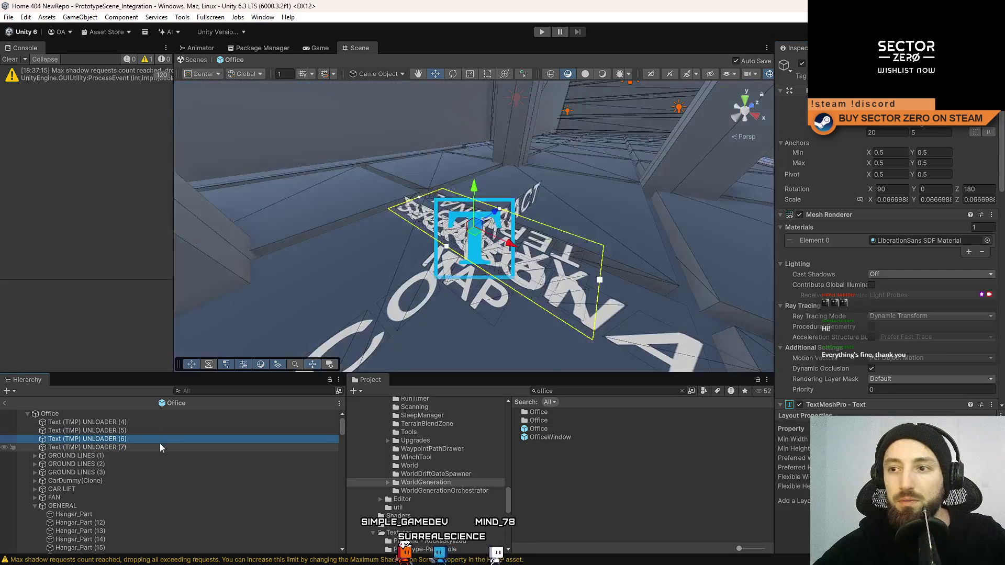
mouse_move(612, 210)
mouse_down()
mouse_move(471, 293)
mouse_move(470, 272)
mouse_move(387, 268)
mouse_move(341, 293)
mouse_up()
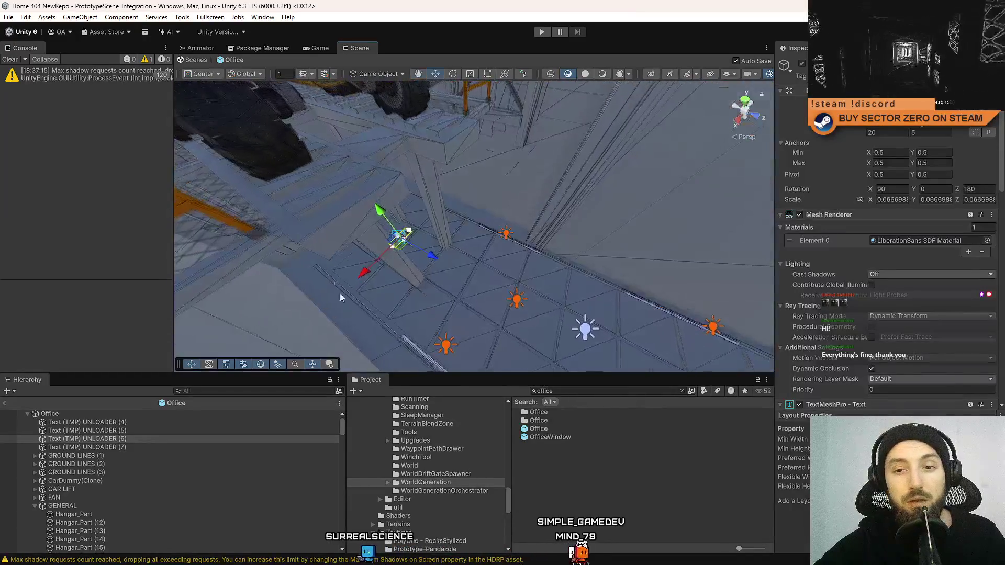
key(ctrl+z)
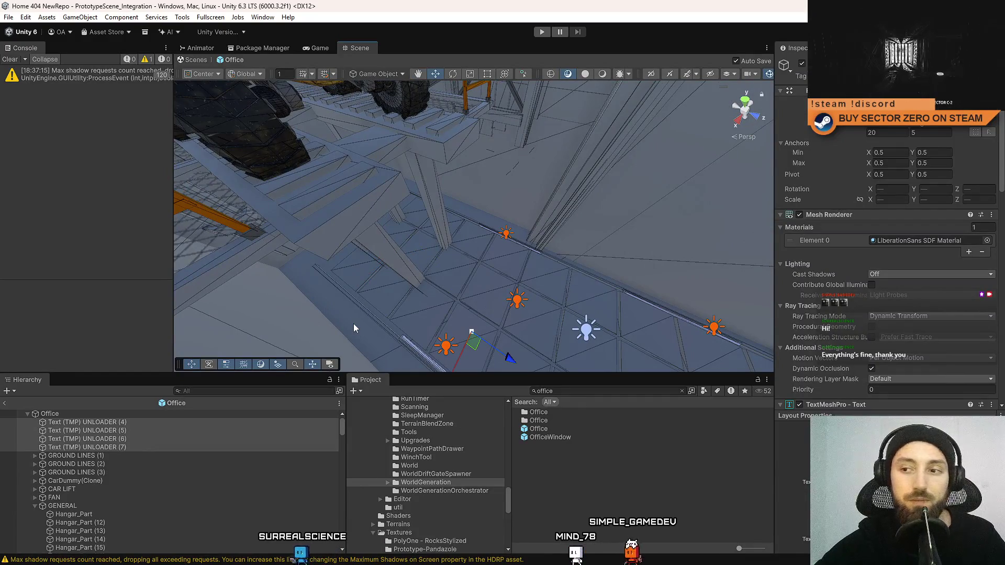
key(ctrl+y)
key(ctrl+y)
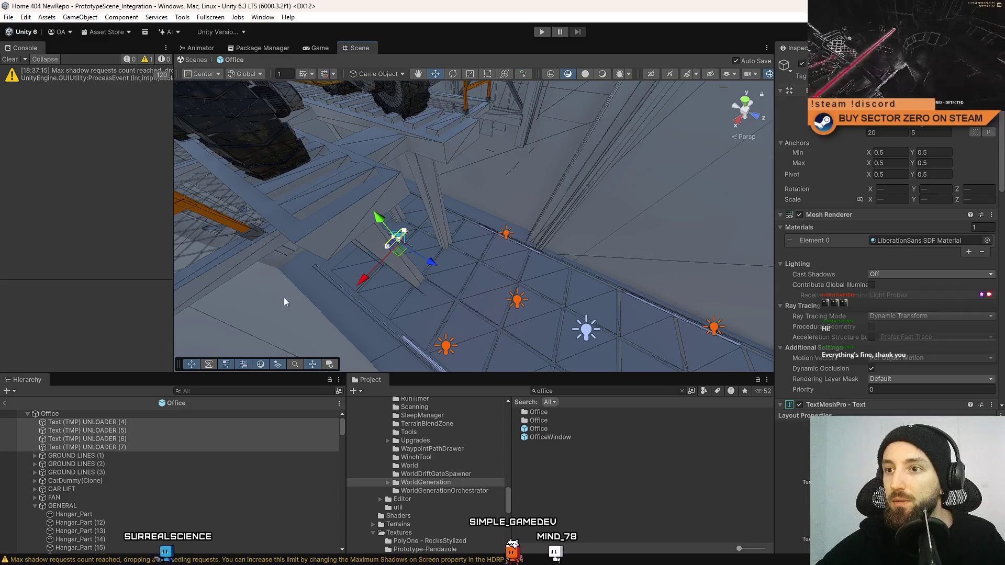
mouse_move(434, 277)
mouse_down()
mouse_move(352, 262)
mouse_move(408, 262)
mouse_move(344, 278)
mouse_move(519, 268)
mouse_move(493, 271)
mouse_move(686, 284)
mouse_move(436, 262)
mouse_move(460, 258)
mouse_move(449, 285)
mouse_move(472, 266)
mouse_move(460, 281)
mouse_move(457, 260)
mouse_move(413, 258)
mouse_move(379, 240)
mouse_up()
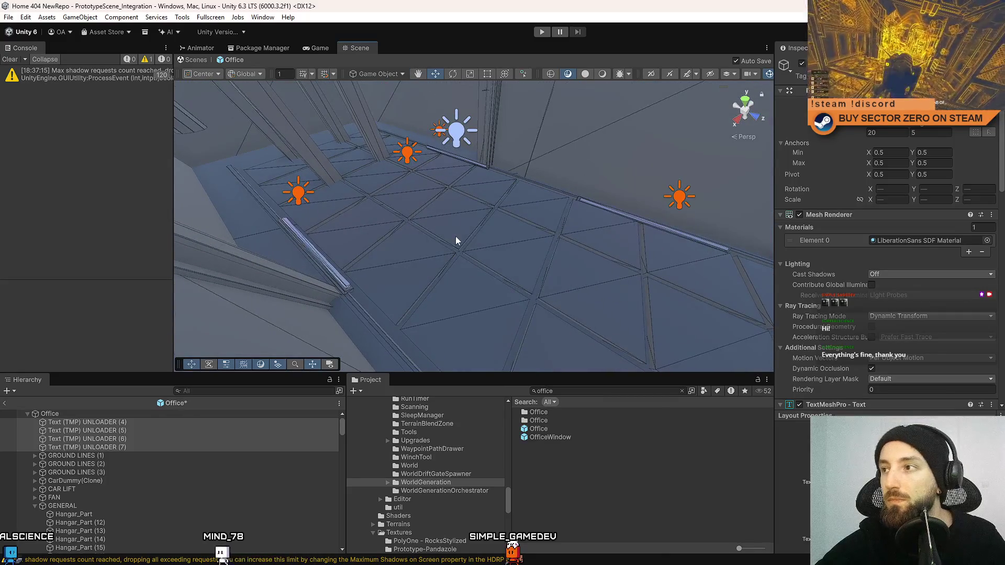
mouse_move(514, 260)
mouse_down()
mouse_move(417, 336)
mouse_move(418, 361)
mouse_move(209, 219)
mouse_move(263, 173)
mouse_move(276, 204)
mouse_up()
Check the rotation and scale of UNLOADER (5), (6) and (7) one by one
click(125, 424)
click(126, 430)
click(125, 439)
click(125, 447)
click(124, 430)
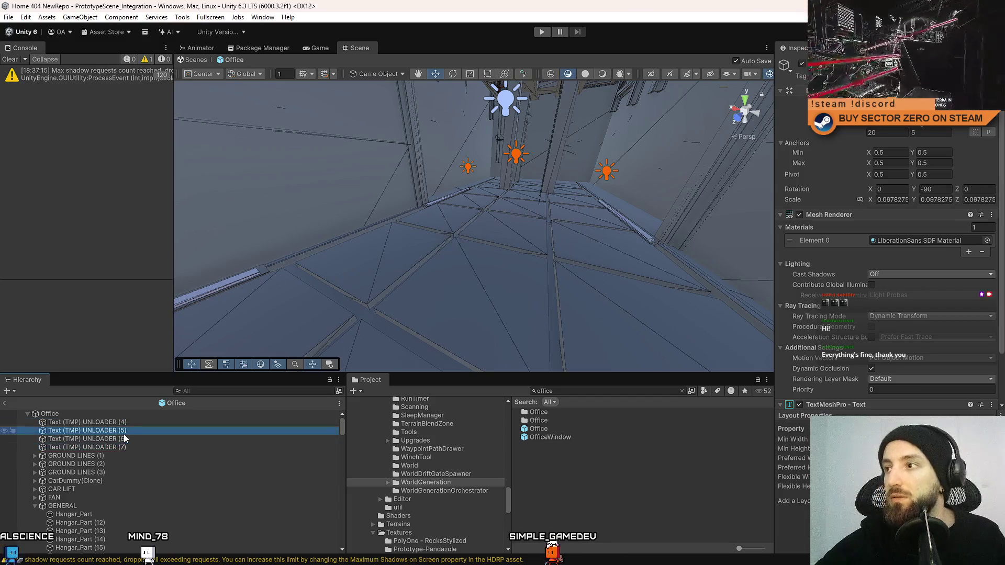
click(133, 440)
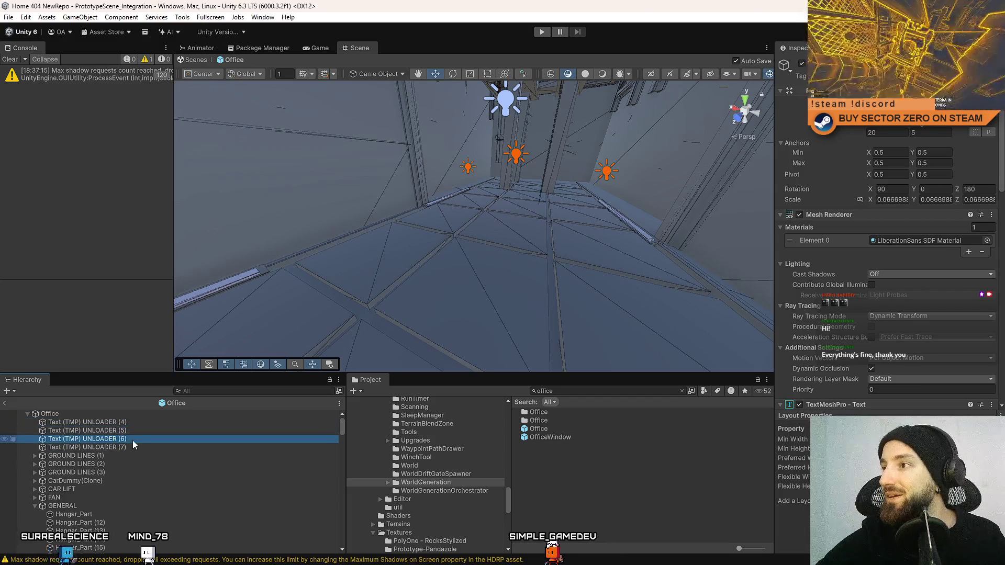
click(129, 445)
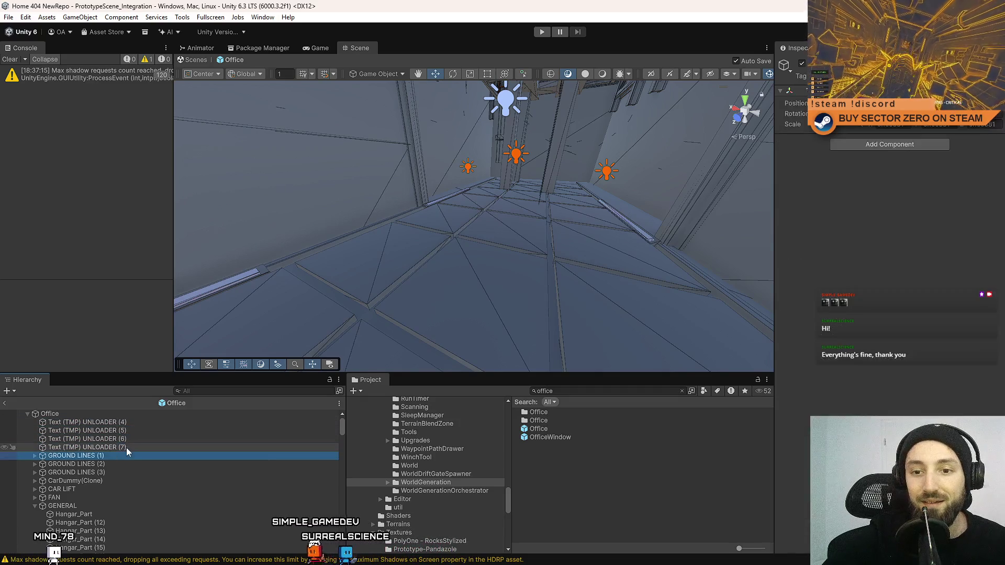
Move all four UNLOADER texts to the Scene view centre with Ctrl+Alt+F
shift+click(135, 424)
key(ctrl+alt+f)
mouse_move(551, 244)
mouse_down()
mouse_move(573, 158)
mouse_move(519, 286)
mouse_up()
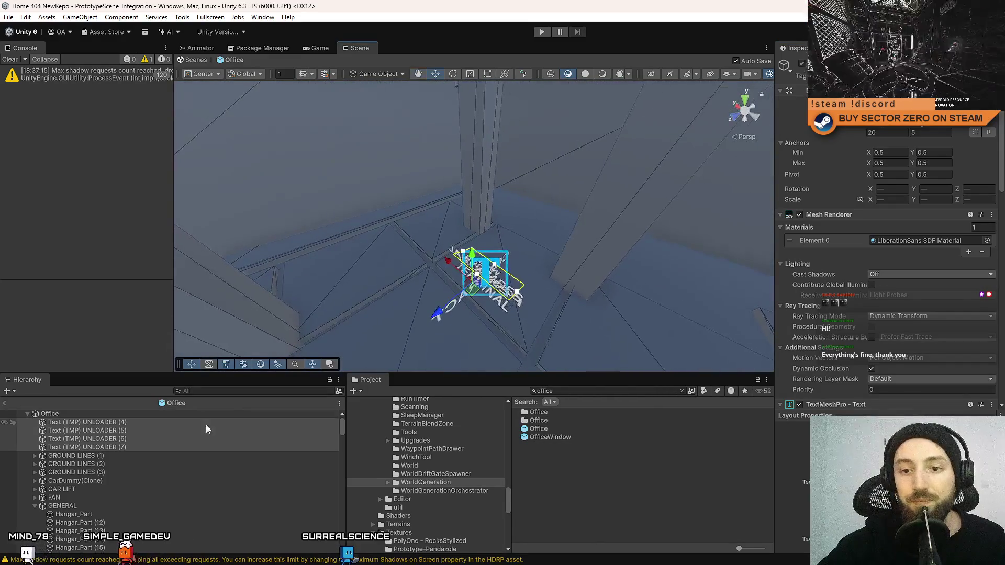
Raise the PERSONAL QUARTERS label (UNLOADER (4)), pull it out from the wall and lower it slightly
click(132, 422)
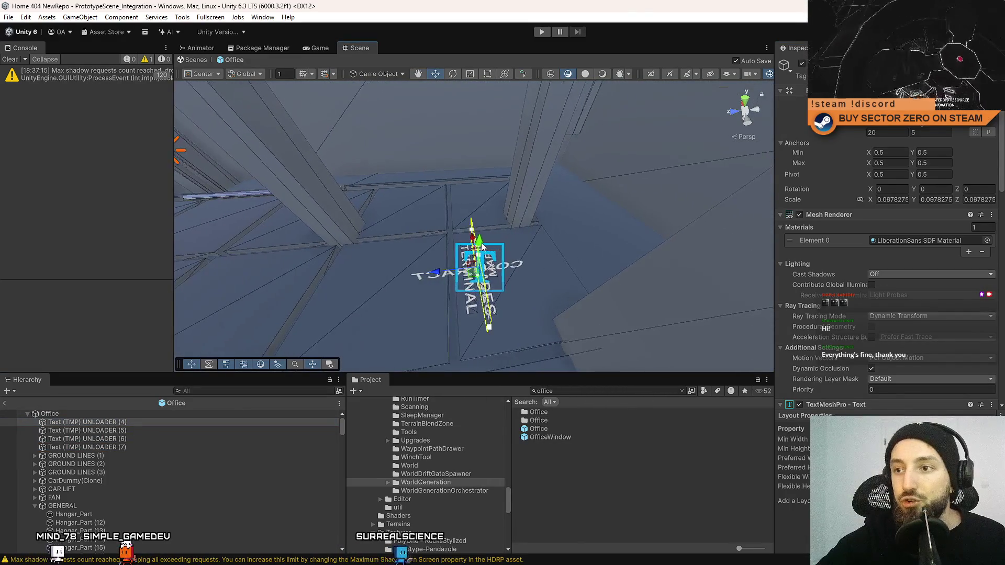
drag(492, 239, 501, 131)
mouse_move(601, 210)
mouse_down()
mouse_move(466, 235)
mouse_move(471, 241)
mouse_up()
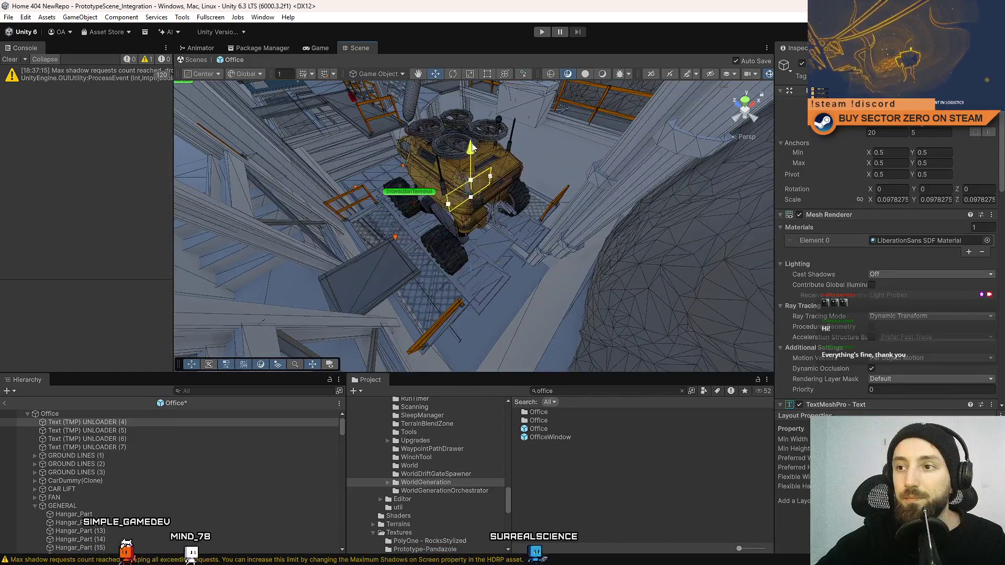
mouse_move(471, 147)
mouse_down()
mouse_move(494, 199)
mouse_move(392, 203)
mouse_up()
drag(526, 224, 497, 269)
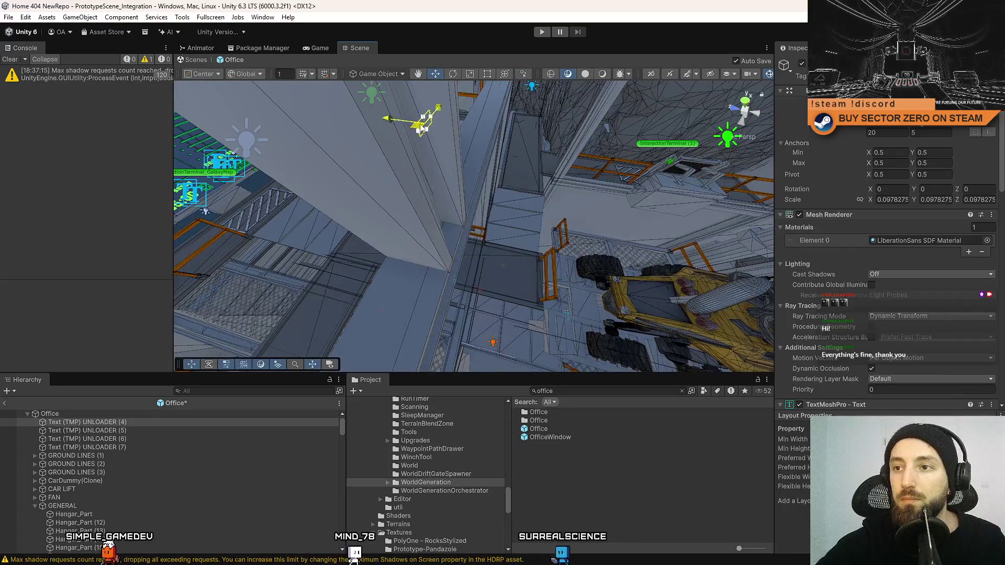
mouse_move(498, 236)
mouse_down()
mouse_move(429, 64)
mouse_move(432, 227)
mouse_up()
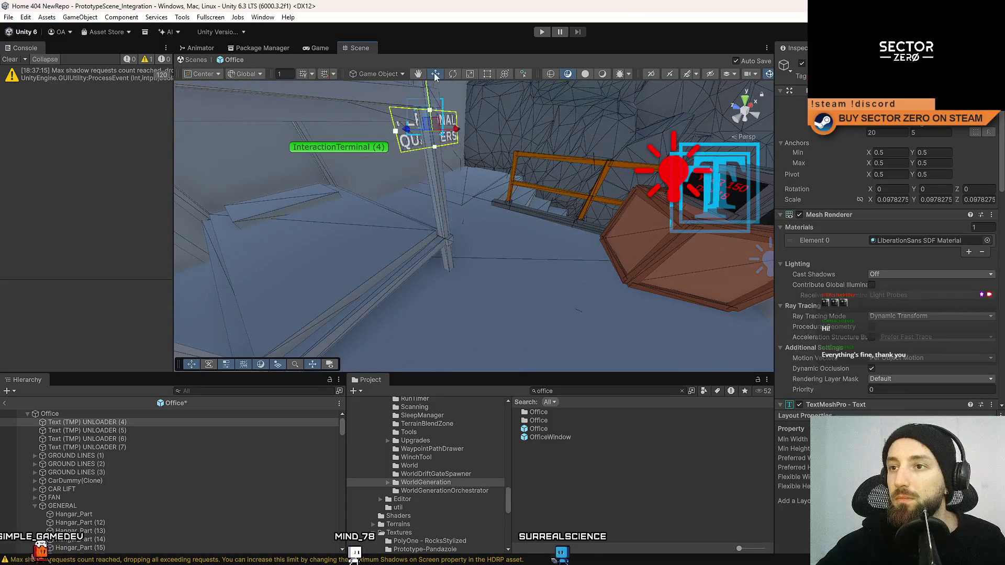
mouse_move(504, 226)
mouse_down()
mouse_move(469, 61)
mouse_move(541, 219)
mouse_move(428, 193)
mouse_up()
drag(415, 193, 425, 186)
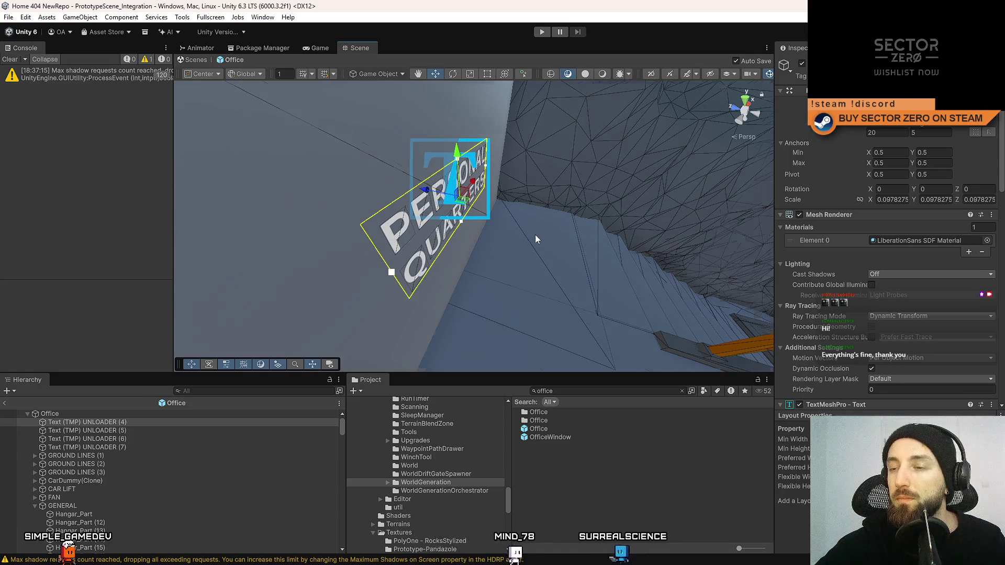
click(737, 107)
scroll(471, 210, down, 3)
drag(476, 202, 475, 211)
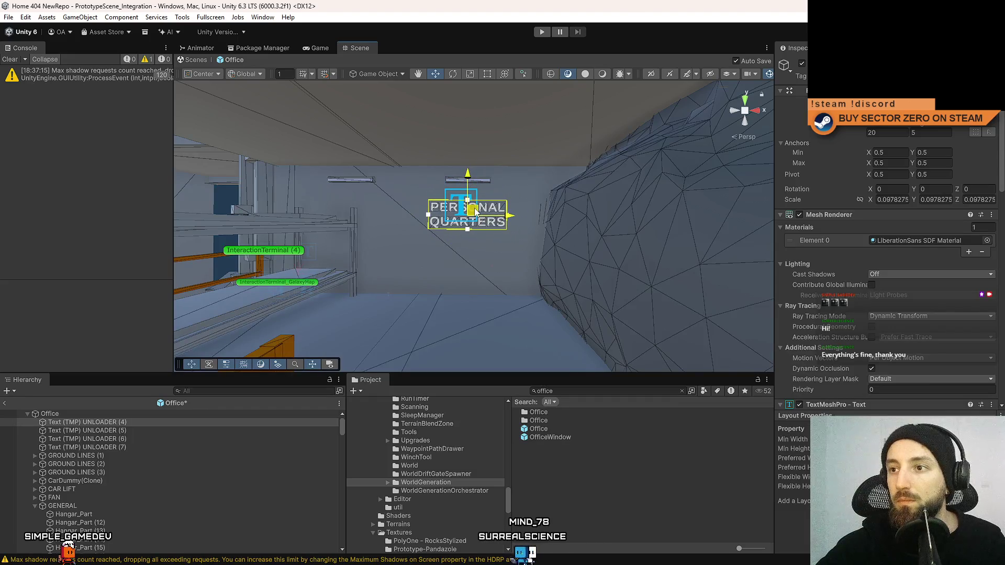
Frame the UNLOADER (5) CONTRACT TERMINAL label above InteractionTerminal (2)
double_click(187, 431)
mouse_move(366, 314)
mouse_down()
mouse_move(363, 348)
mouse_move(380, 263)
mouse_move(334, 394)
mouse_move(247, 464)
mouse_move(258, 368)
mouse_move(208, 383)
mouse_move(401, 281)
mouse_up()
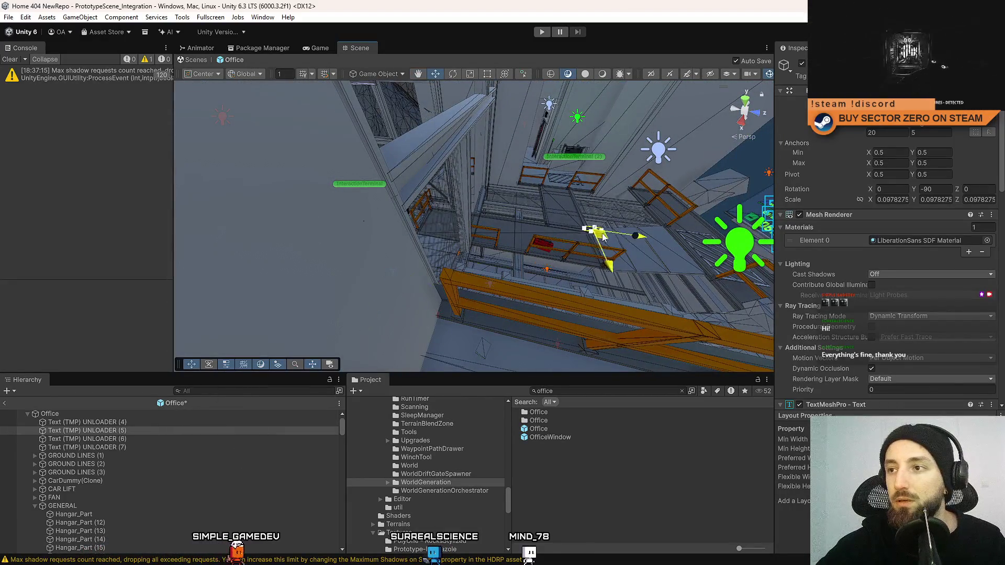
mouse_move(524, 171)
mouse_down()
mouse_move(523, 210)
mouse_move(513, 190)
mouse_up()
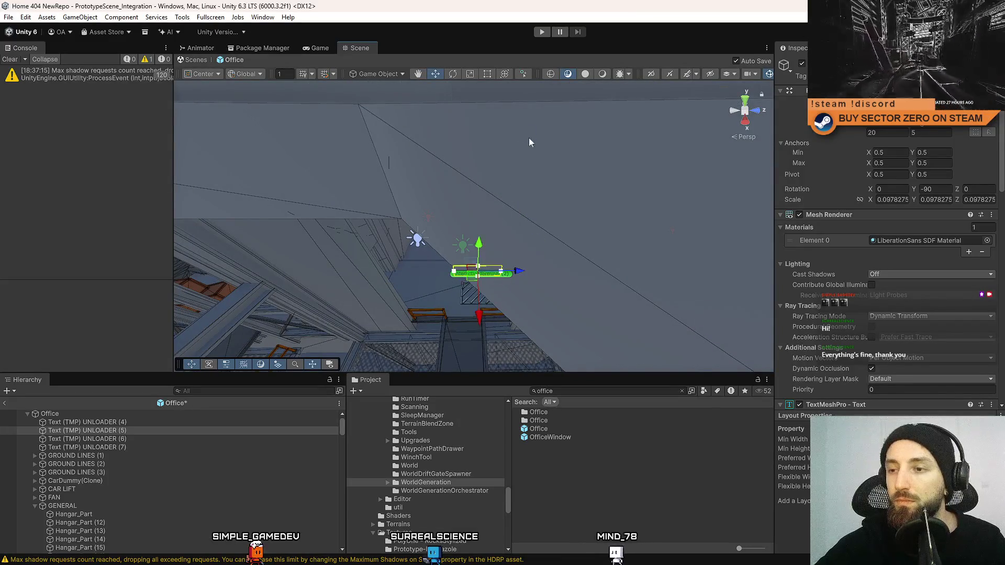
Lift the CONTRACT TERMINAL label off the terminal, then lower it just above the screen
key(f)
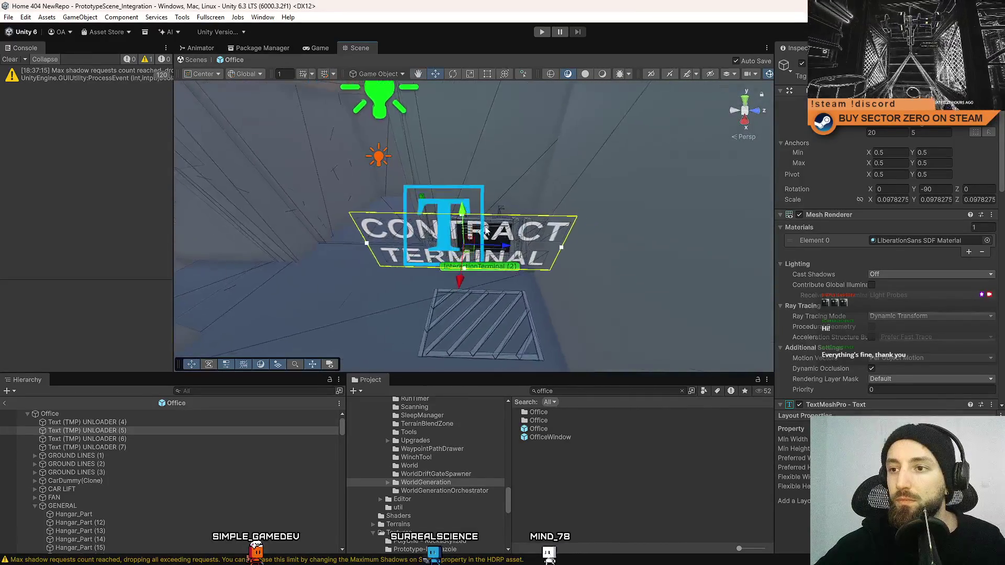
drag(463, 252, 489, 183)
mouse_move(485, 255)
mouse_down()
mouse_move(488, 150)
mouse_move(668, 185)
mouse_move(544, 180)
mouse_move(518, 196)
mouse_move(357, 178)
mouse_move(397, 173)
mouse_up()
drag(481, 155, 481, 168)
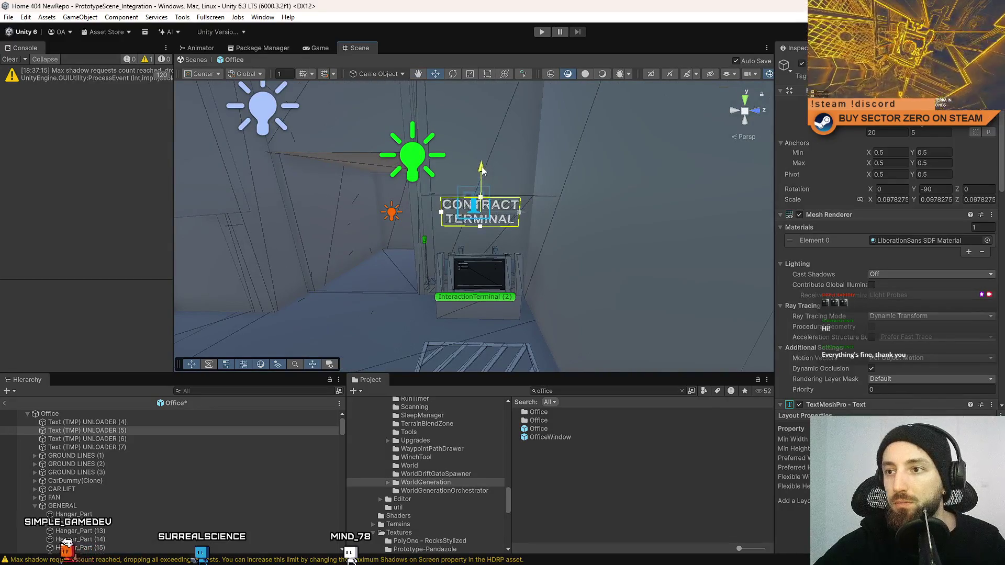
drag(522, 138, 538, 172)
double_click(149, 439)
mouse_move(314, 293)
mouse_down()
mouse_move(351, 296)
mouse_move(513, 265)
mouse_move(491, 240)
mouse_up()
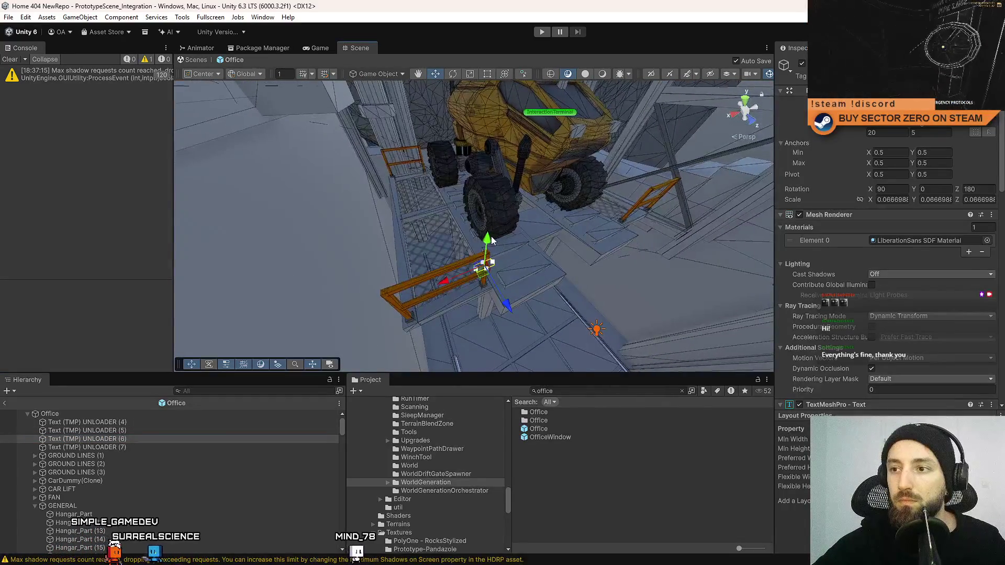
Look over the UPGRADES TERMINAL floor label and save the Office prefab
mouse_move(548, 163)
mouse_down()
mouse_move(554, 217)
mouse_move(542, 247)
mouse_up()
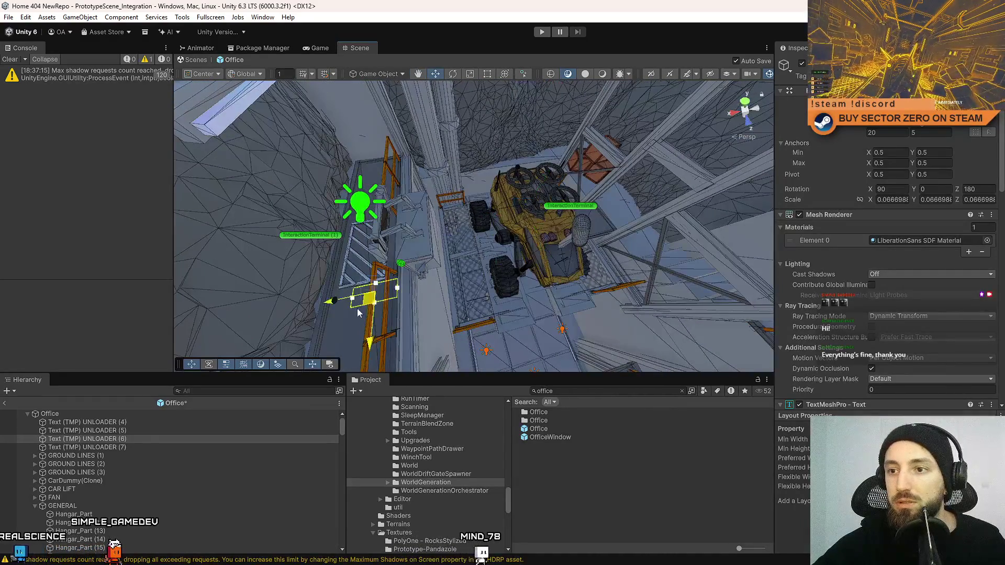
mouse_move(362, 267)
mouse_down()
mouse_move(525, 171)
mouse_move(520, 178)
mouse_up()
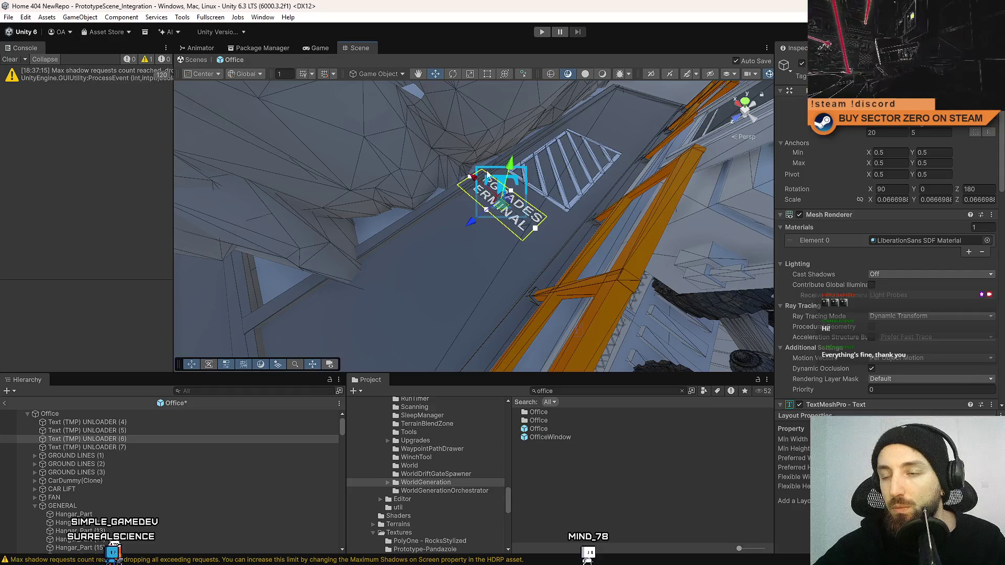
key(ctrl+s)
mouse_move(434, 195)
mouse_down()
mouse_move(437, 241)
mouse_move(469, 224)
mouse_up()
Frame the Ground Line (1) stripe, check its GROUND LINES (3) group, and orbit toward the parked vehicle
click(515, 161)
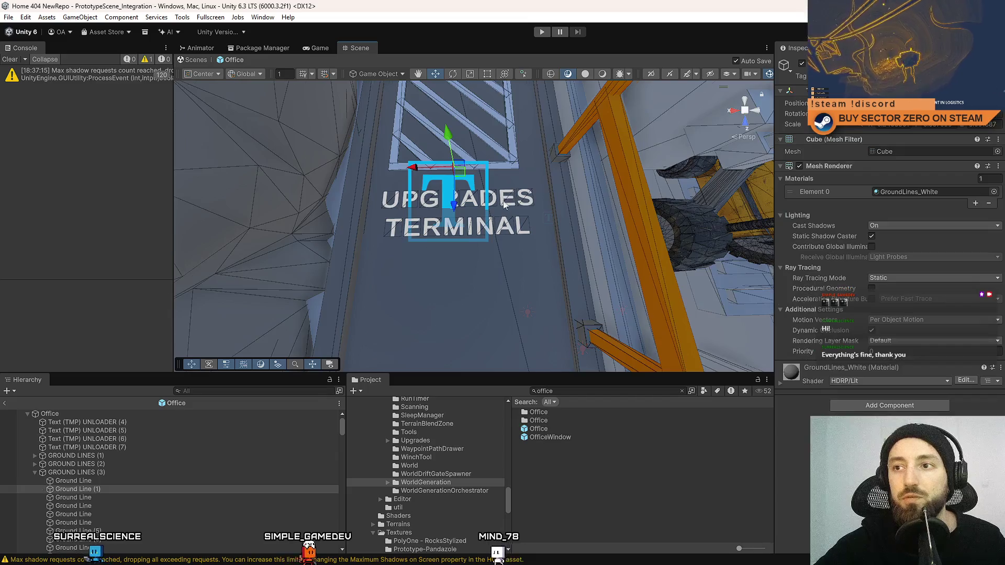
key(f)
click(115, 472)
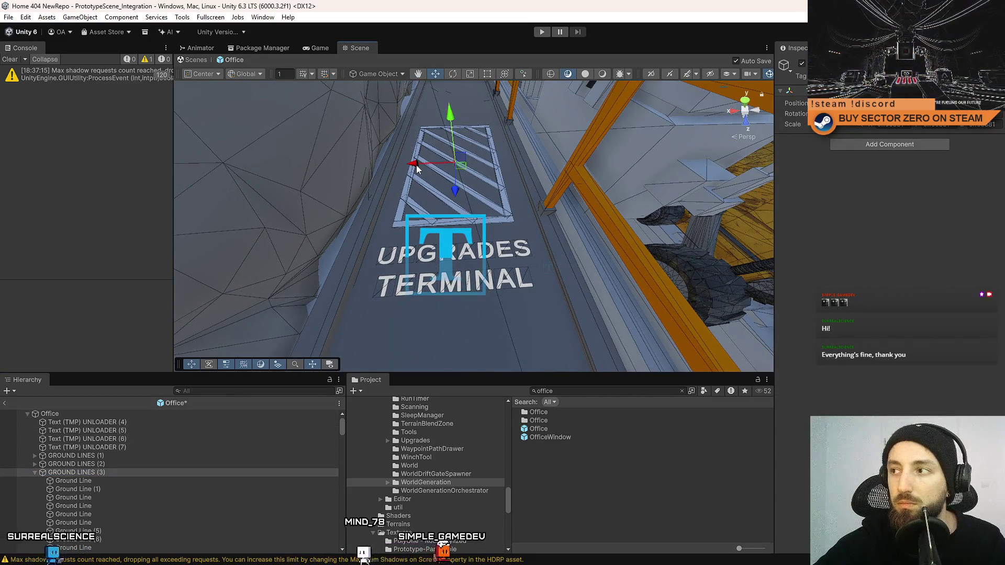
mouse_move(576, 188)
mouse_down()
mouse_move(546, 242)
mouse_move(363, 221)
mouse_move(398, 225)
mouse_up()
click(34, 472)
mouse_move(487, 231)
mouse_down()
mouse_move(514, 232)
mouse_move(398, 236)
mouse_up()
double_click(121, 448)
Shift the GALAXY MAP text (UNLOADER (7)) up and left beside its hatched stripe marking
mouse_move(335, 293)
mouse_down()
mouse_move(419, 294)
mouse_move(238, 287)
mouse_move(591, 259)
mouse_up()
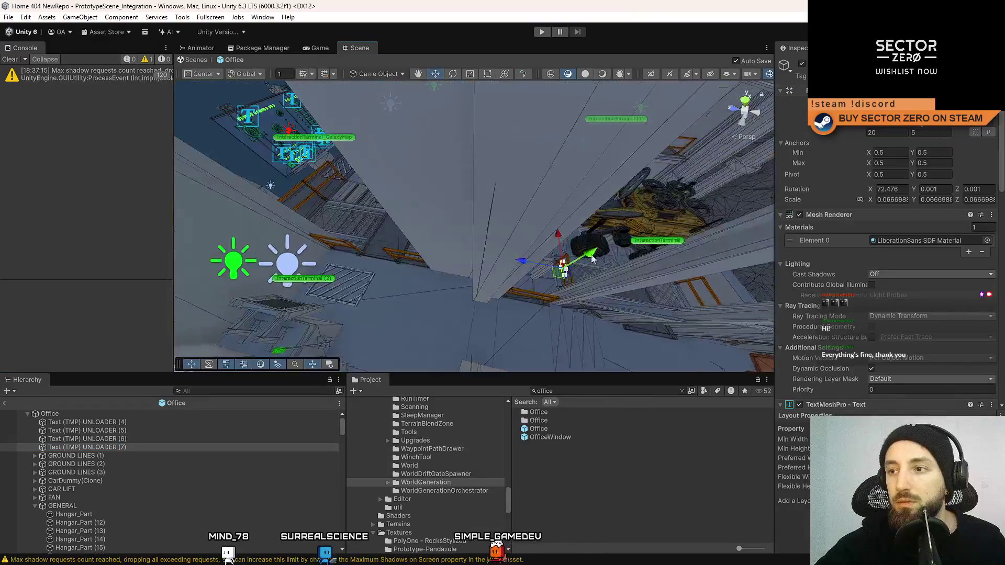
mouse_move(490, 210)
mouse_down()
mouse_move(460, 162)
mouse_move(442, 163)
mouse_move(456, 166)
mouse_up()
drag(528, 229, 368, 153)
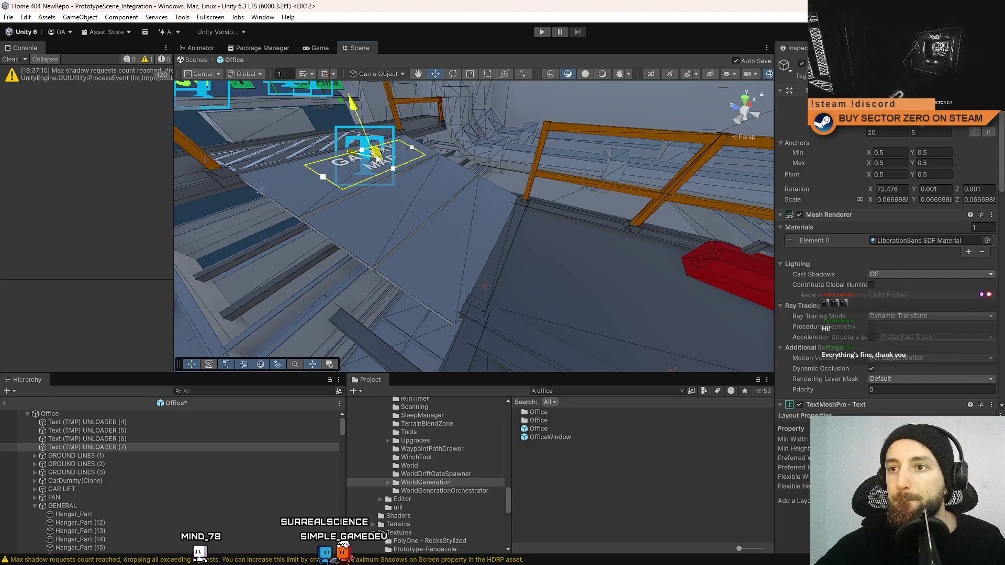
mouse_move(538, 211)
mouse_down()
mouse_move(348, 253)
mouse_move(592, 451)
mouse_up()
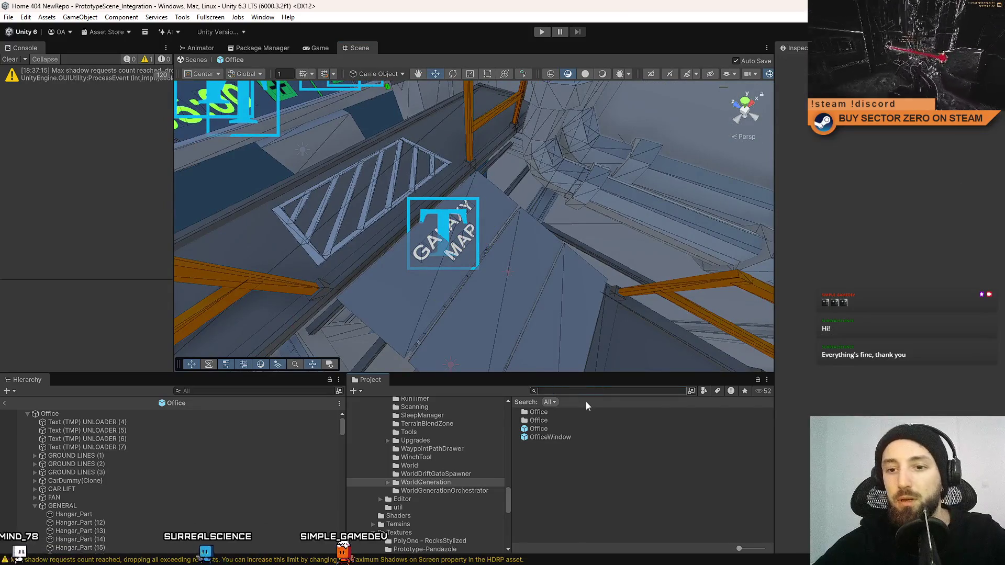
drag(556, 240, 518, 230)
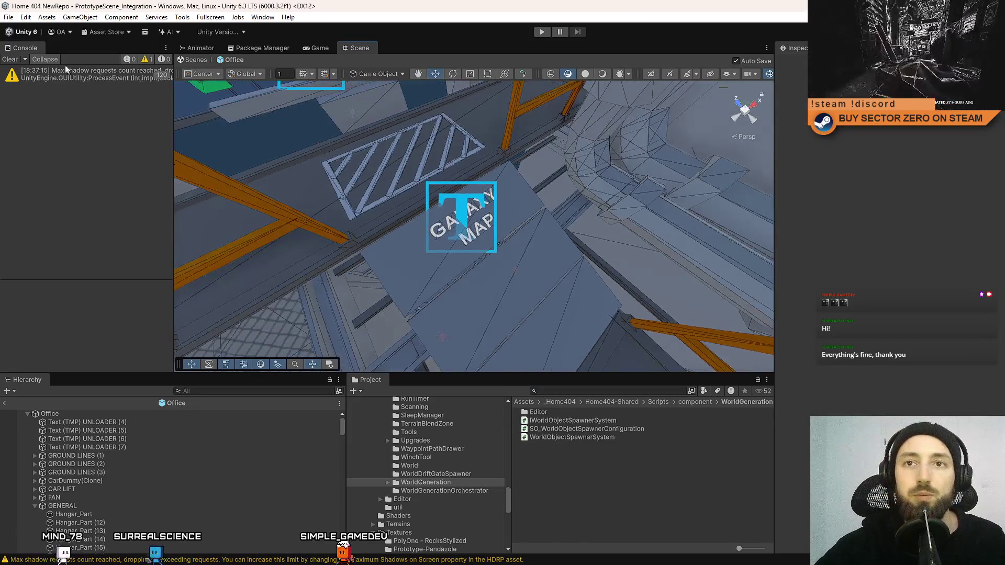
Clear the console's shadow warnings, then run the game in Play mode from the Game view
click(12, 60)
key(ctrl+p)
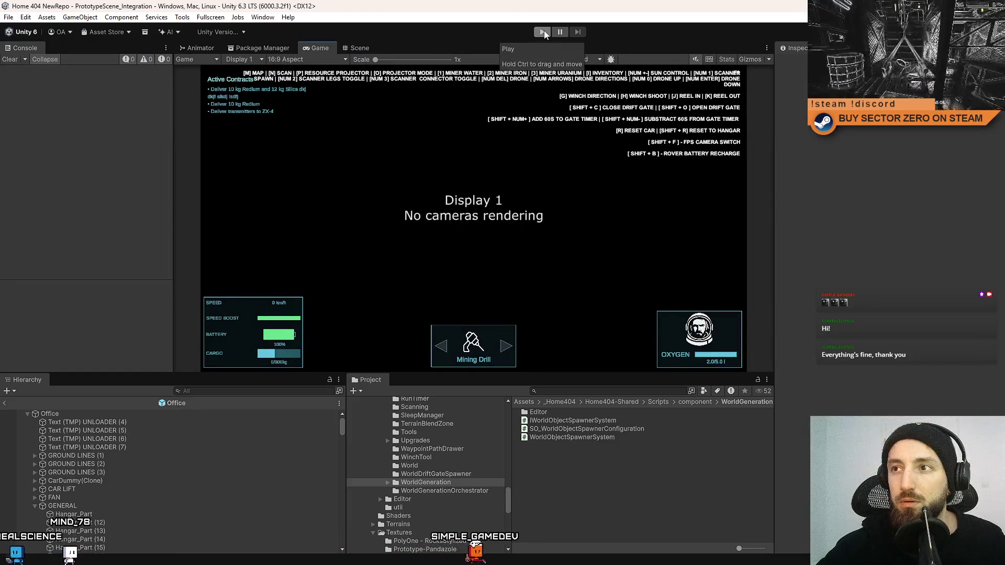
click(544, 31)
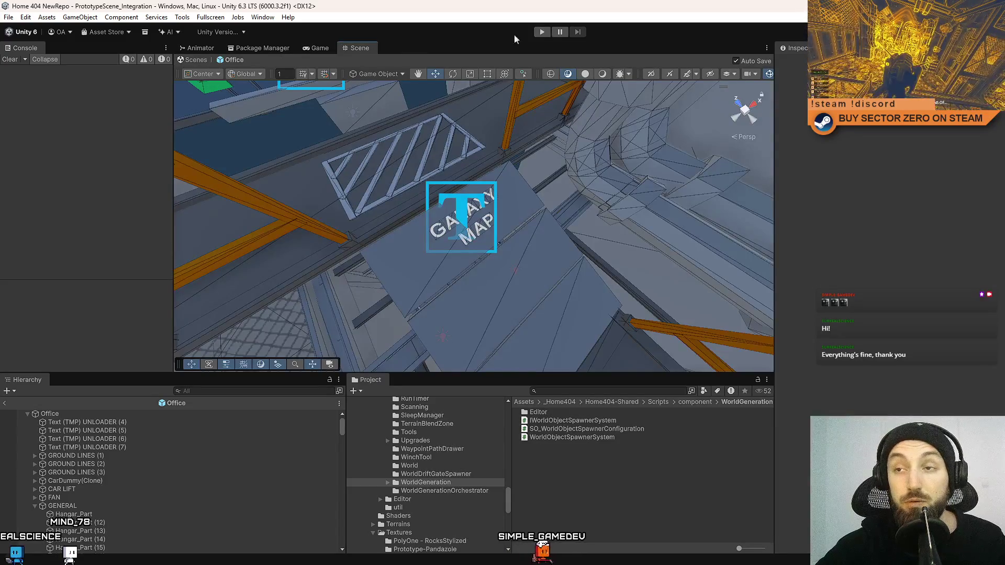
click(313, 48)
click(542, 34)
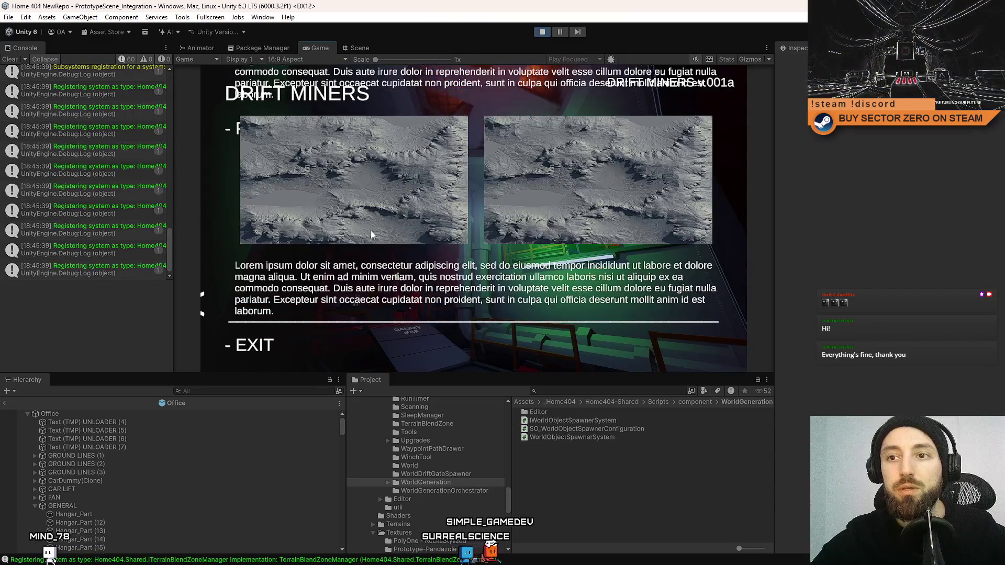
Set the Game view to Full HD (1920x1080) and maximize it
click(288, 59)
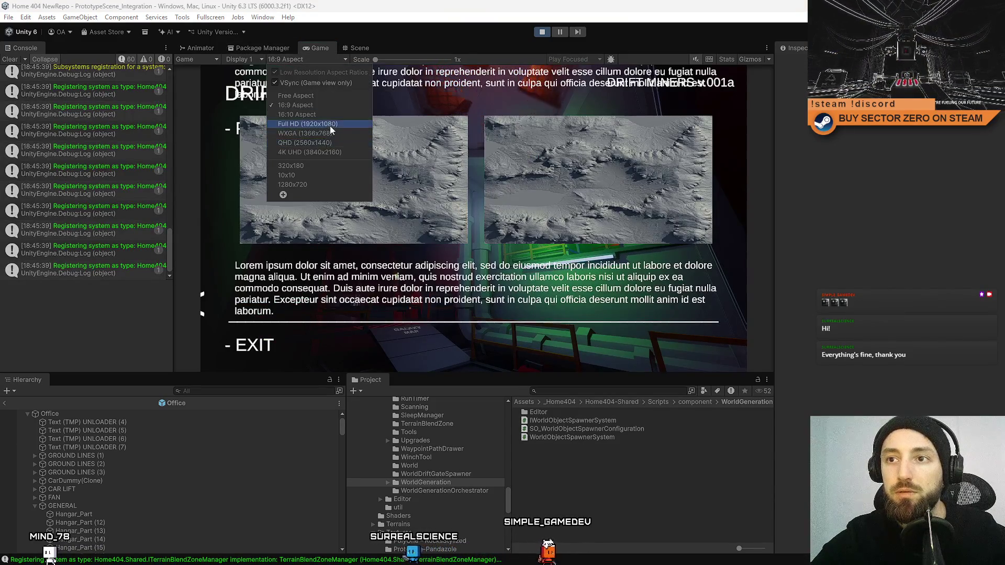
click(331, 124)
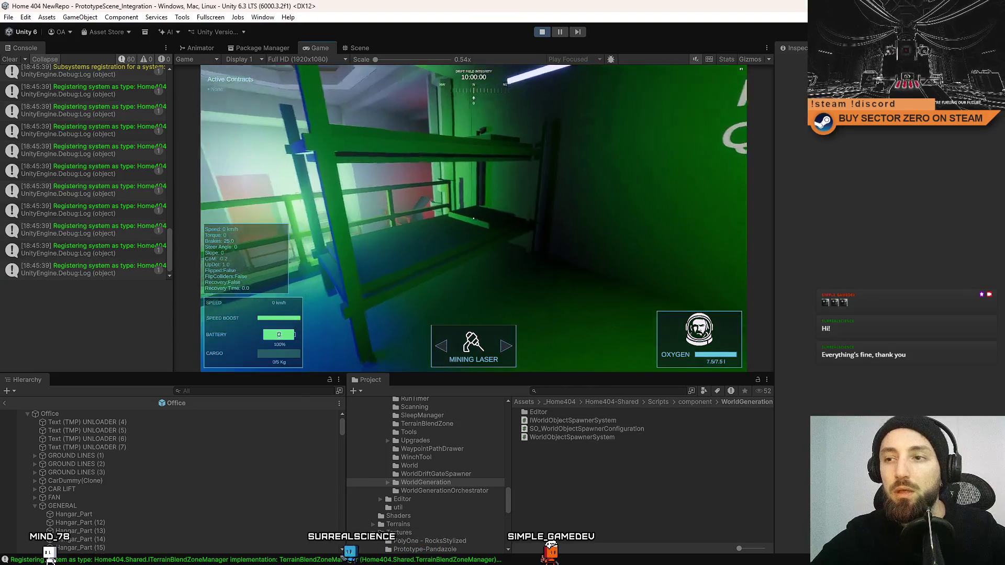
key(F10)
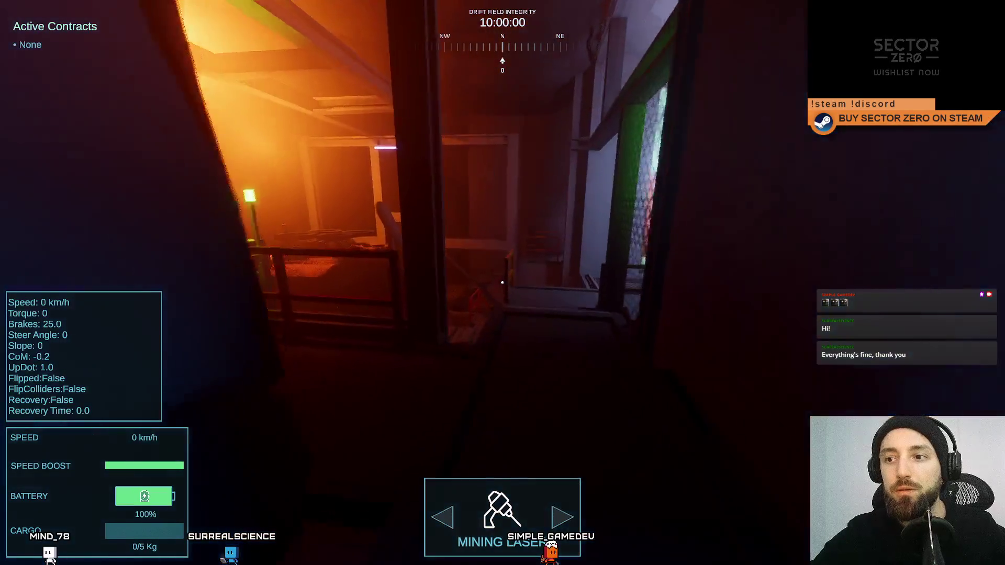
Walk past the Upgrades Terminal, contract room and Galaxy Map platform, then return to the windowed editor
key(w)
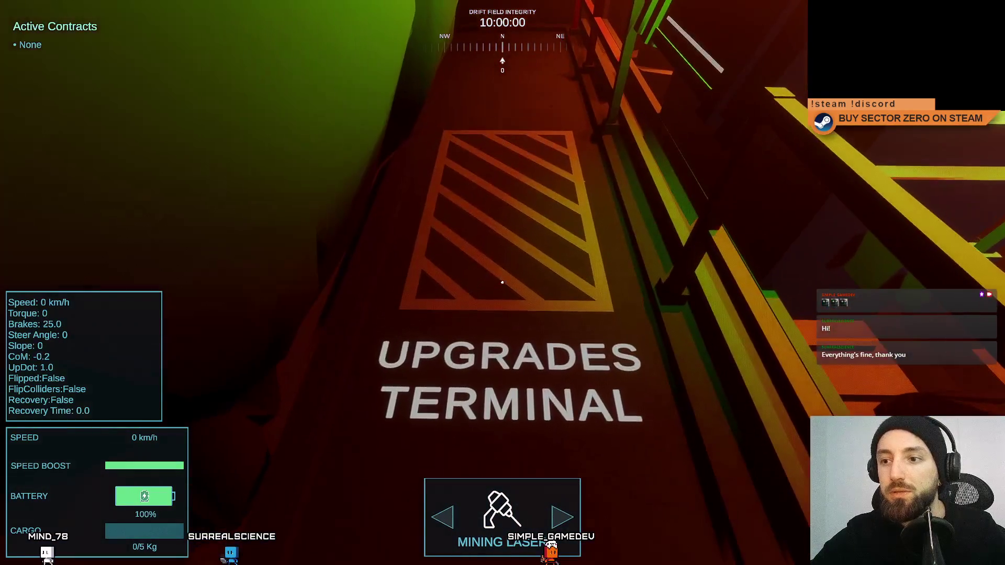
key(w)
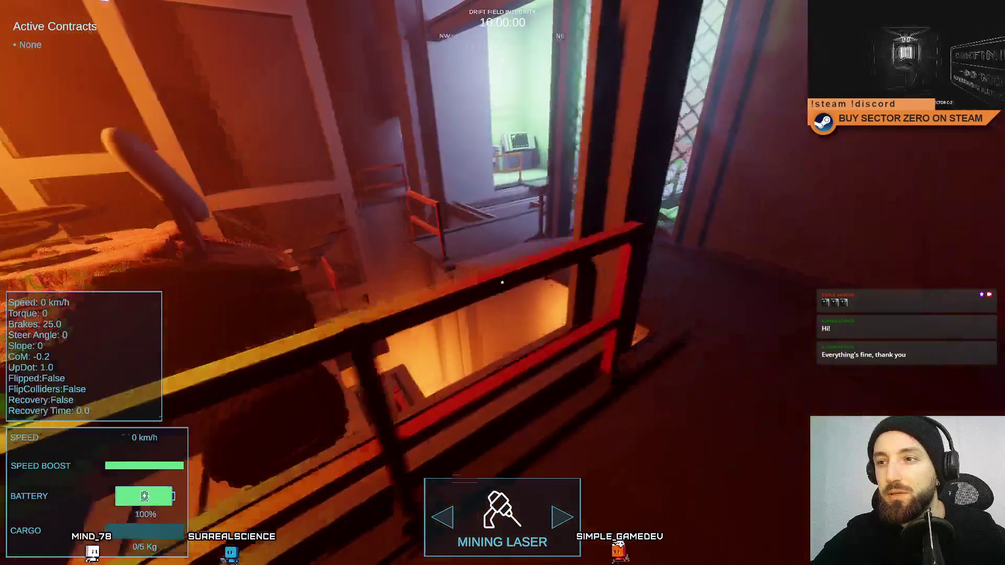
key(w)
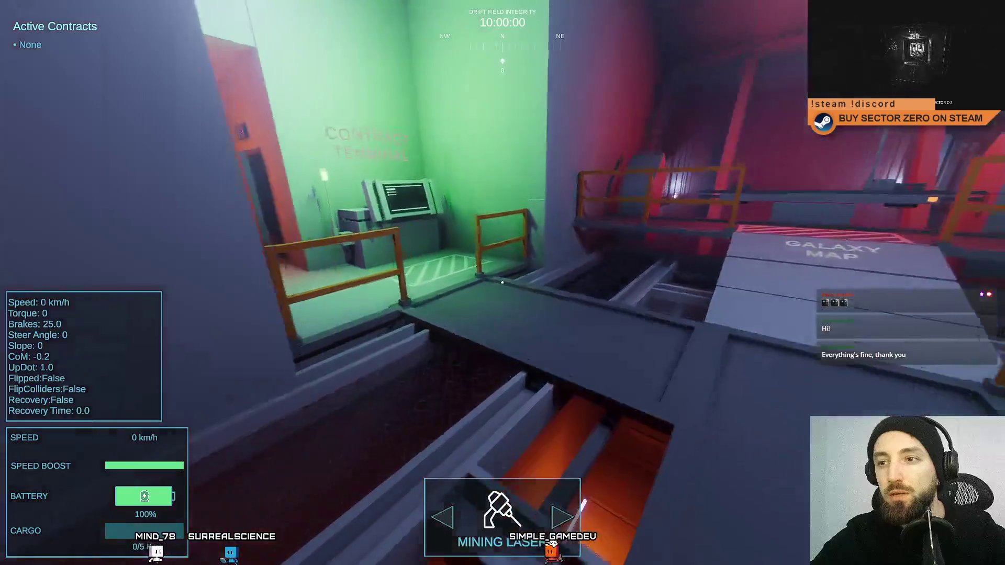
key(w)
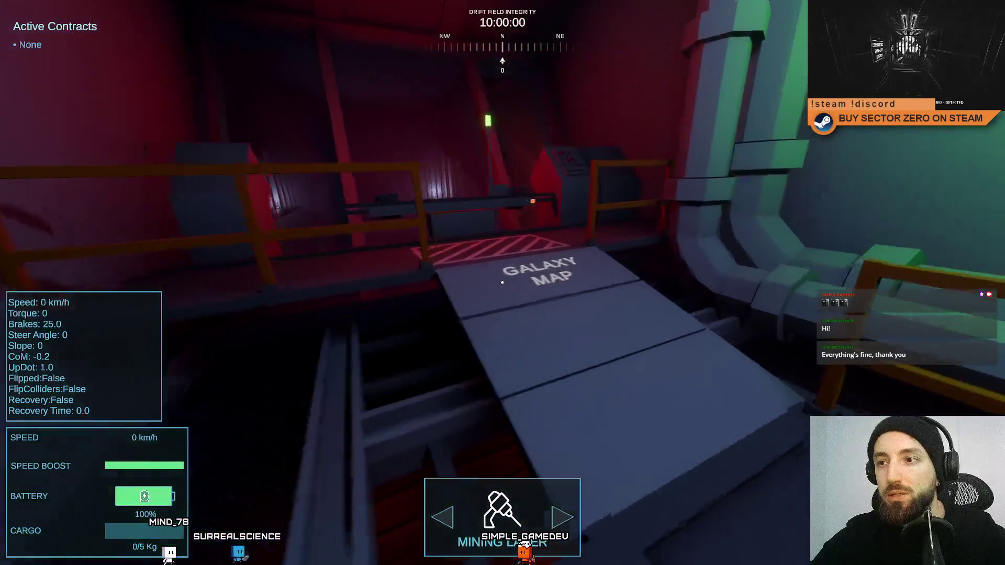
key(w)
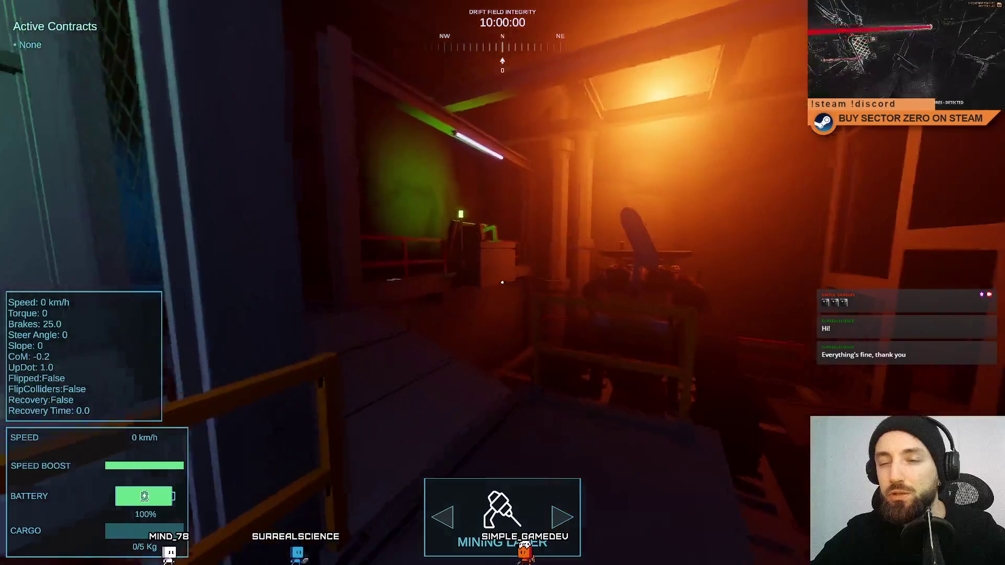
key(w)
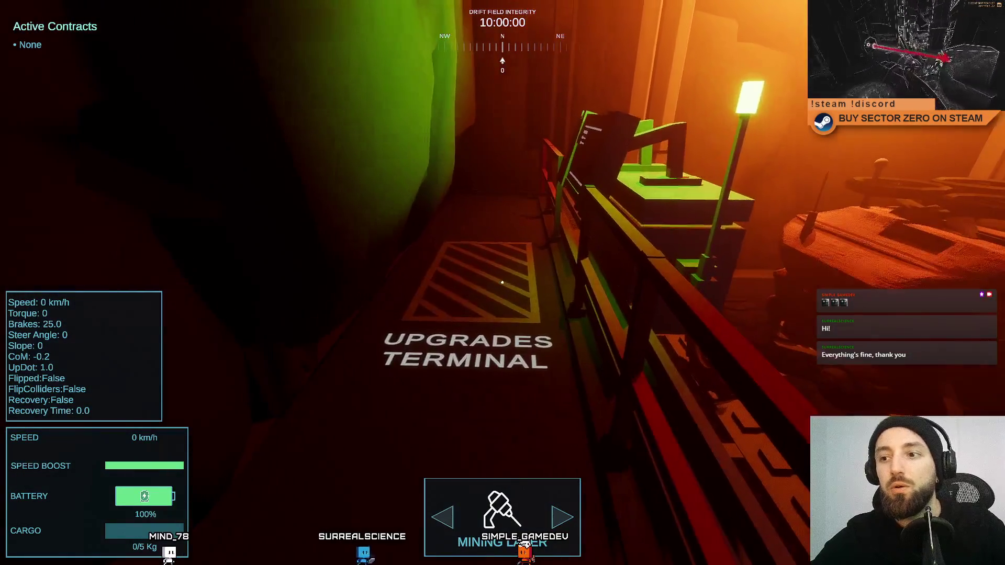
key(w)
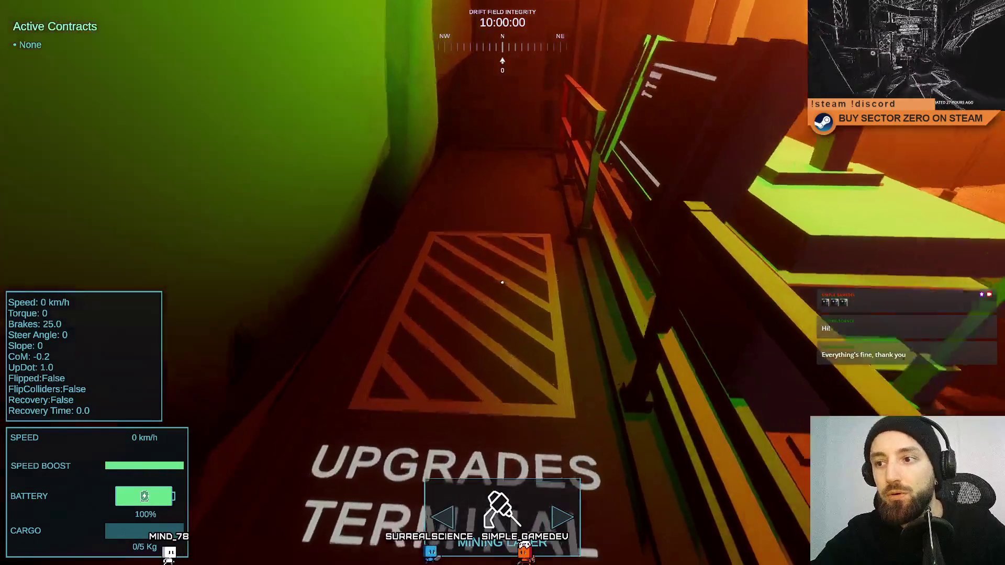
key(w)
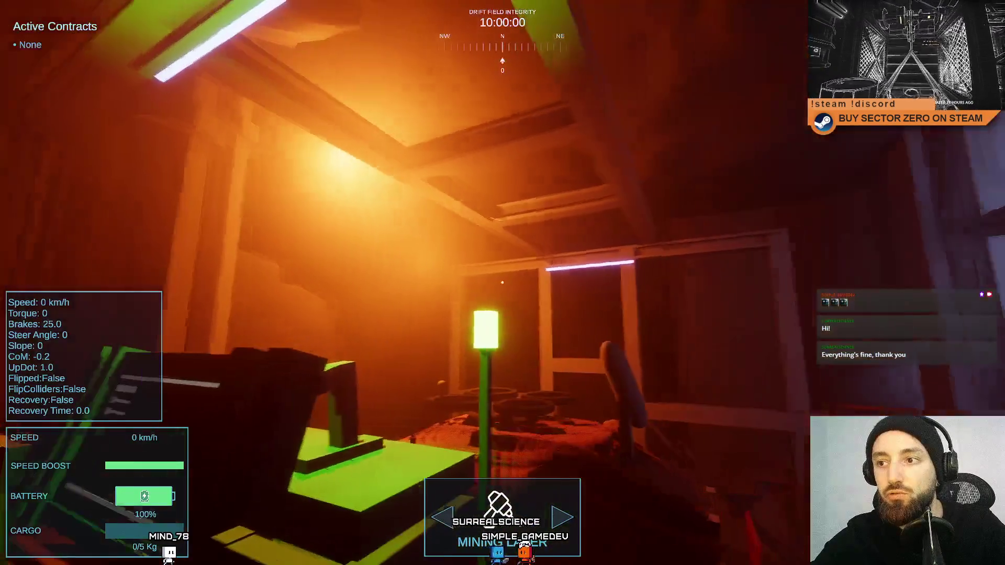
key(Escape)
key(Escape)
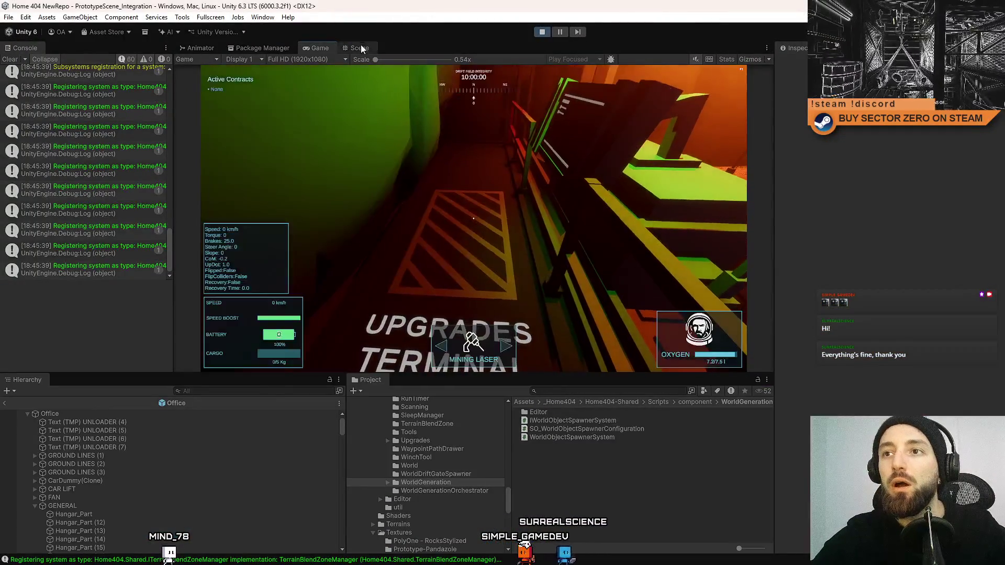
click(360, 49)
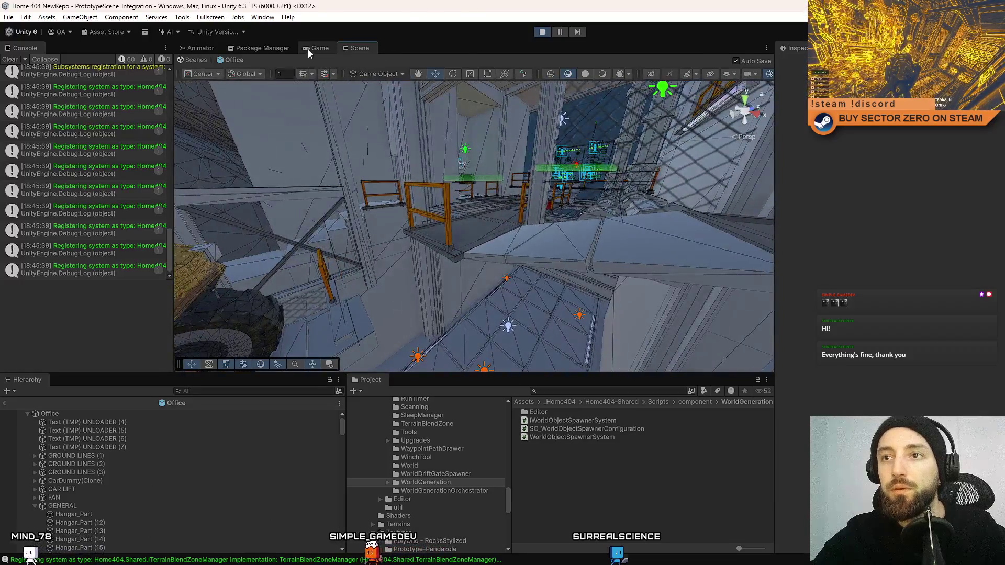
click(312, 48)
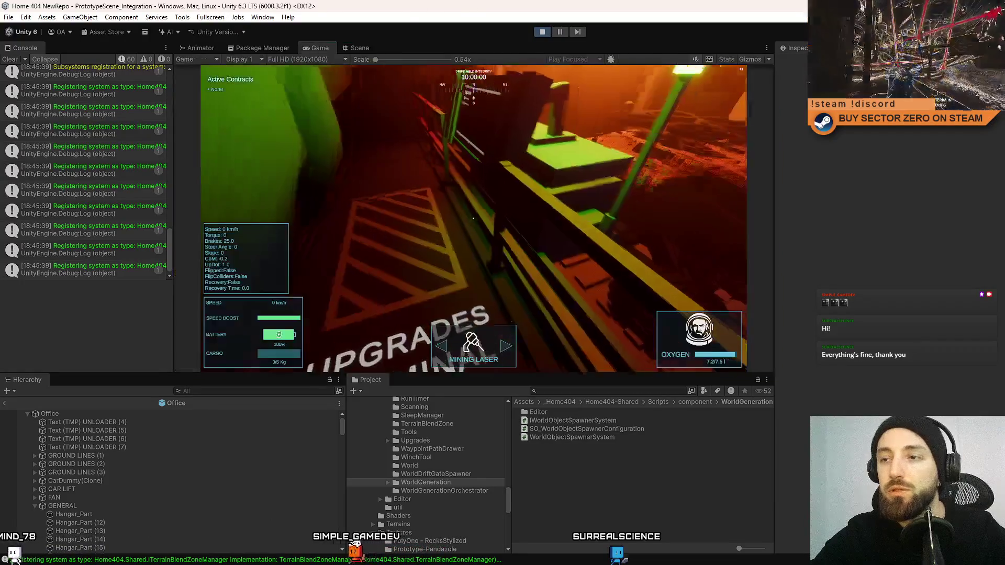
Go fullscreen again and walk through the contract terminal room to the Galaxy Map terminal
key(F10)
key(w)
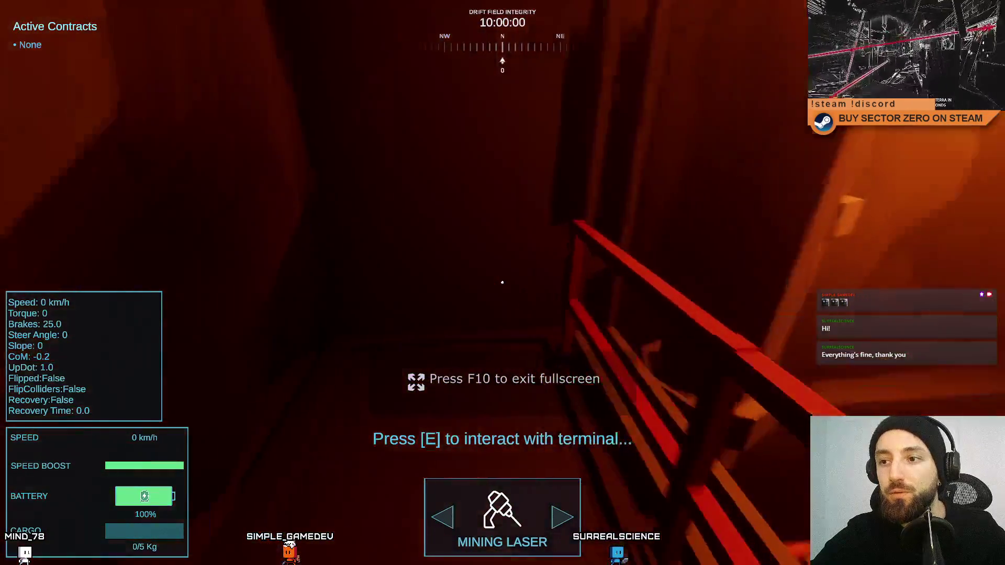
key(w)
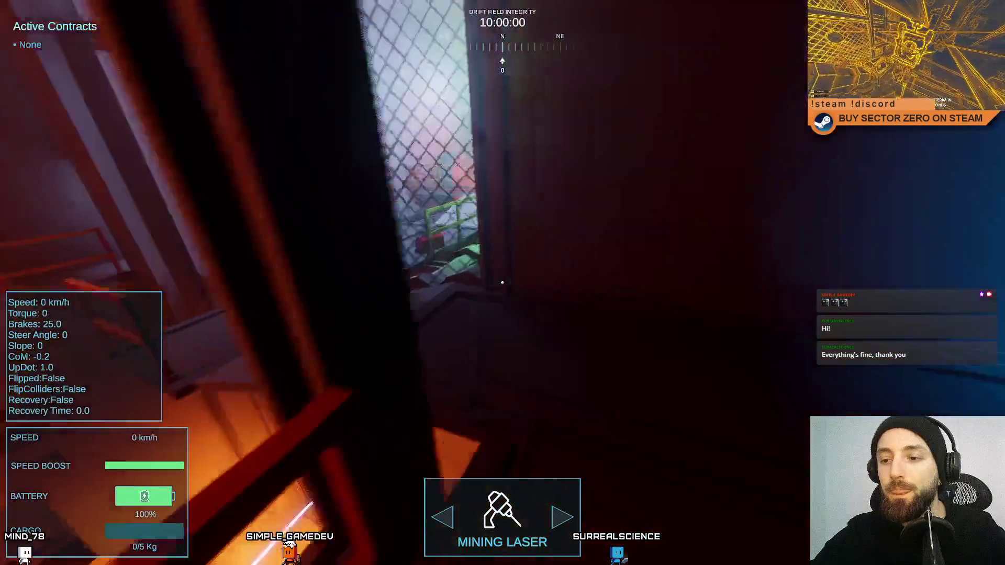
key(w)
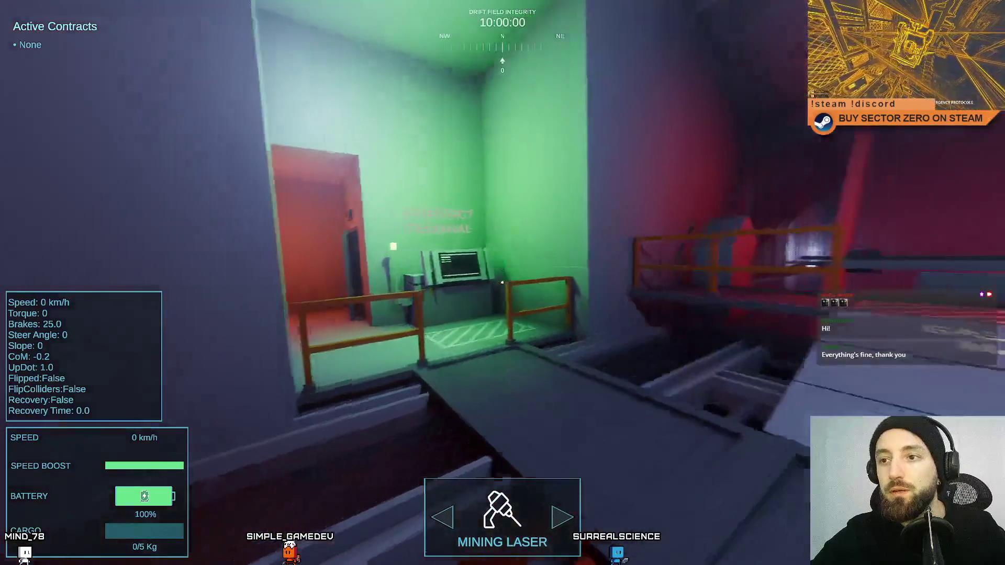
key(w)
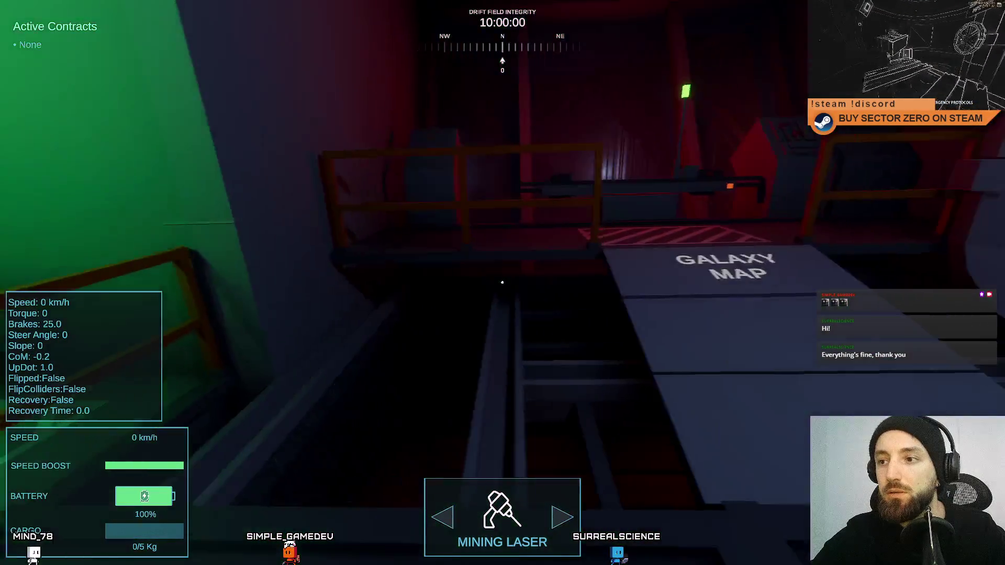
key(w)
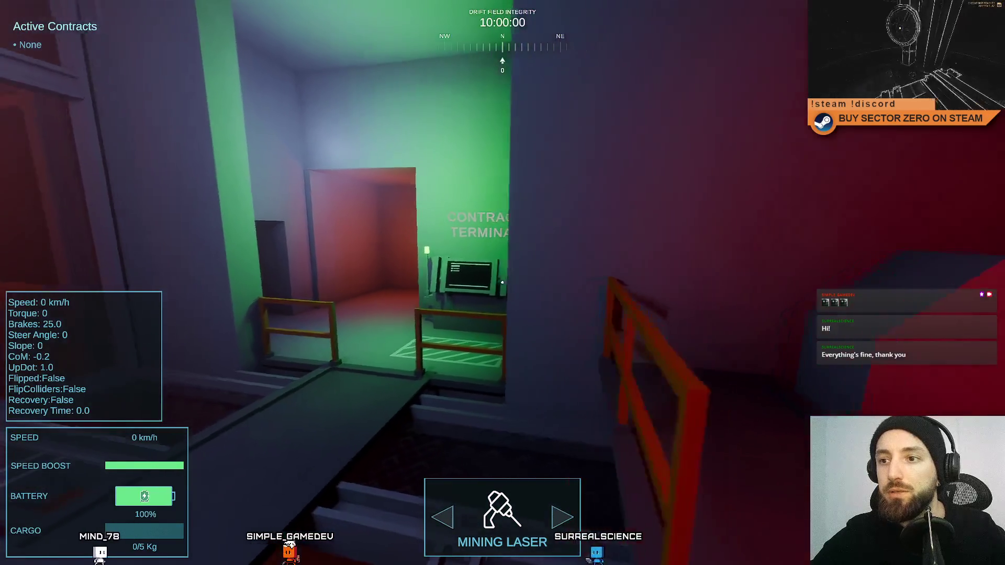
key(w)
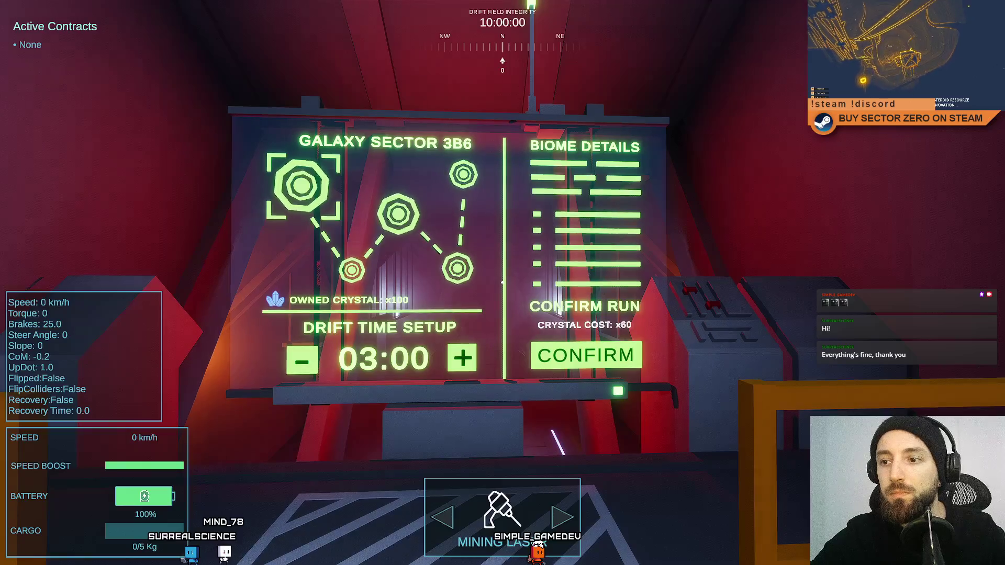
Walk along the galaxy map terminal to inspect the sector panel, plus button and drift time panel
key(w)
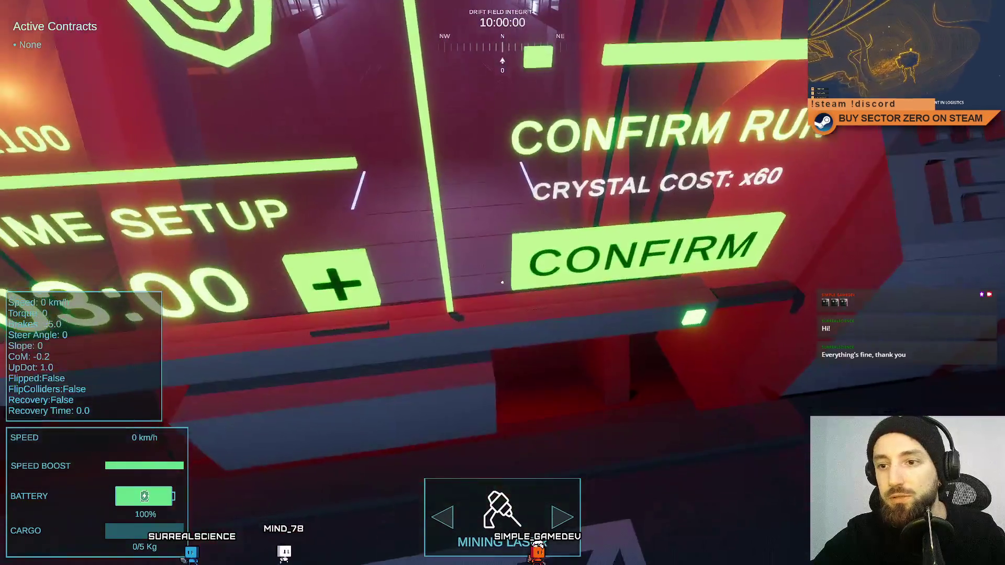
key(d)
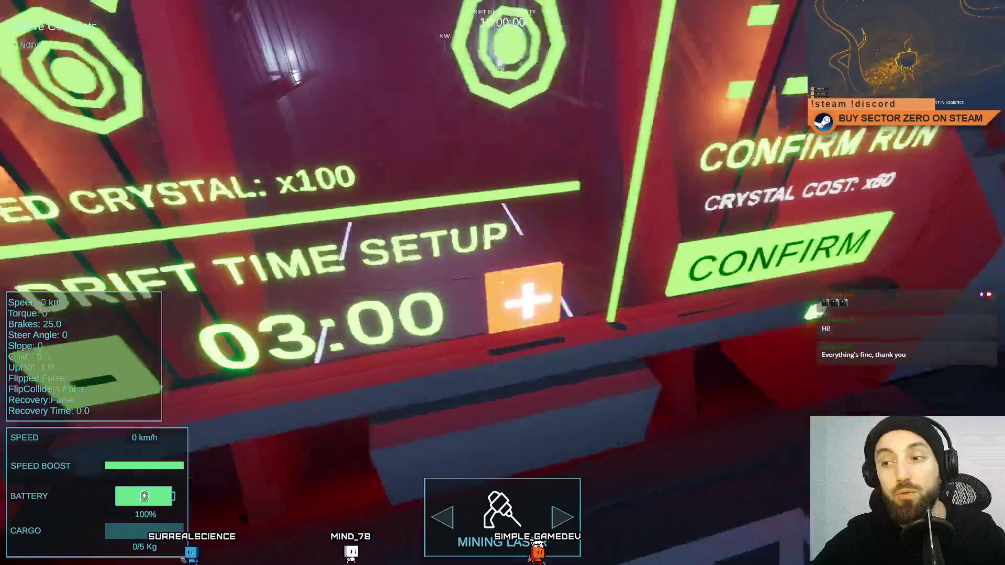
key(s)
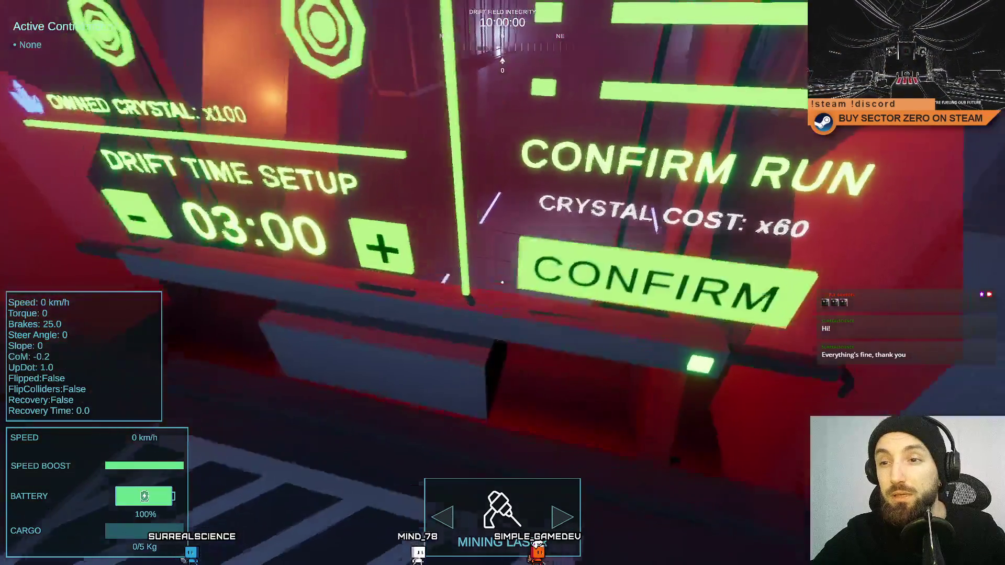
key(a)
key(s)
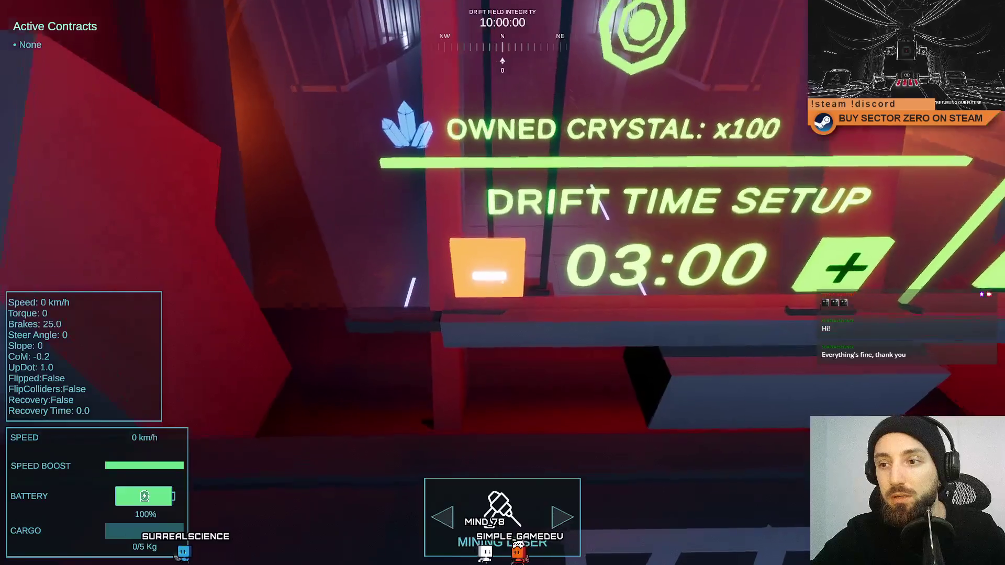
key(a)
key(w)
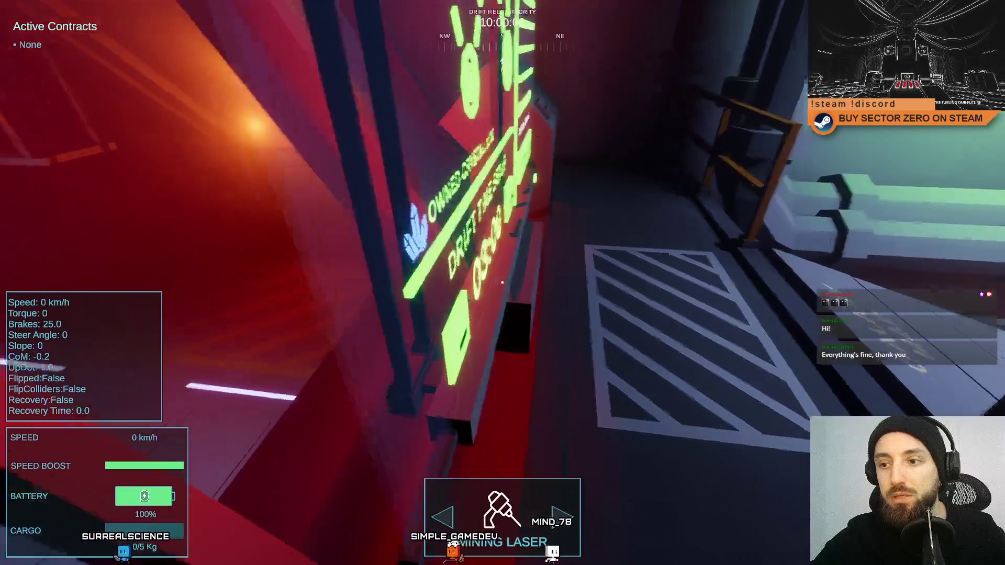
key(w)
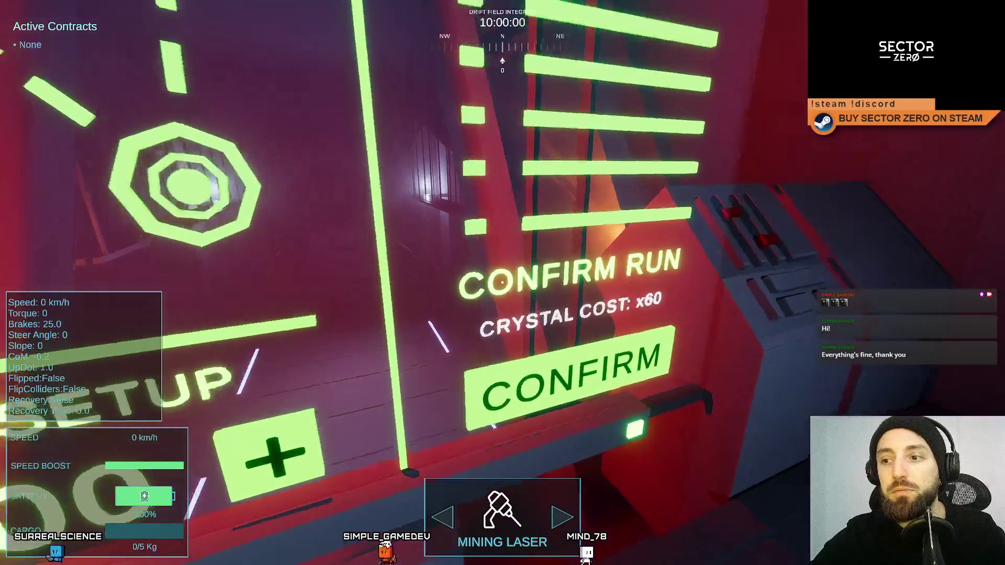
Back away to view the whole terminal board, then exit fullscreen play to the Scene tab
key(s)
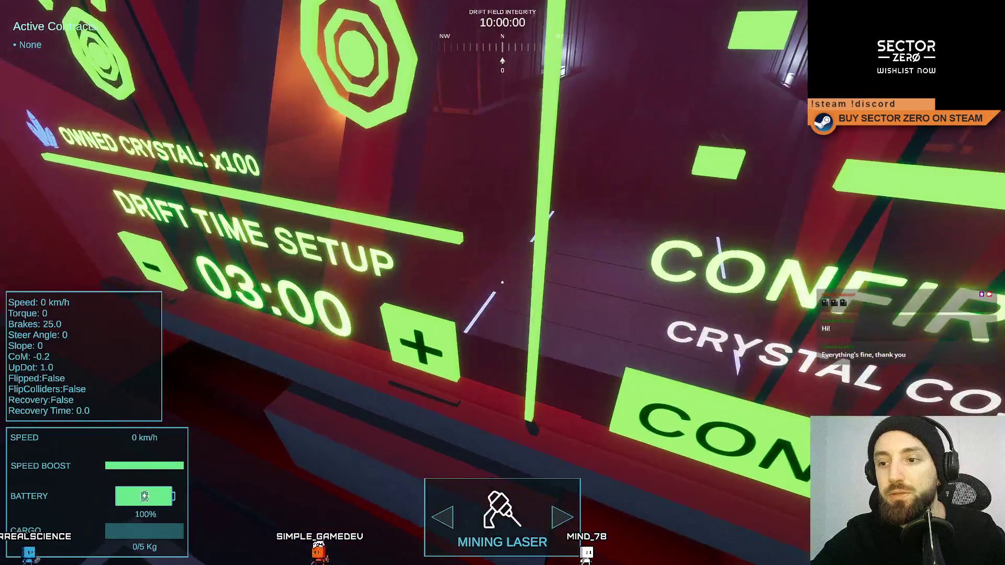
key(s)
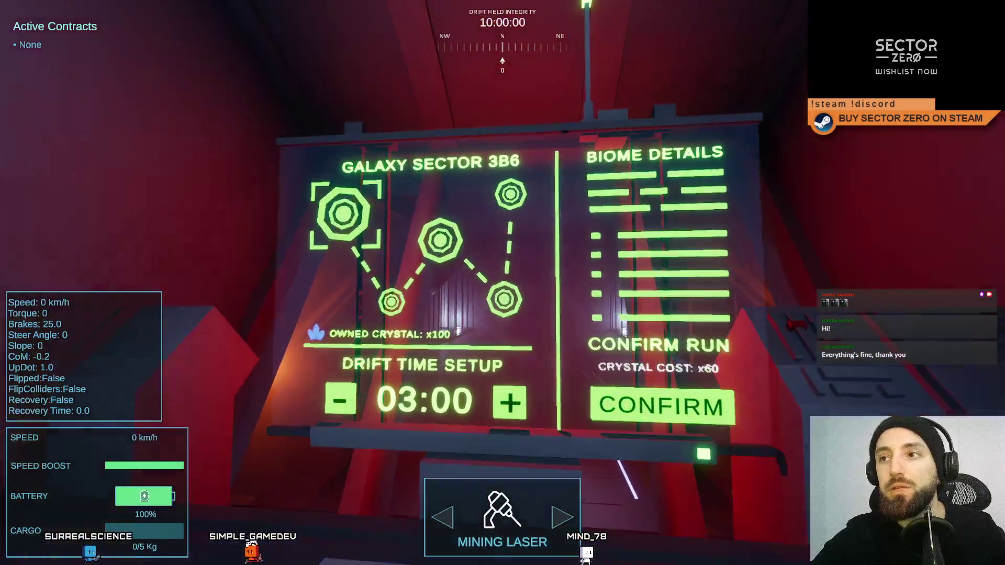
key(s)
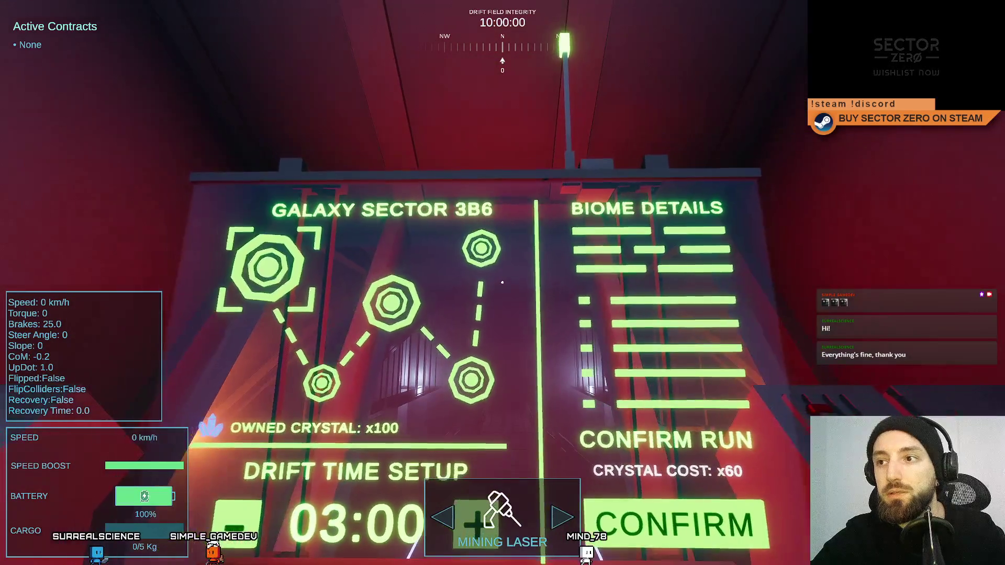
key(w)
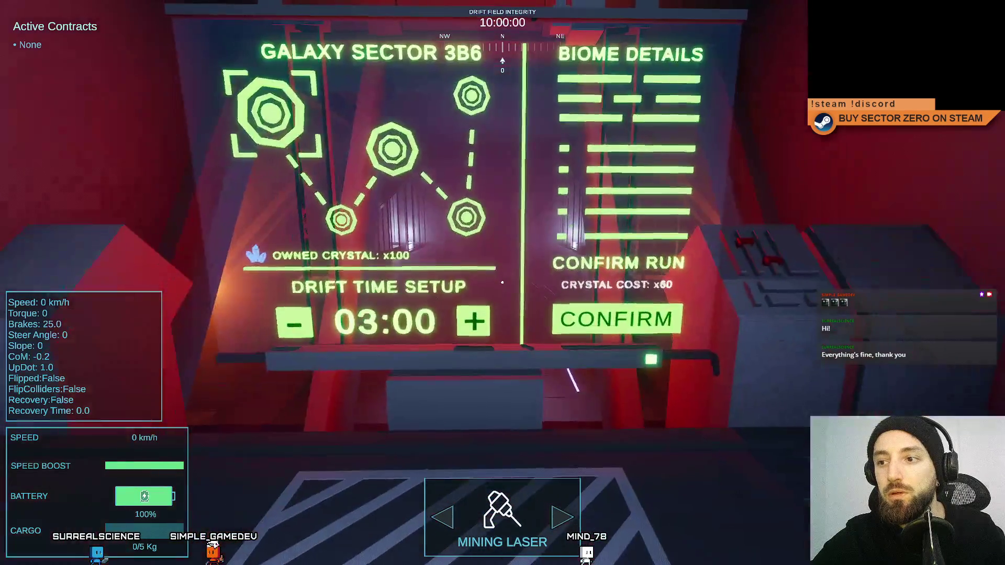
key(s)
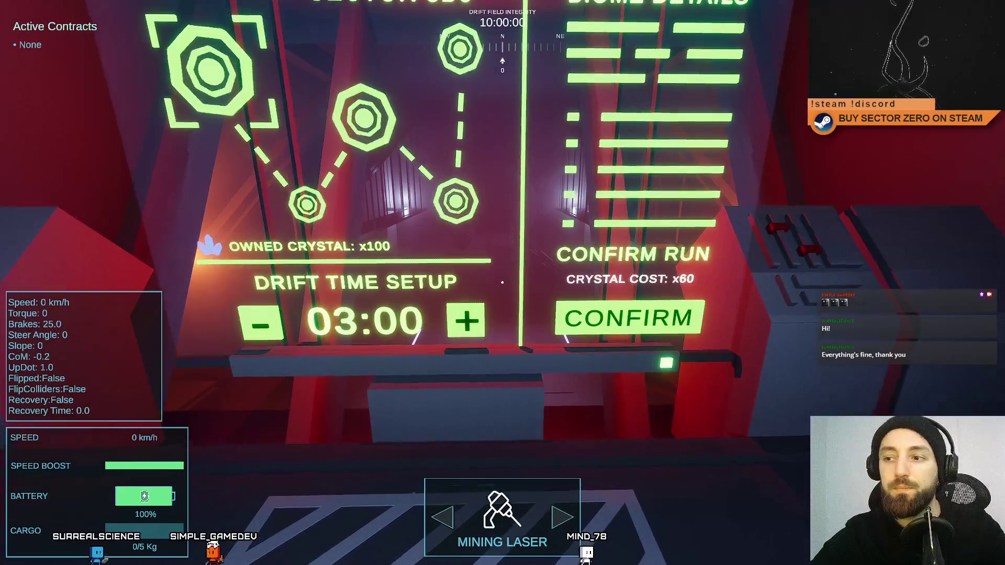
key(Escape)
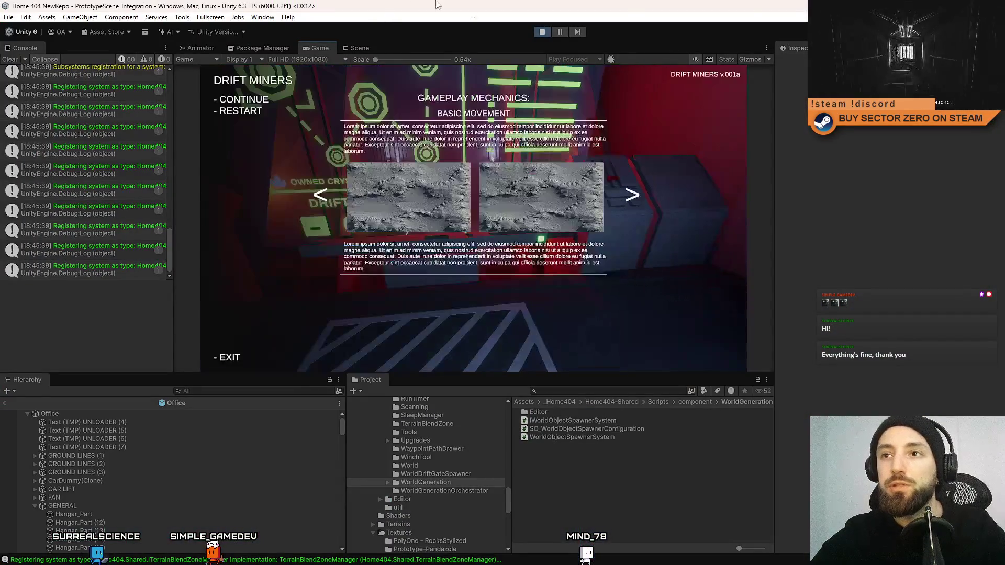
click(359, 47)
Fly to the galaxy map terminal and select its Button - object in the Hierarchy
key(w)
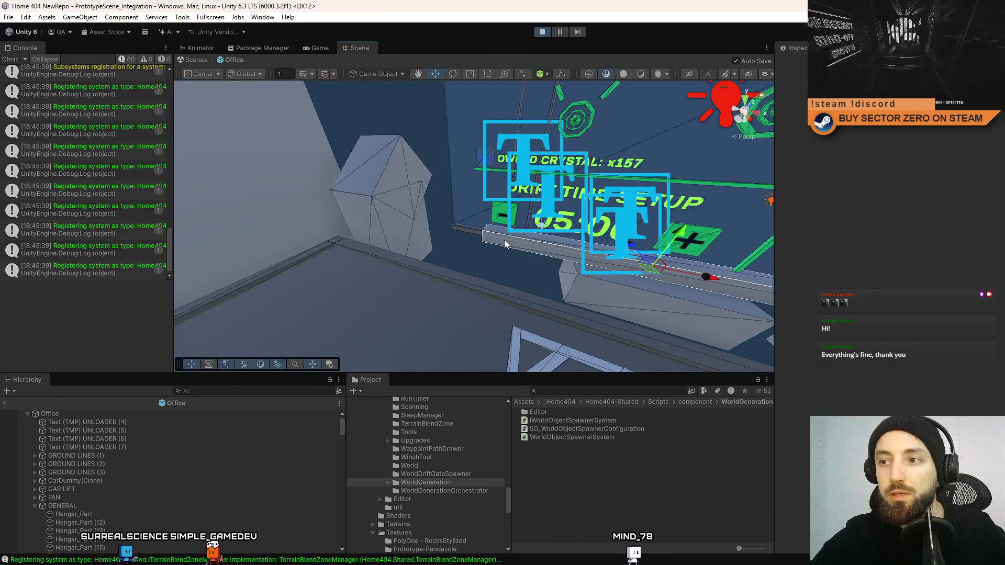
click(504, 239)
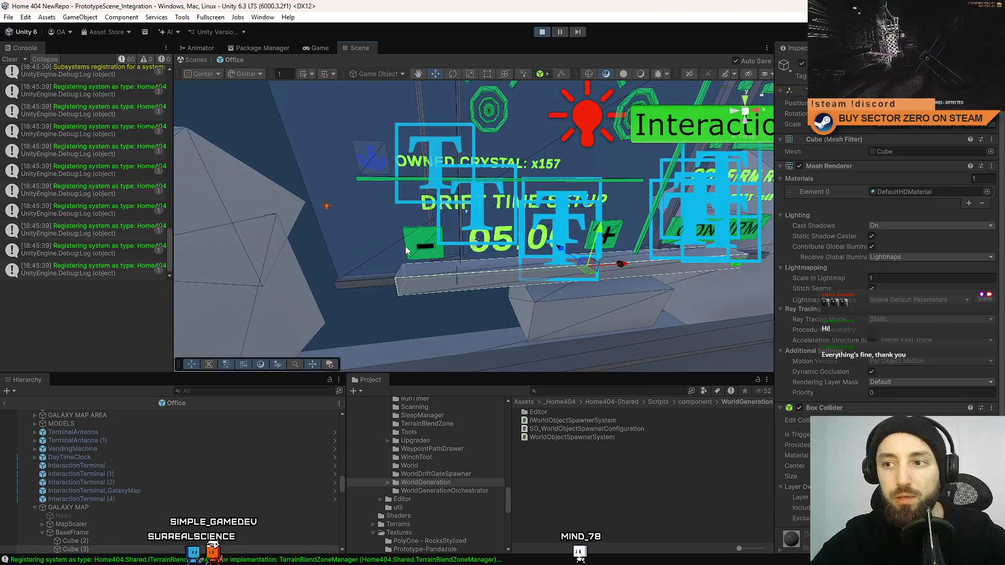
click(407, 250)
scroll(391, 291, up, 5)
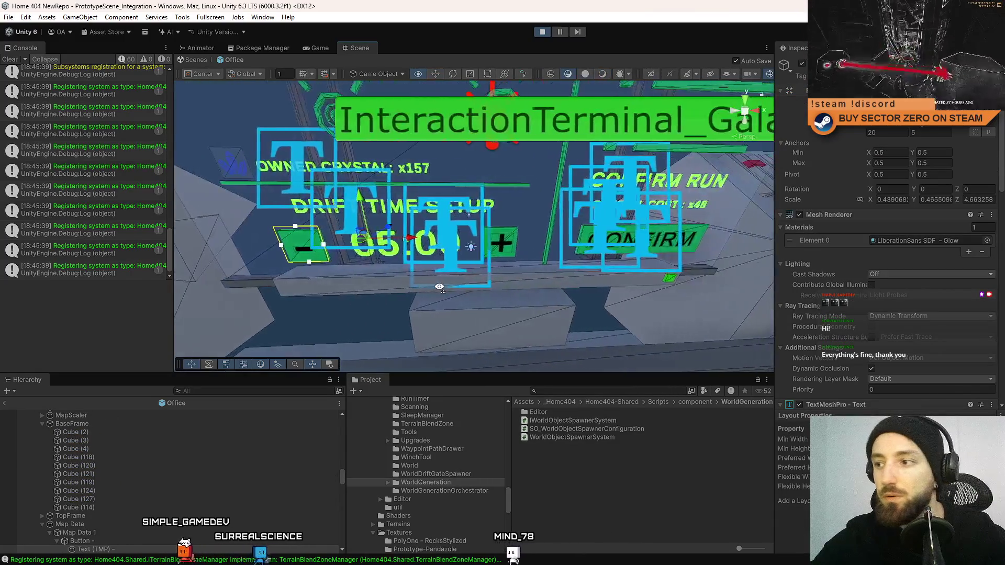
scroll(390, 142, up, 5)
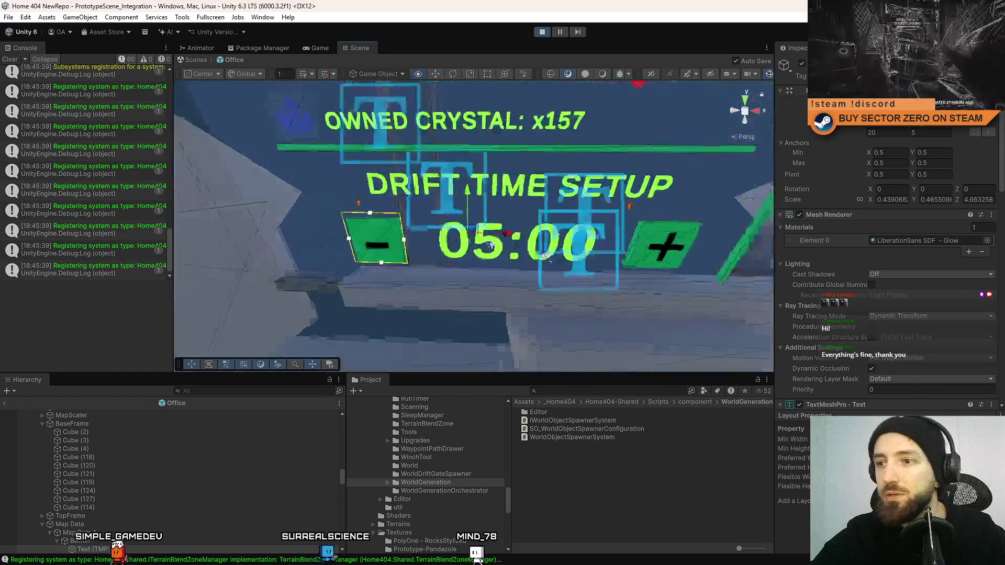
click(106, 543)
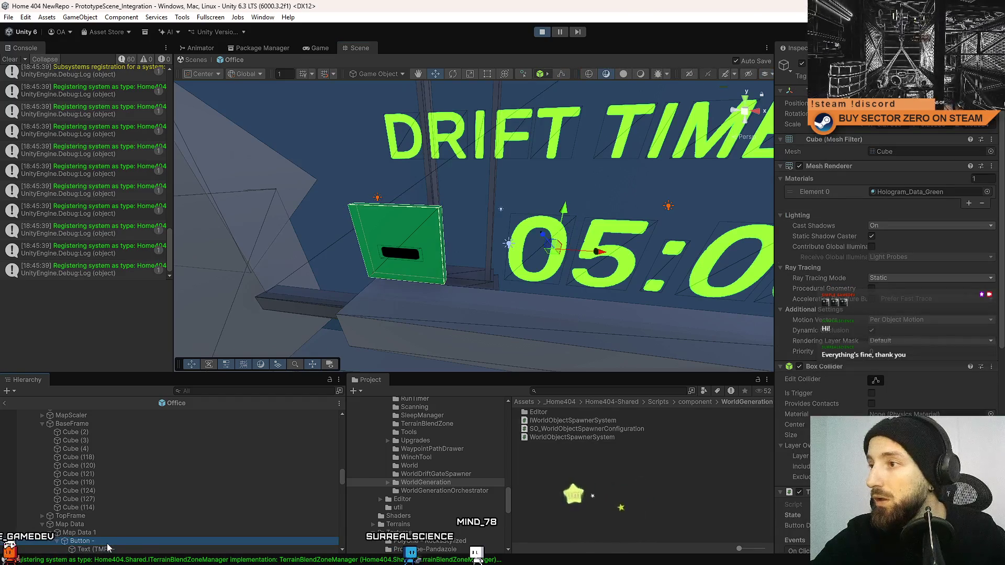
scroll(314, 209, down, 5)
Glance at the running game, then exit the Office prefab to PrototypeScene_Integration
click(322, 48)
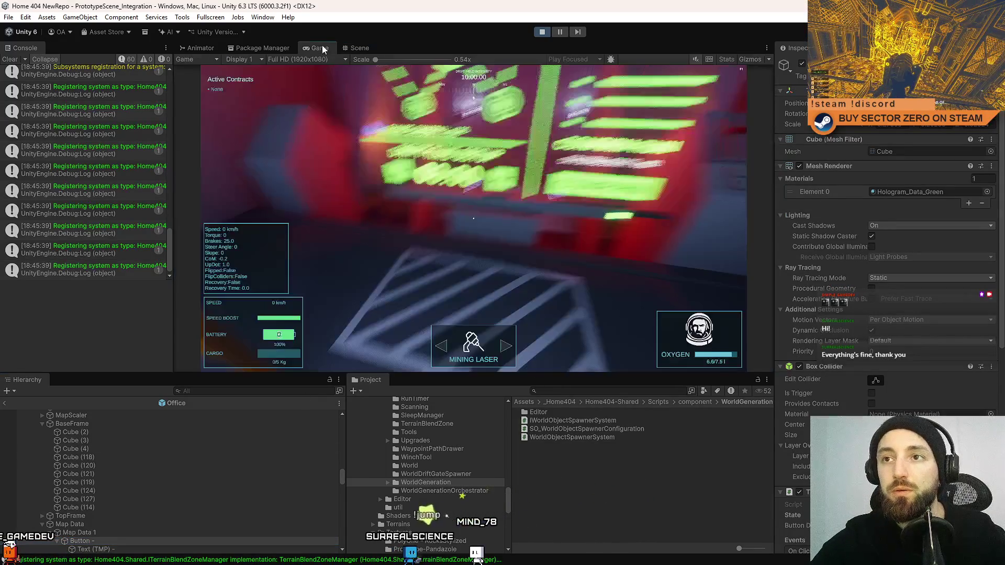
key(ctrl+1)
click(199, 60)
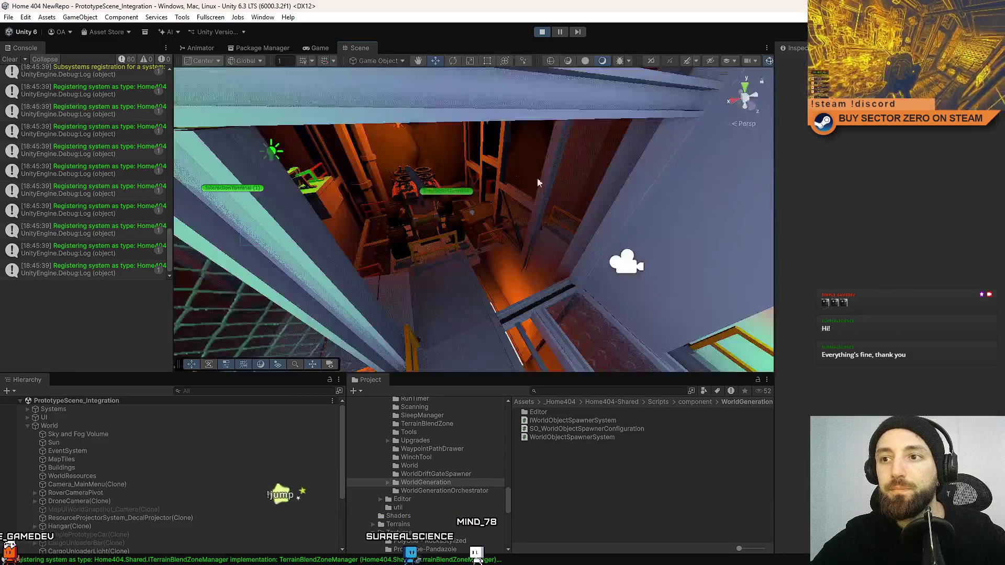
Select the Botton + object in the Hierarchy, after checking the minus button and its label
scroll(495, 223, up, 5)
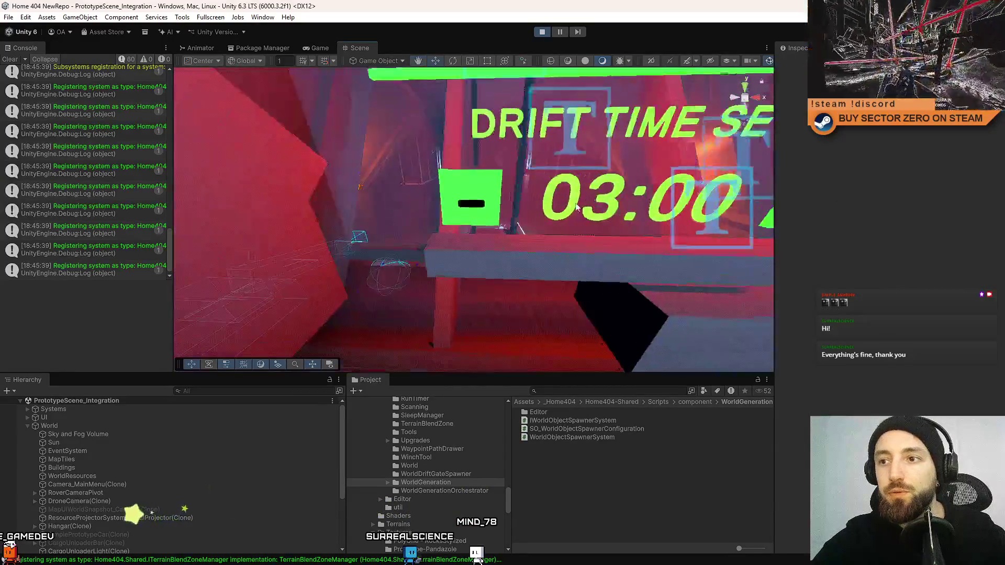
click(495, 224)
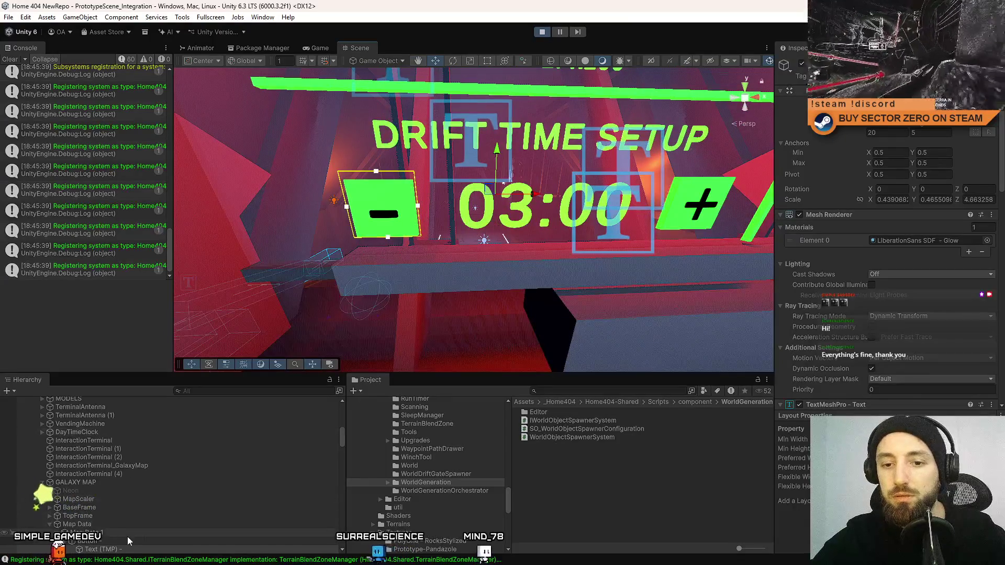
click(127, 534)
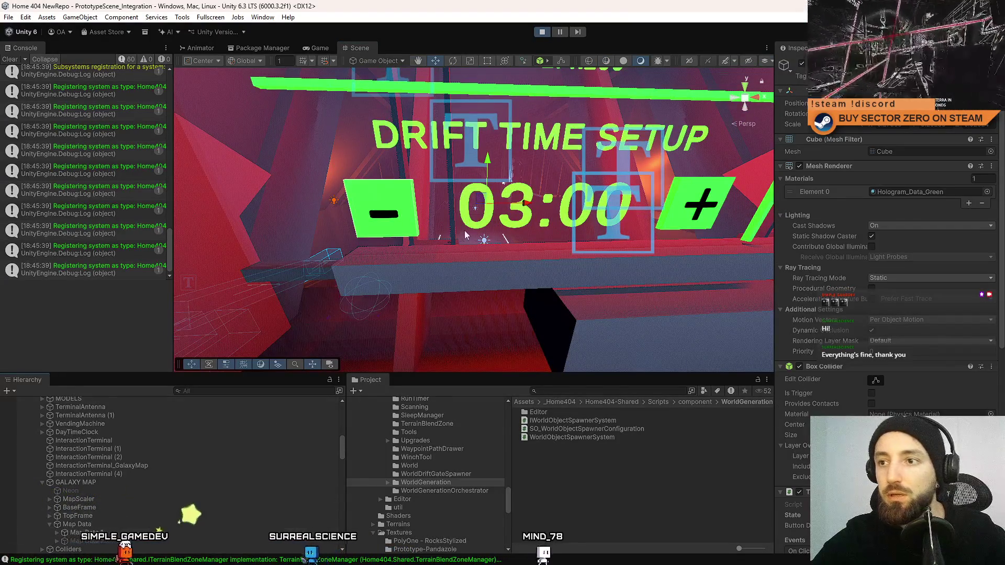
scroll(464, 230, down, 2)
click(501, 208)
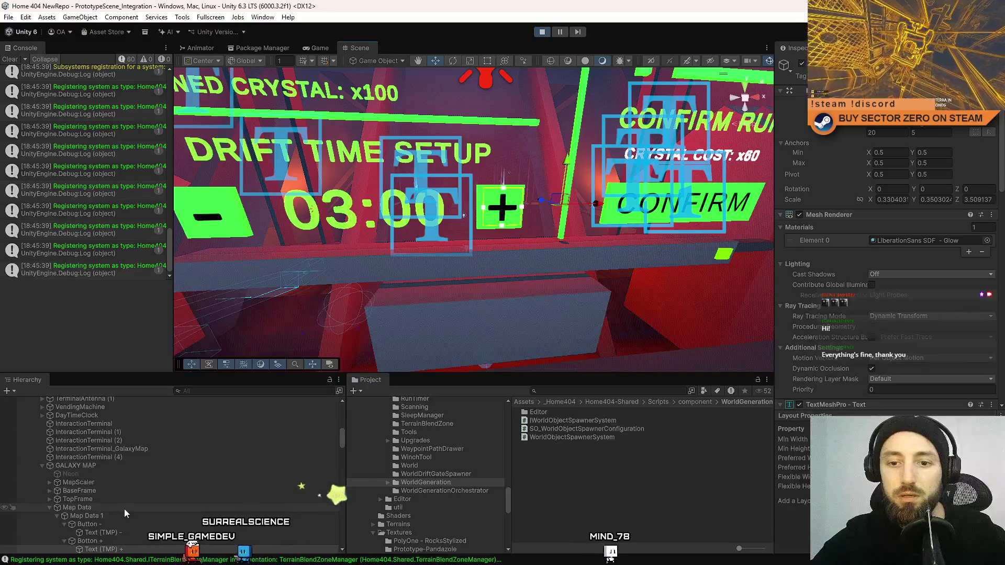
click(116, 542)
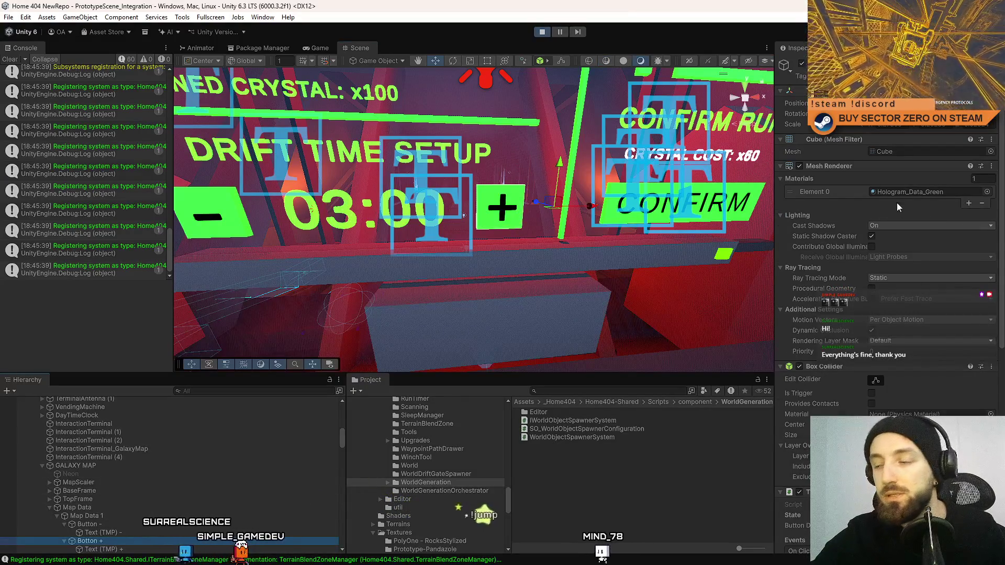
Set the plus button's Mesh Renderer Cast Shadows to Off, then view the running game
scroll(899, 217, down, 3)
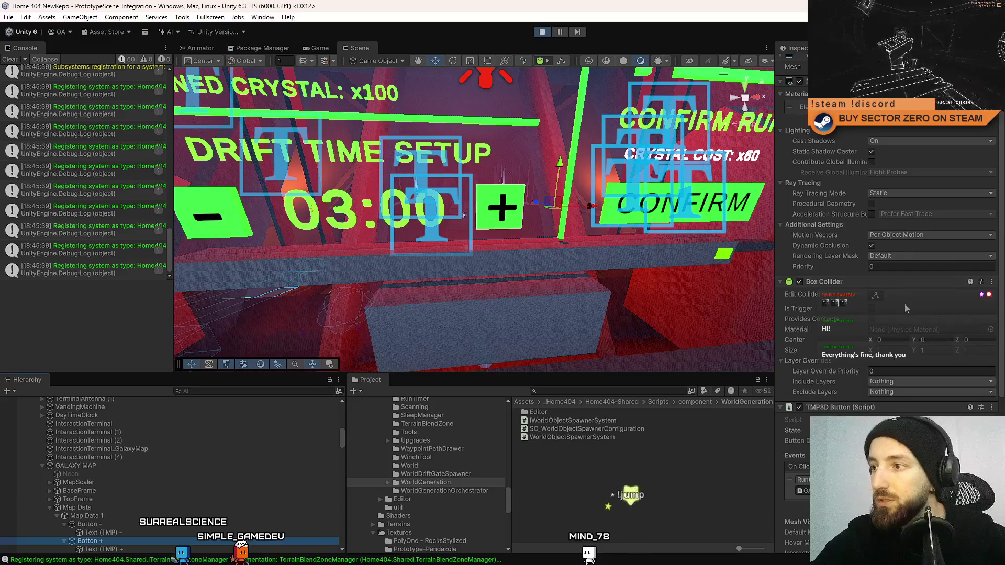
scroll(866, 340, up, 2)
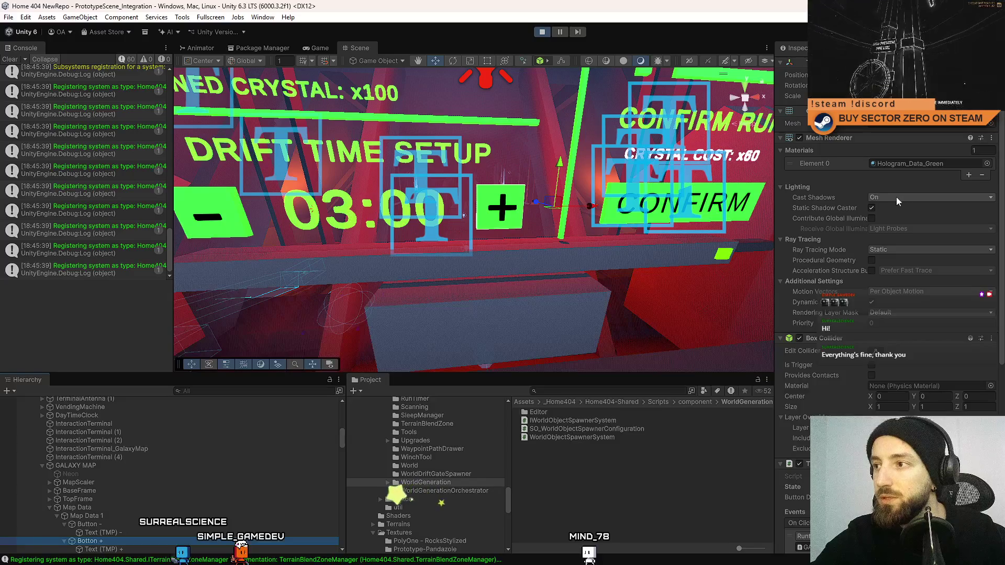
click(889, 198)
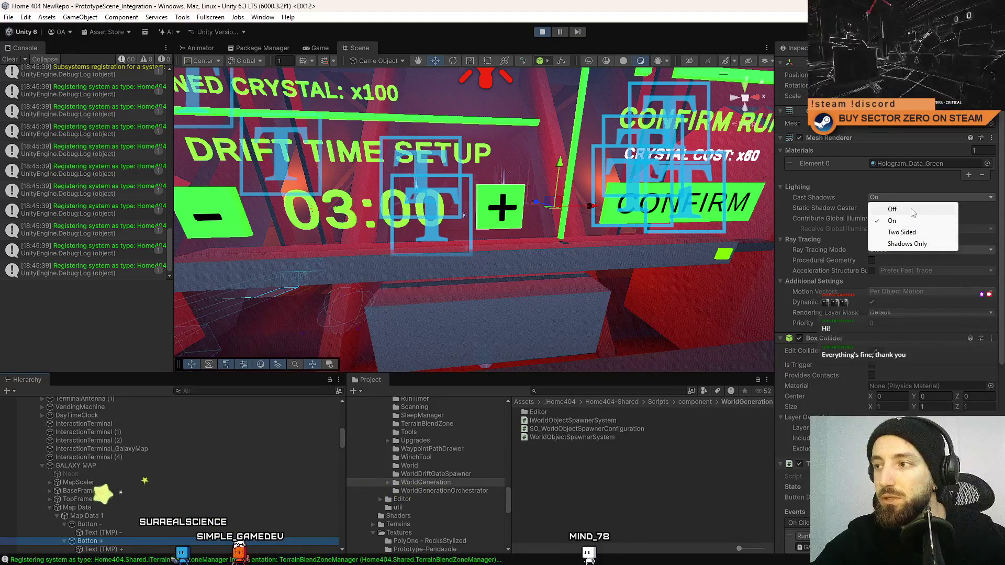
click(910, 209)
scroll(460, 209, down, 2)
click(319, 48)
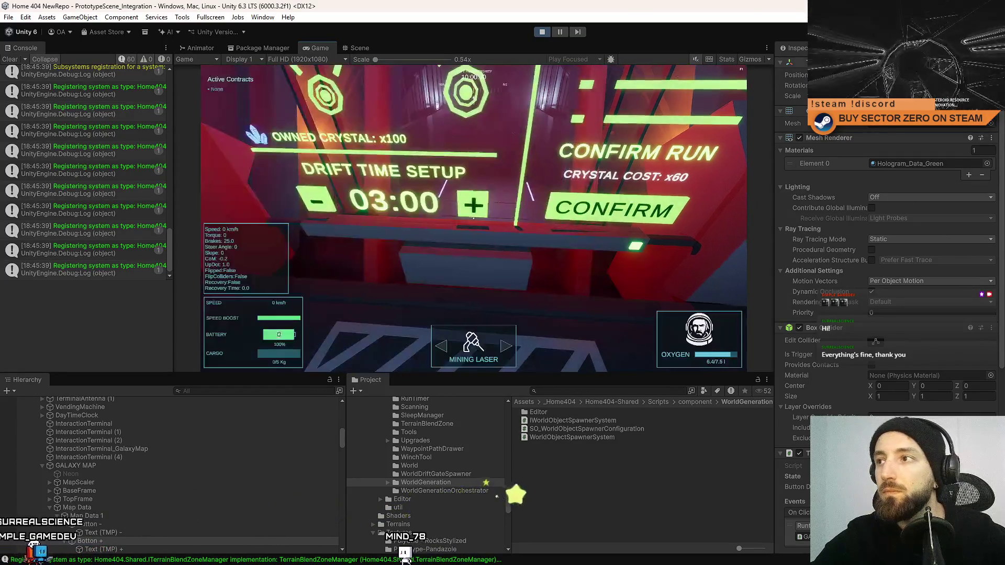
Select Botton + in the Hierarchy after inspecting its Text (TMP) + label
scroll(802, 64, up, 1)
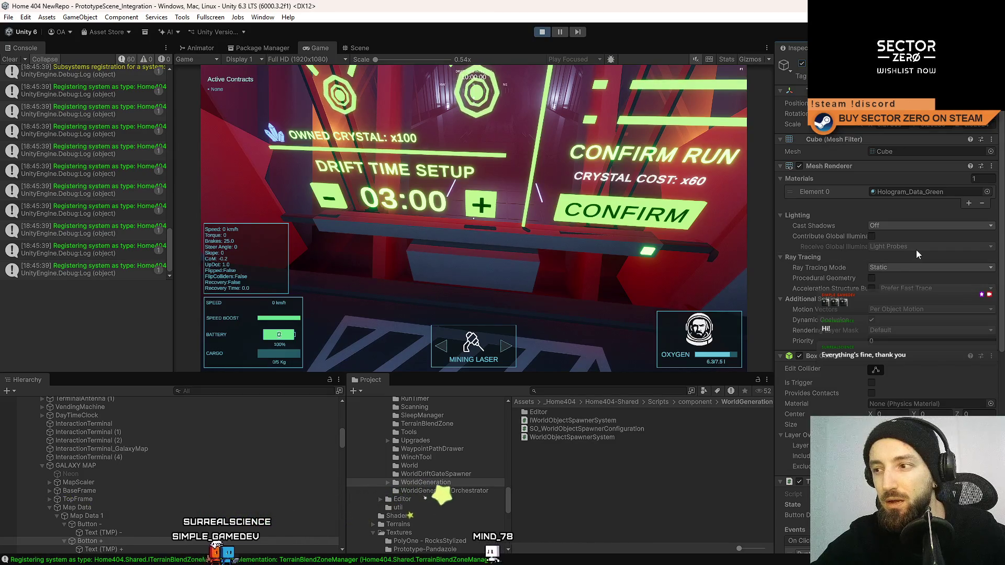
scroll(917, 251, down, 3)
scroll(920, 253, down, 4)
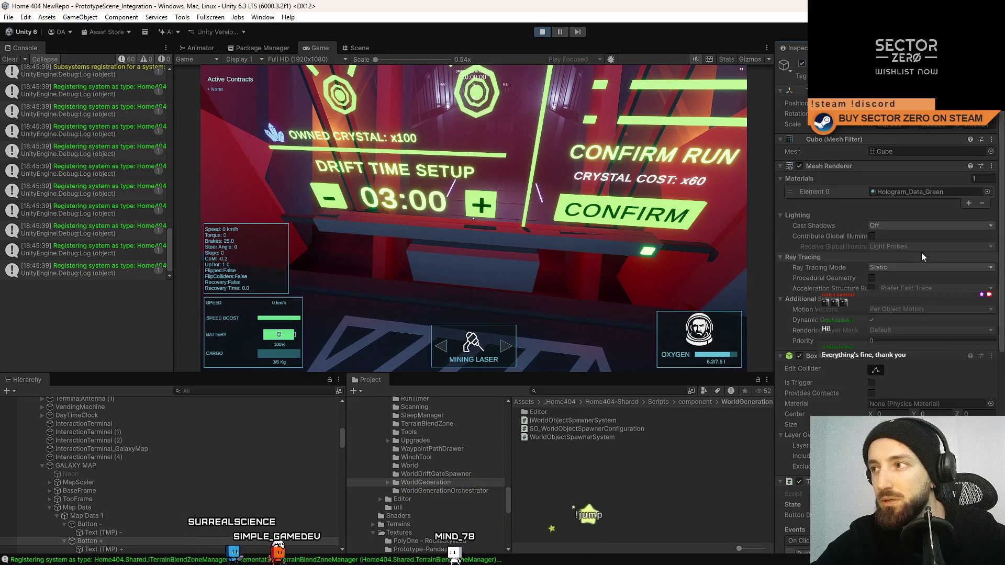
scroll(921, 252, up, 7)
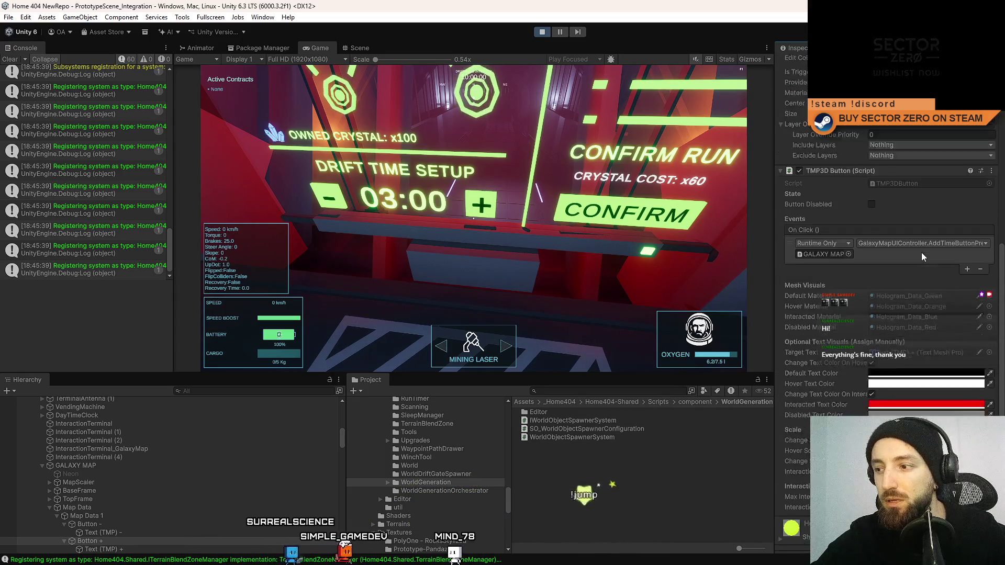
scroll(185, 495, down, 1)
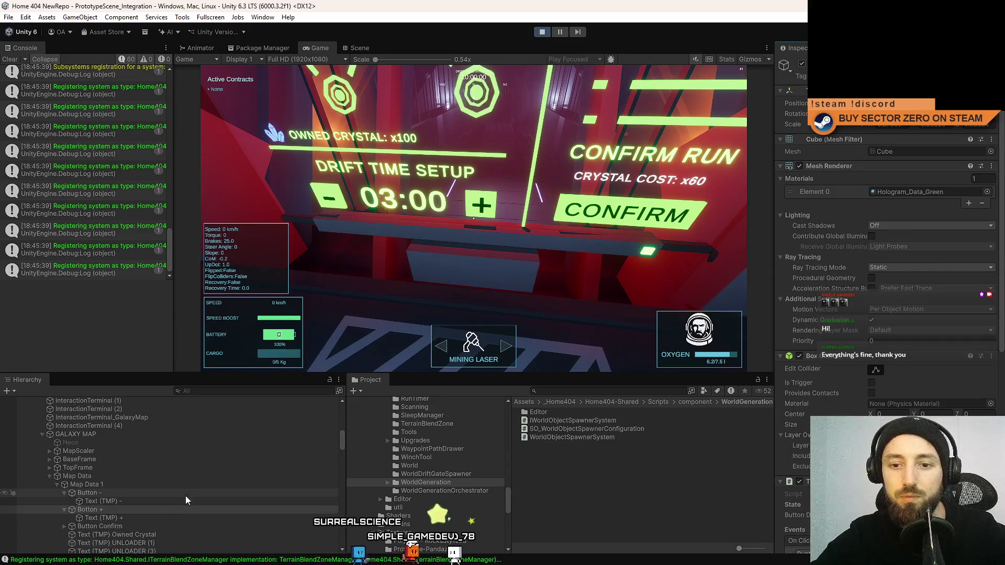
click(134, 519)
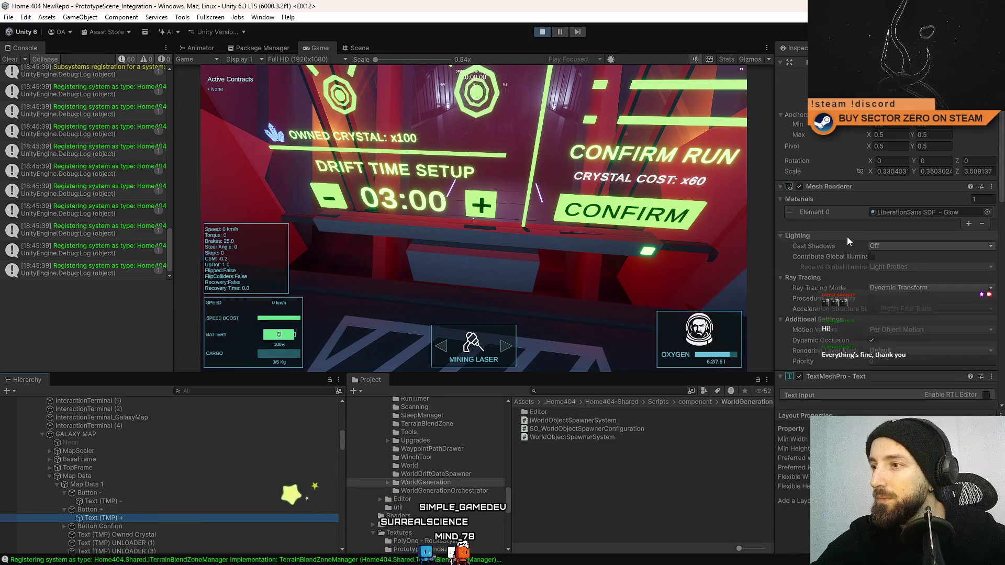
scroll(864, 230, down, 2)
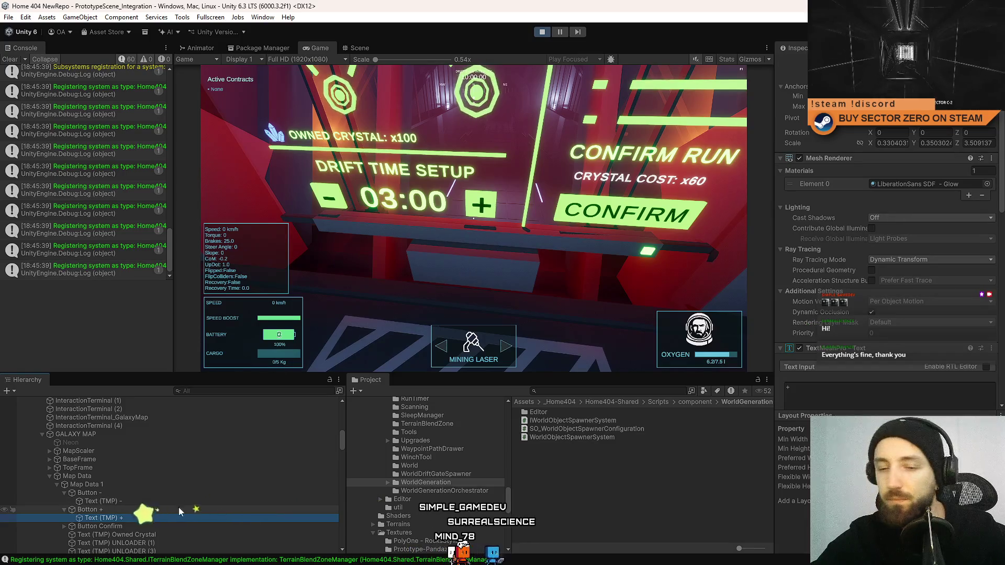
click(121, 509)
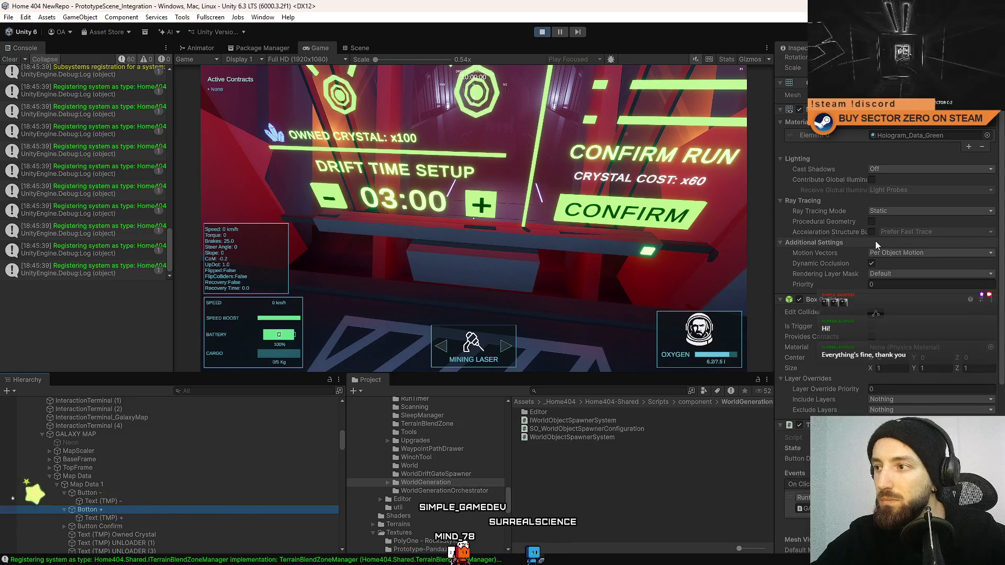
Cycle the button's Cast Shadows through On, Two Sided, Shadows Only, and back to On
click(884, 169)
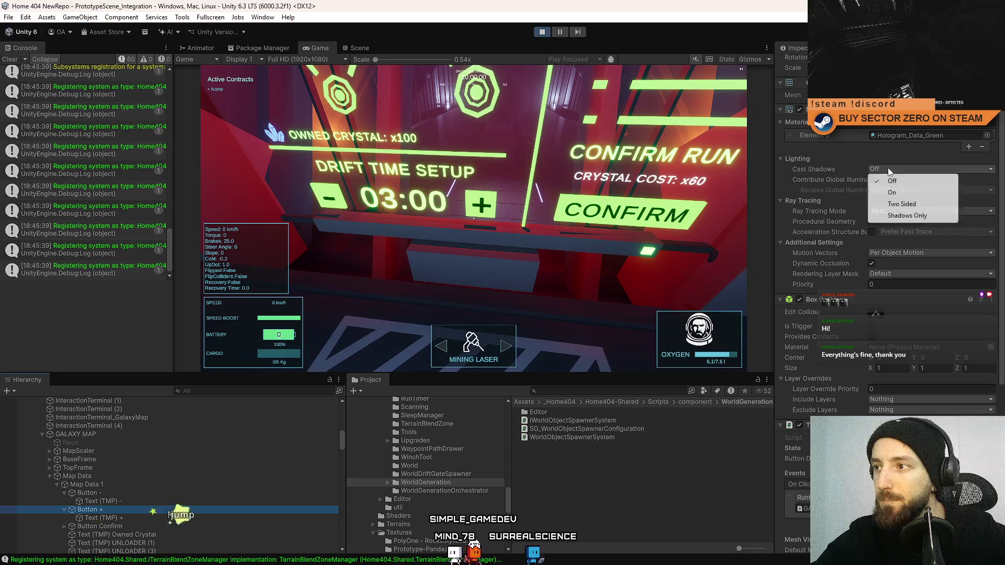
click(892, 192)
click(902, 168)
click(901, 203)
click(905, 168)
click(907, 217)
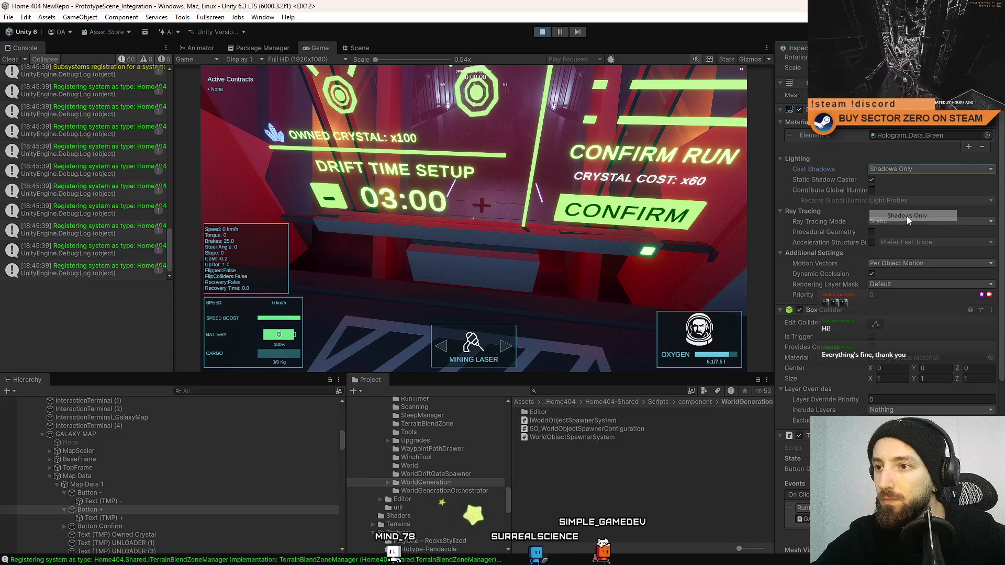
click(902, 169)
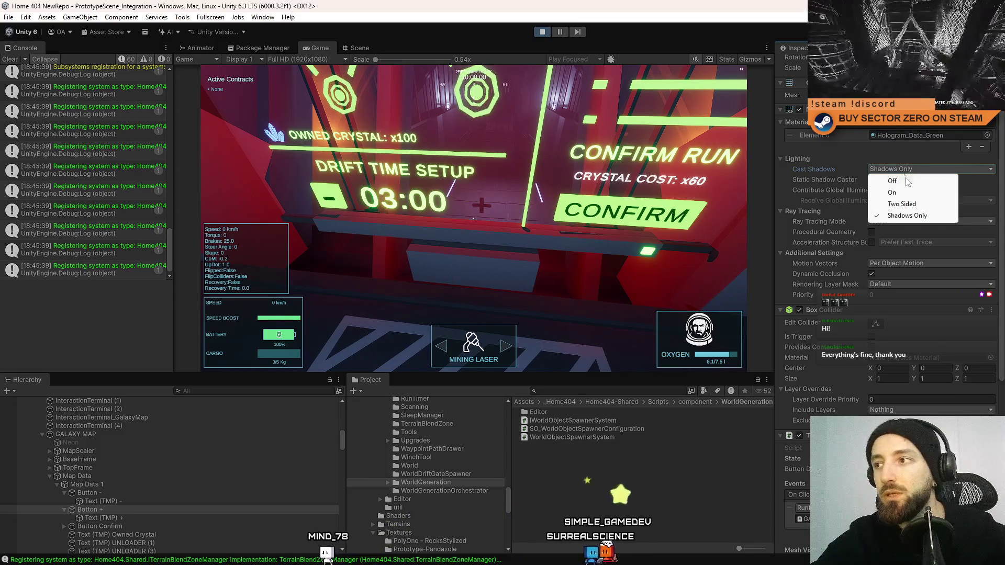
click(903, 192)
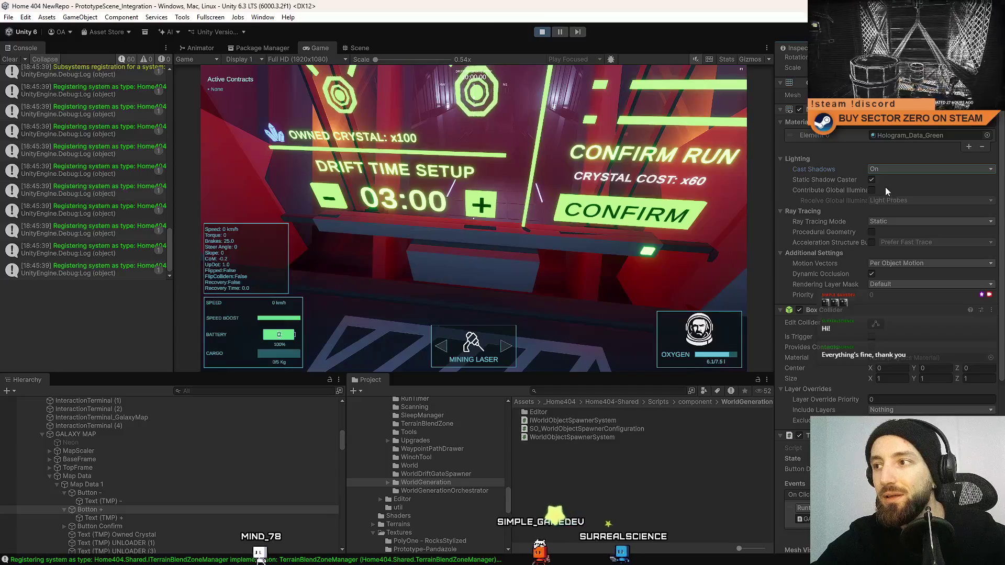
Toggle Static Shadow Caster off and on, then stop play mode and return to the Scene view
click(871, 181)
click(871, 180)
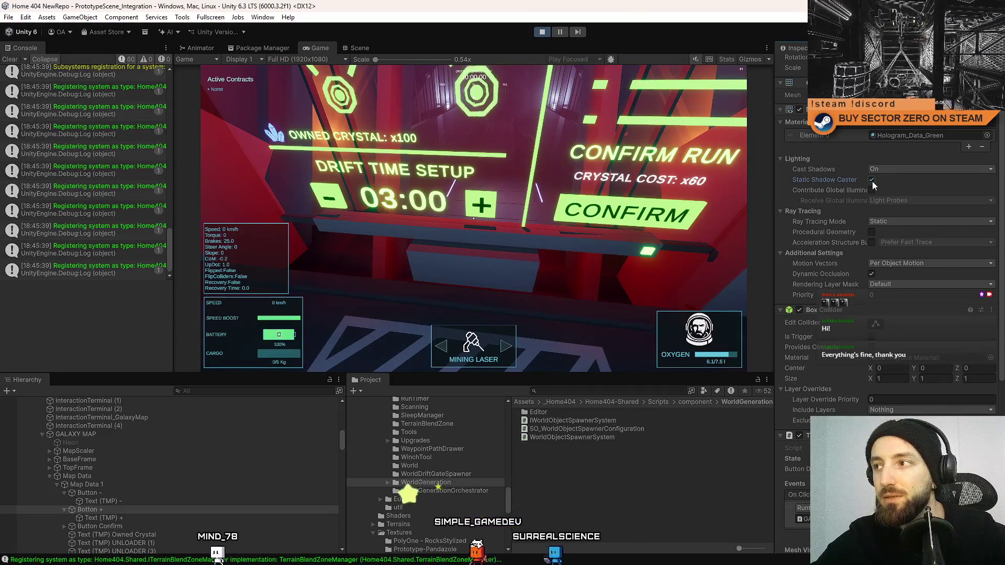
click(542, 32)
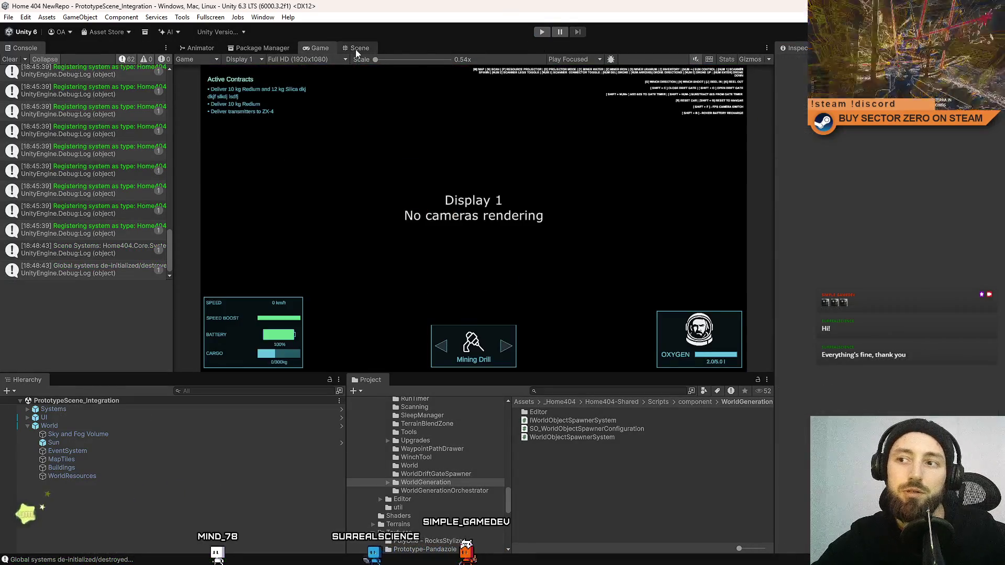
click(356, 49)
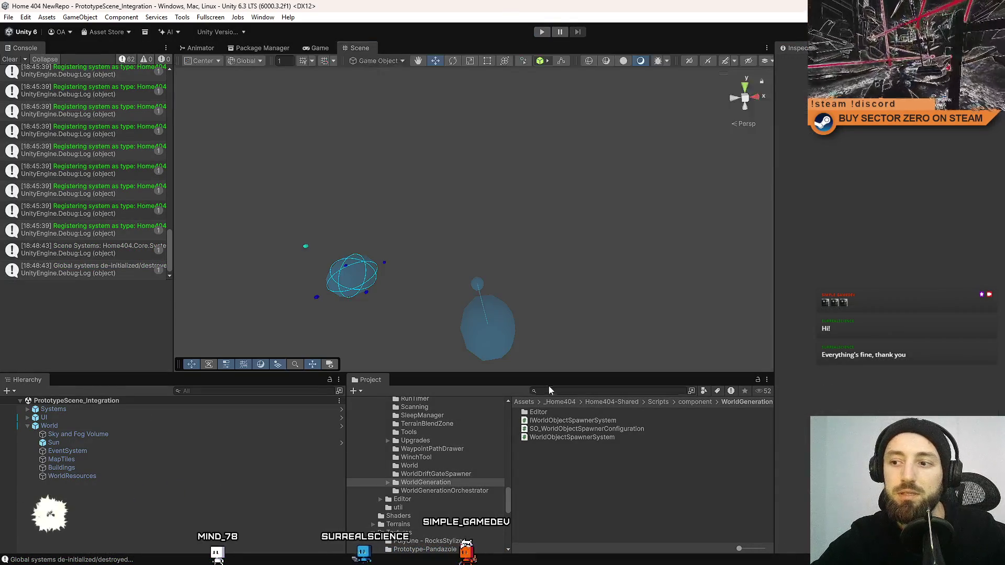
Search the Project for 'office', open the Office prefab, and select its Botton + object
click(556, 389)
text(ffice)
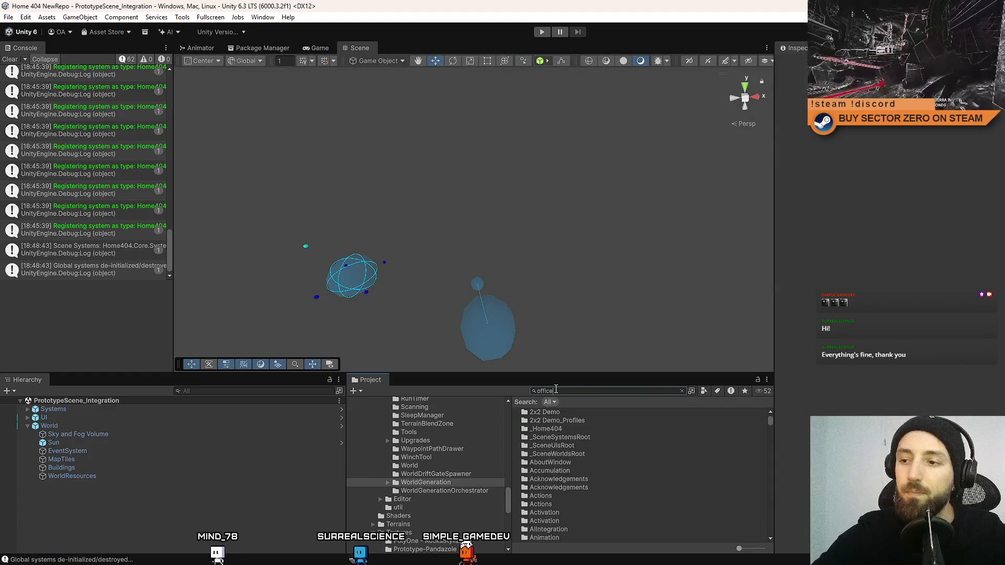
double_click(551, 430)
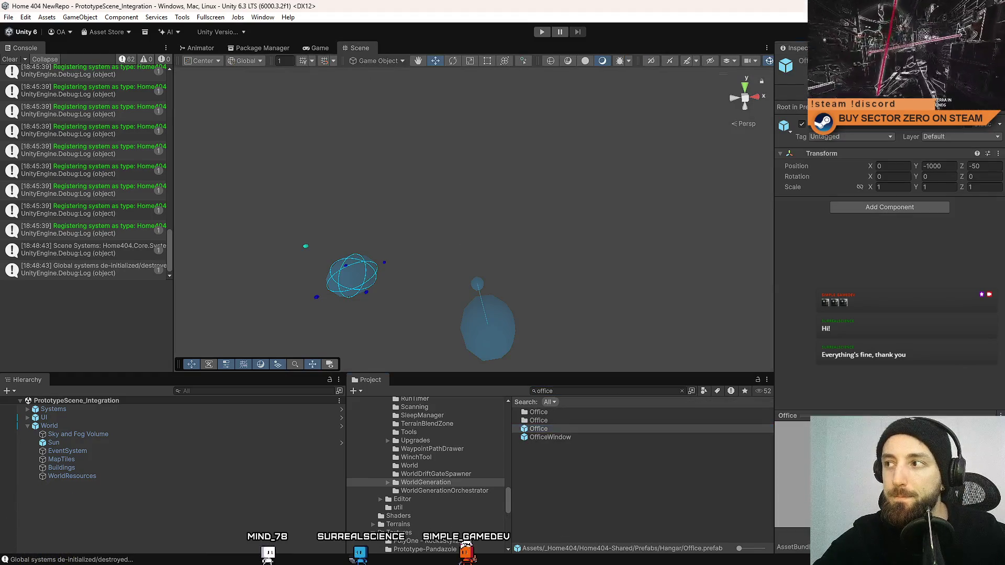
click(588, 232)
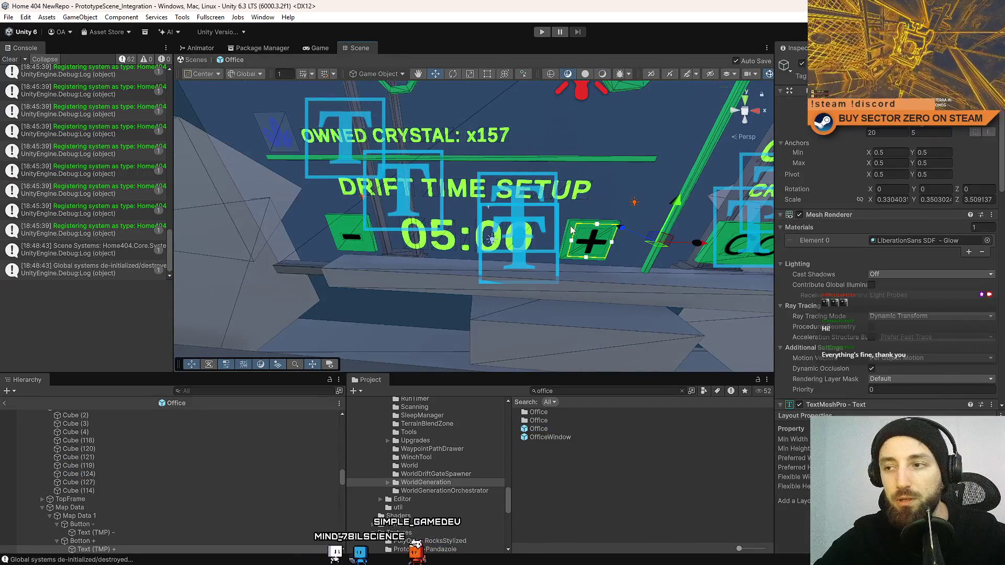
click(576, 235)
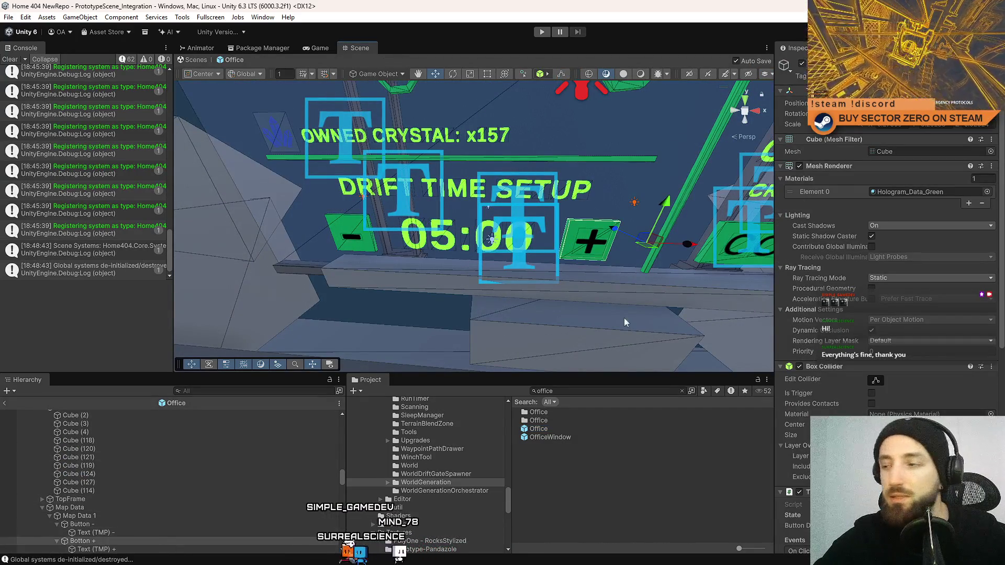
Set Botton + Cast Shadows to Off, clear the selection, and show the Game view
scroll(902, 249, down, 6)
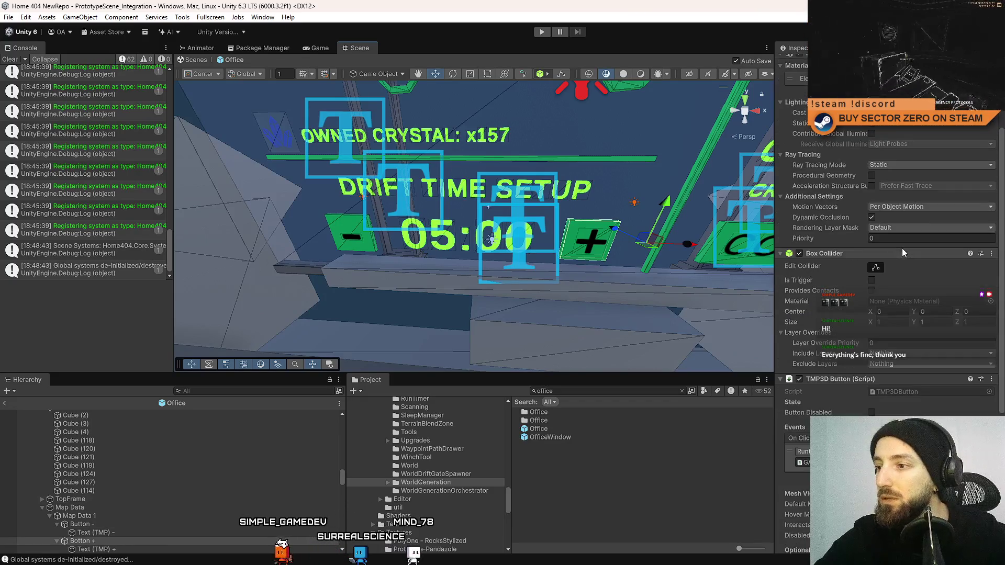
scroll(902, 248, up, 6)
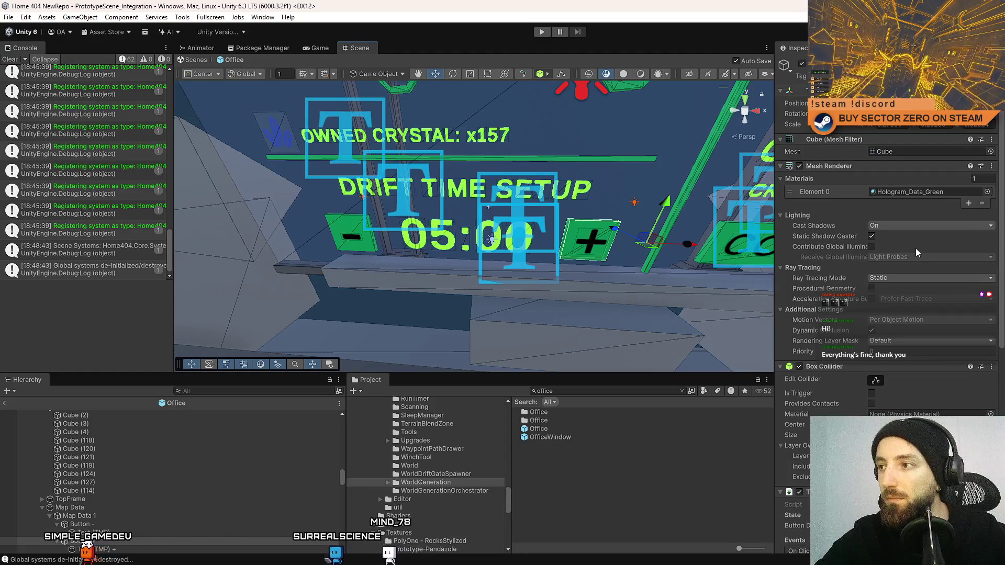
click(916, 228)
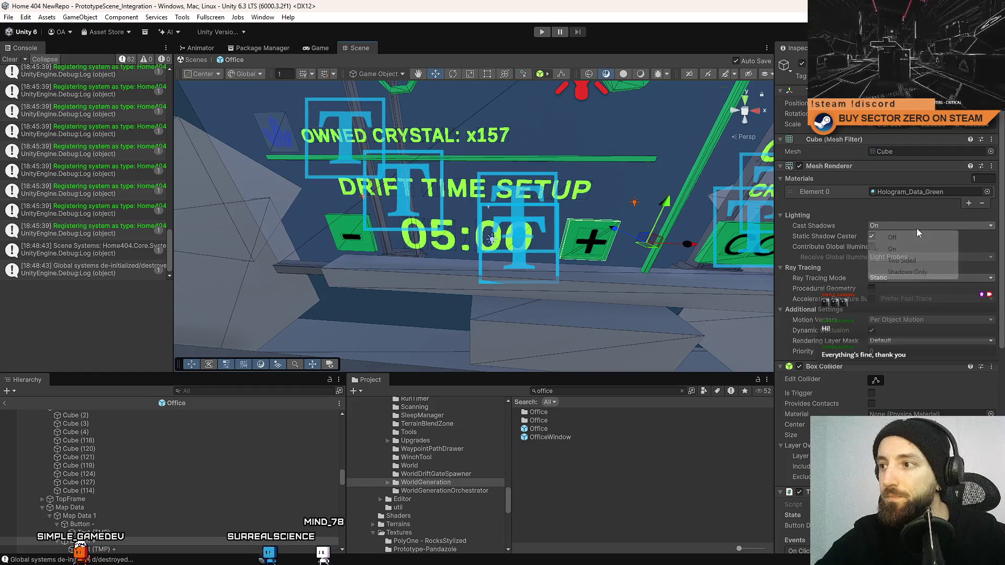
click(885, 236)
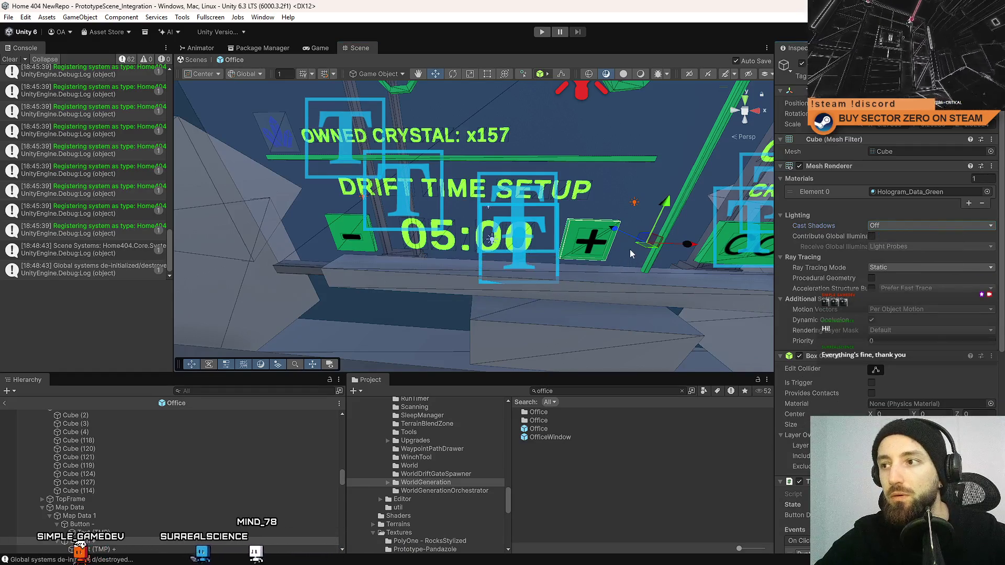
click(614, 483)
key(ctrl+p)
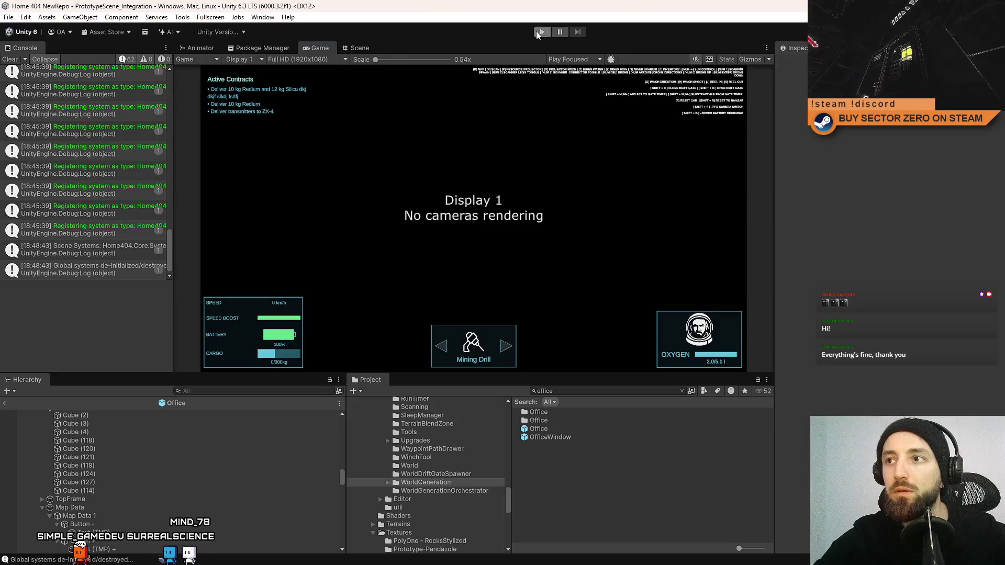
Enter Play mode and choose '- PLAY' on the Drift Miners main menu
click(539, 33)
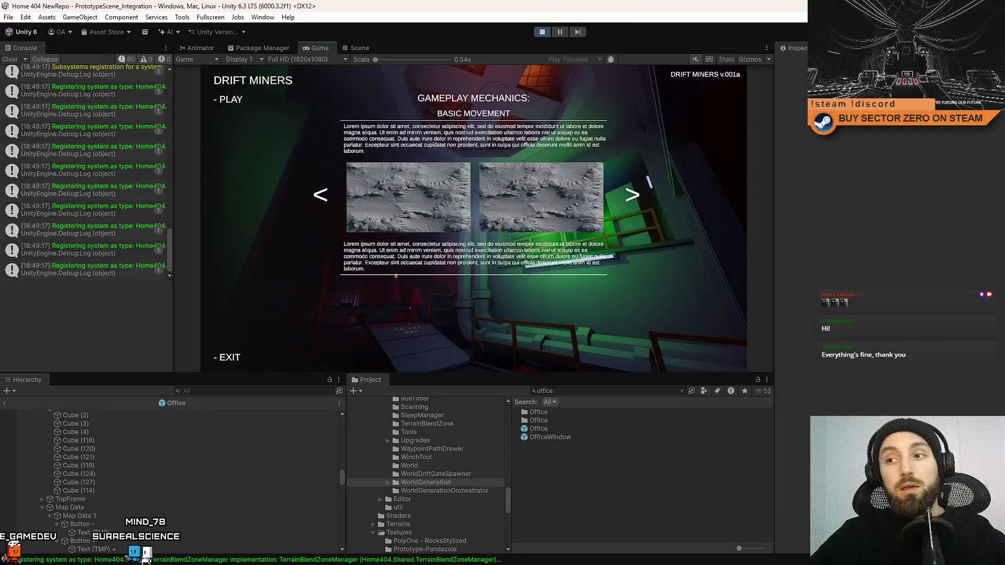
click(230, 99)
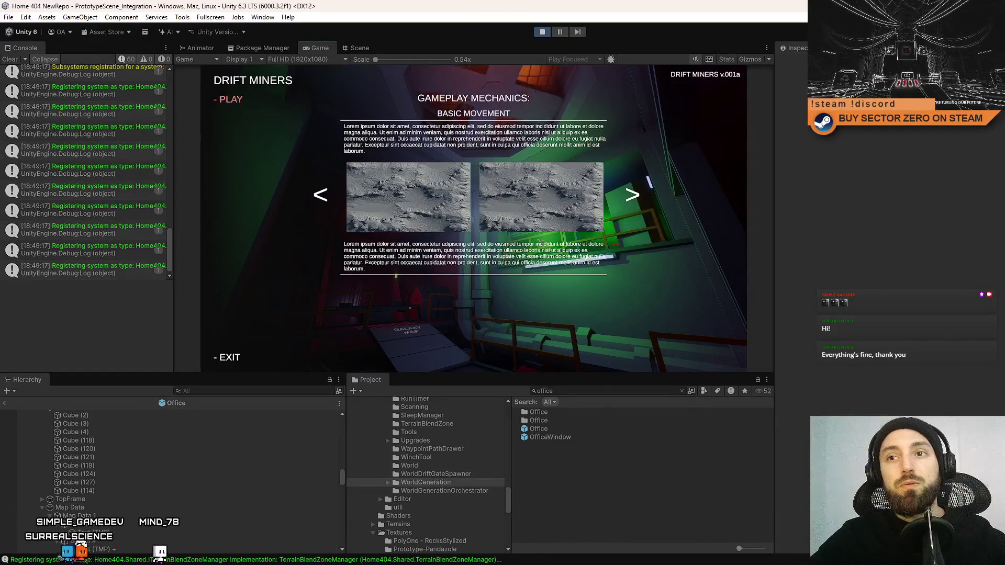
Walk from the soda machine through the corridor up to the galaxy map terminal
key(w)
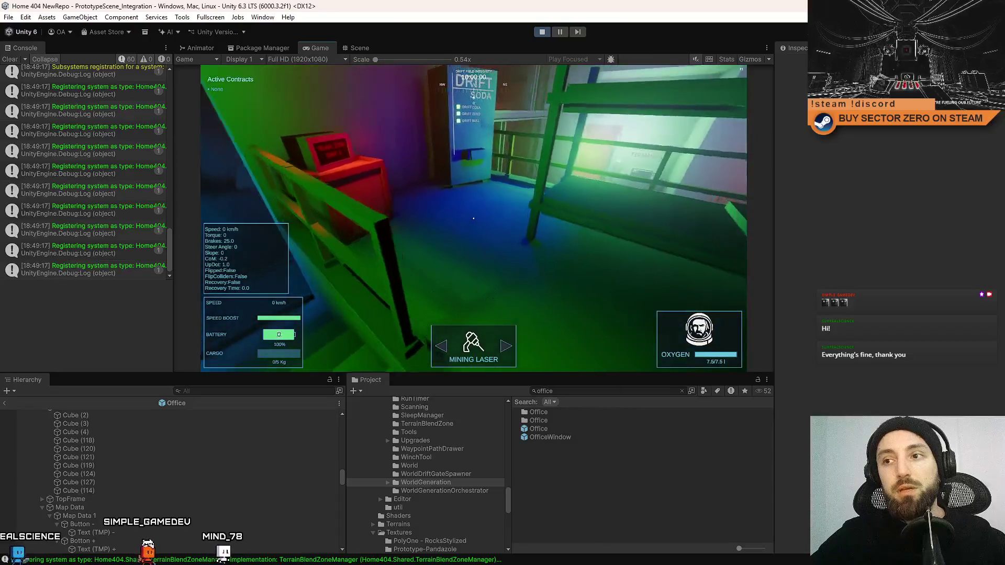
key(w)
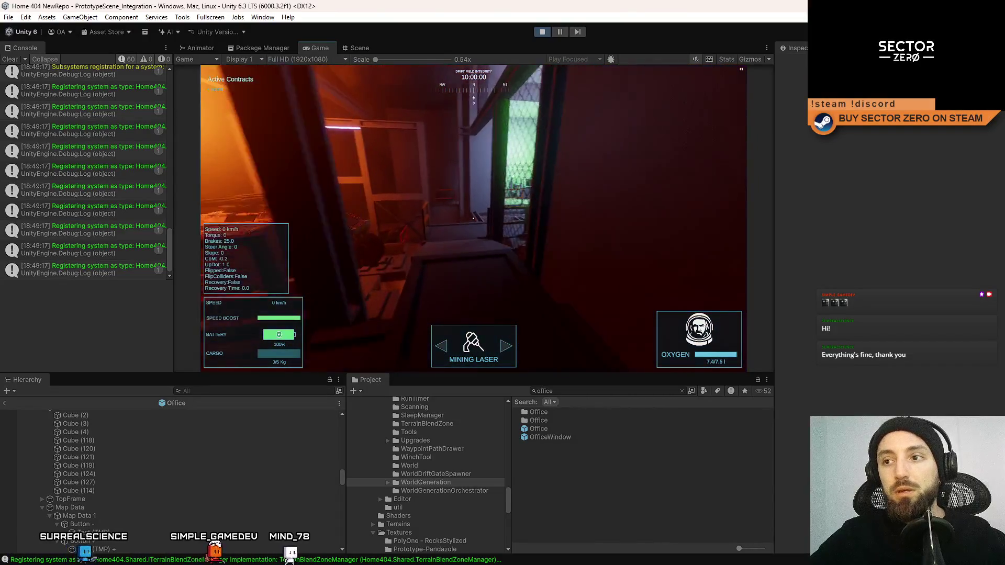
key(w)
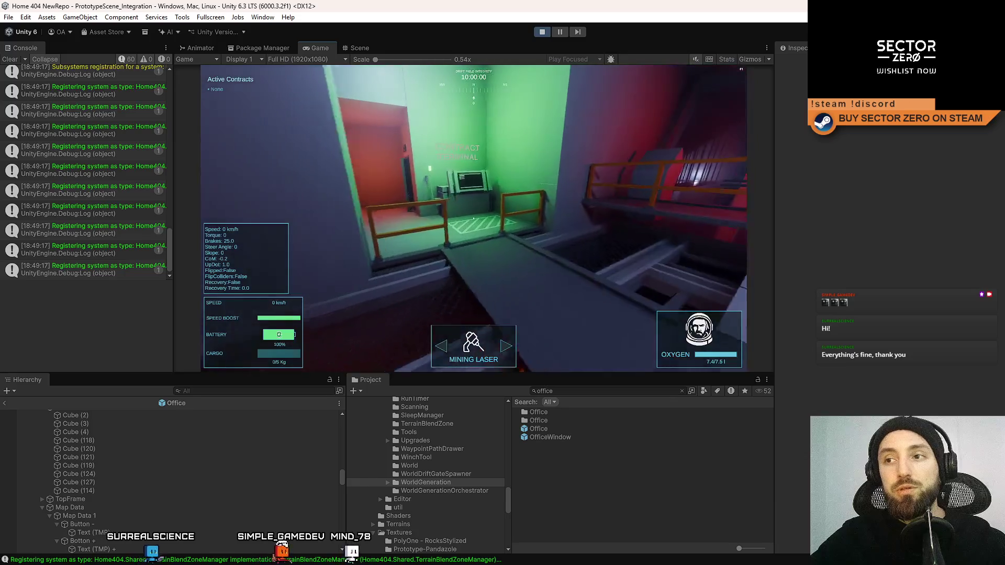
mouse_move(473, 219)
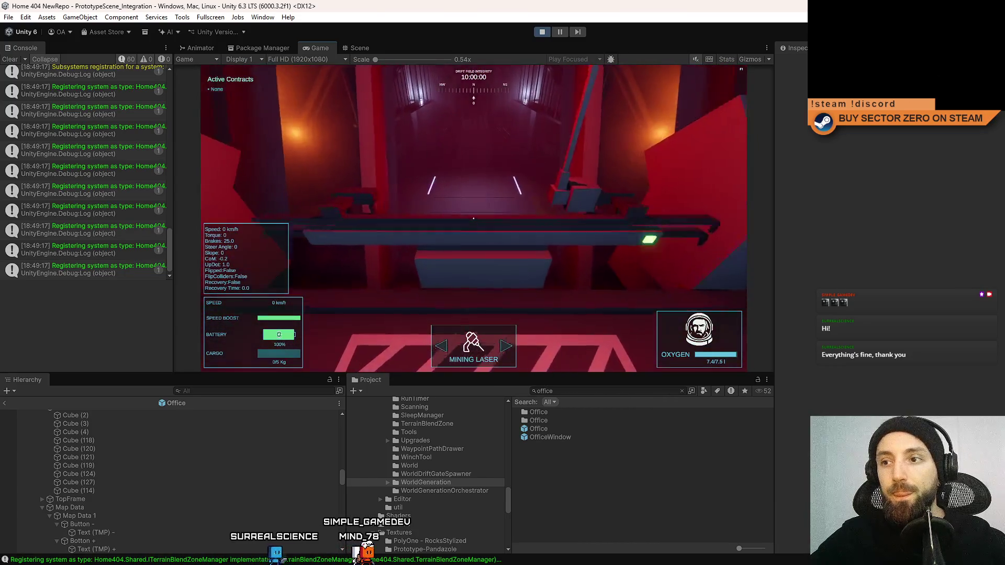
key(e)
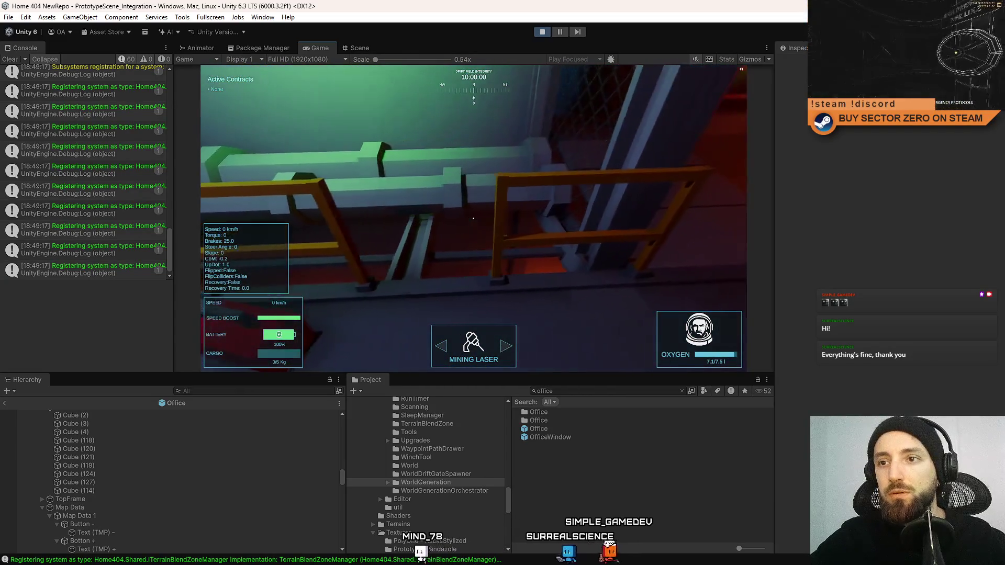
Walk to the Drift Time Setup terminal, briefly open the pause menu, then go fullscreen with F10
key(w)
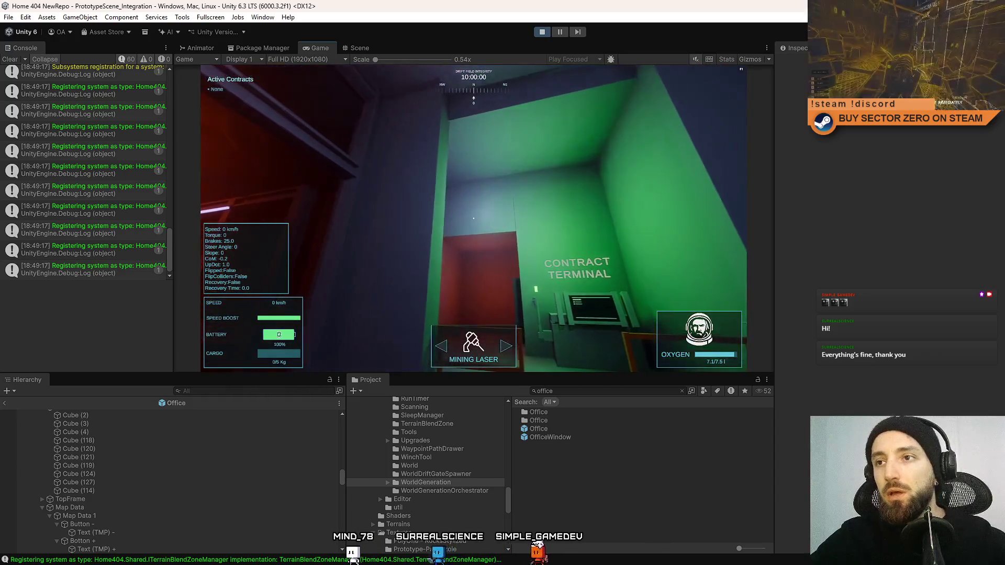
key(w)
key(w)
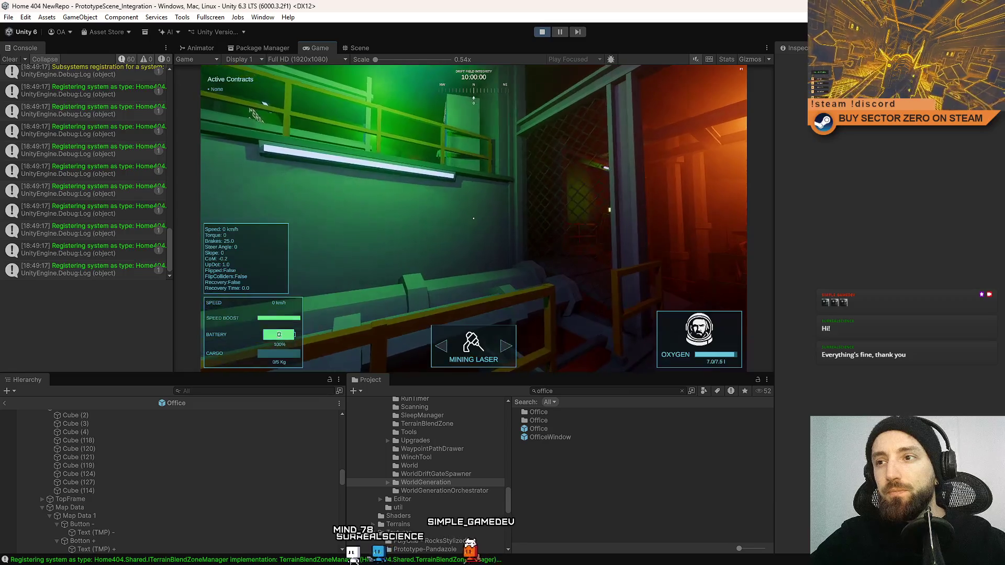
key(w)
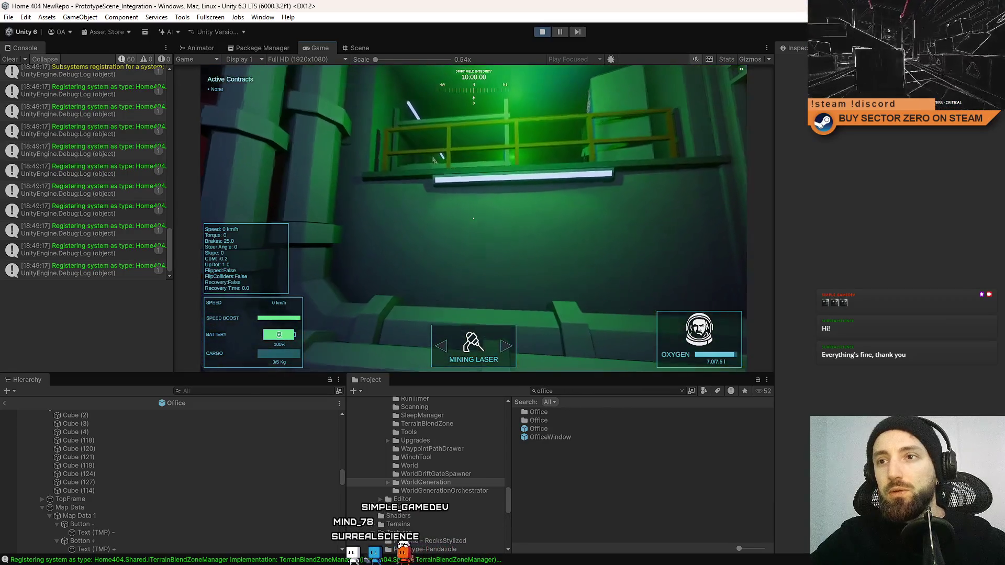
key(w)
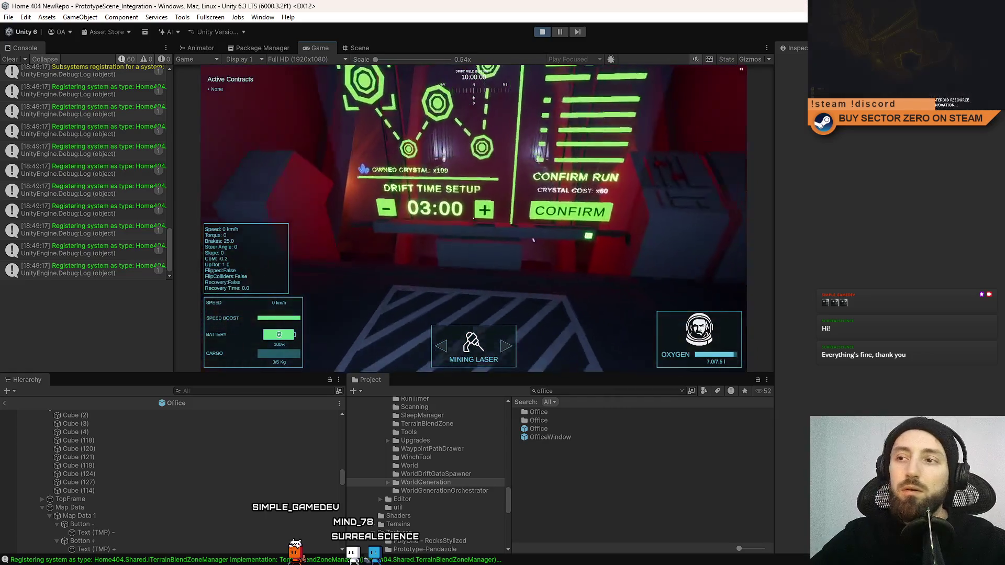
key(Escape)
key(Escape)
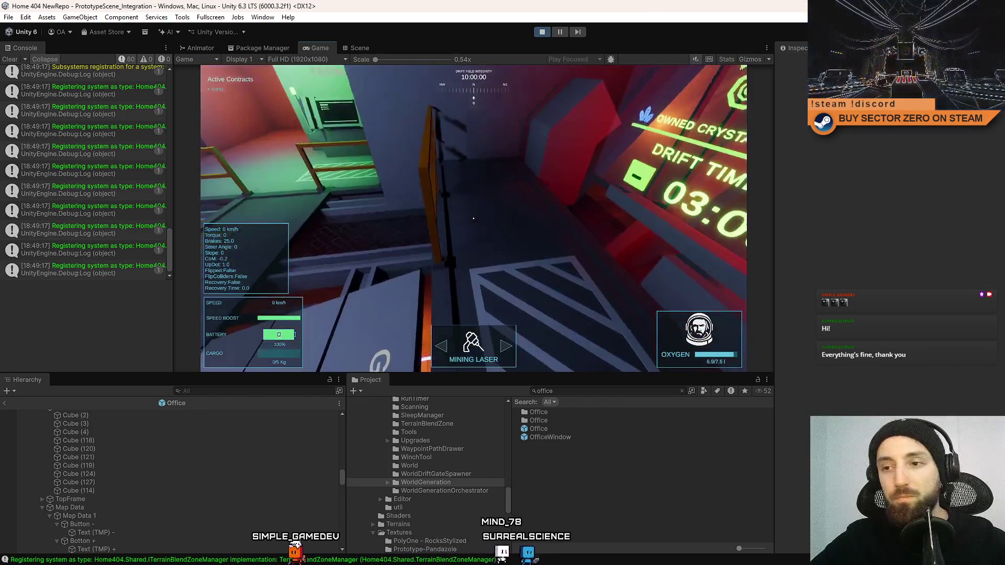
key(w)
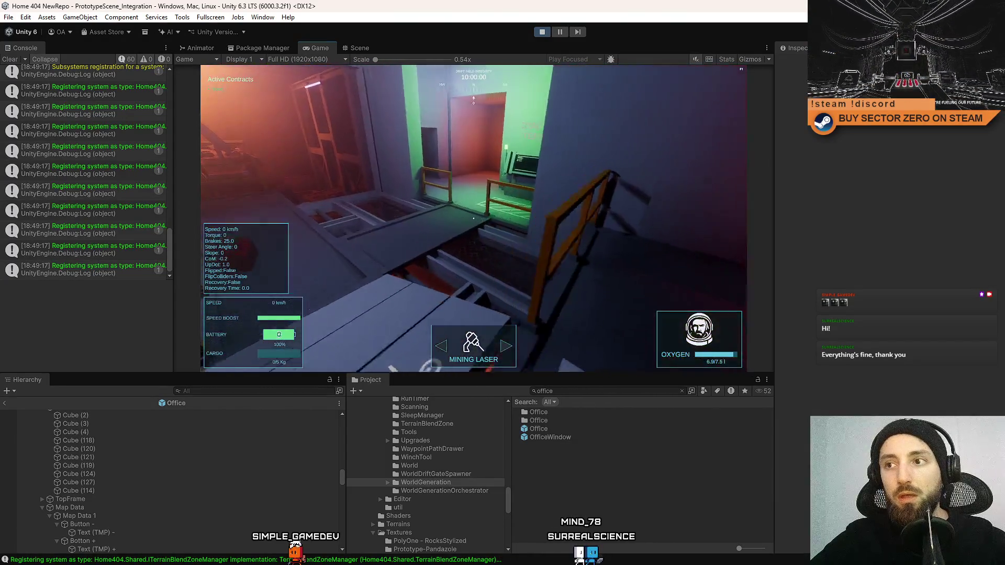
key(w)
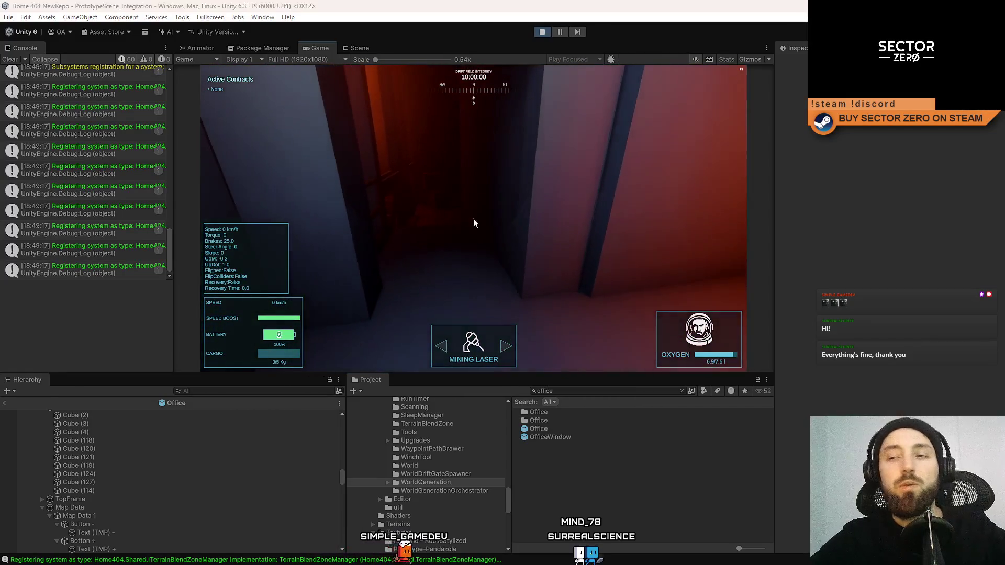
key(F10)
Walk down the orange-lit corridor and past the chain fence toward the frame
key(w)
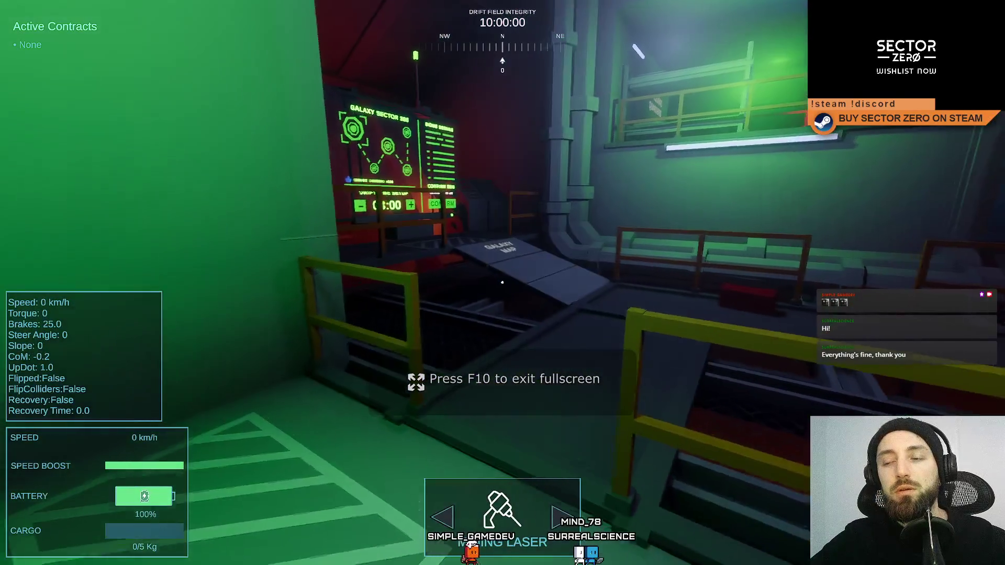
key(w)
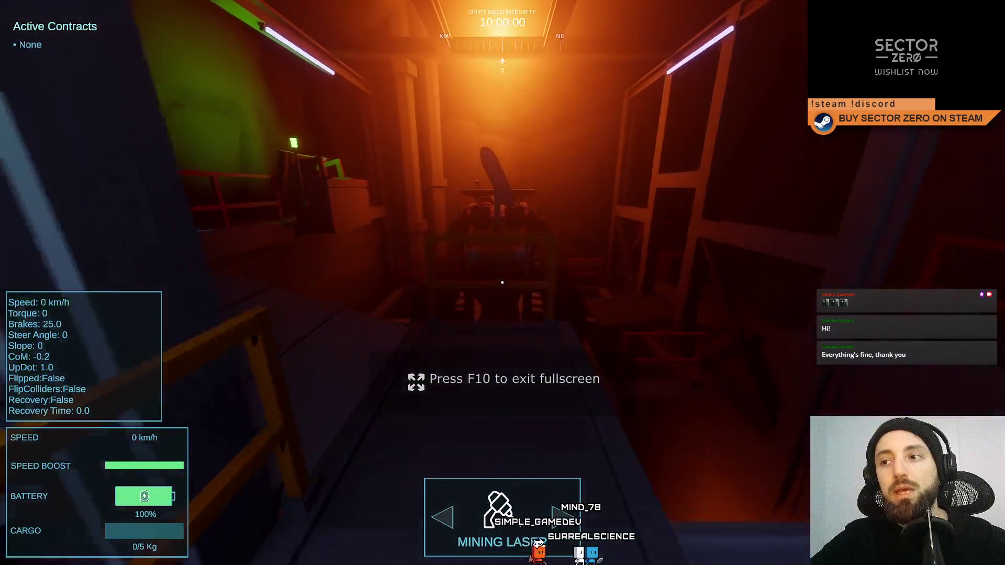
key(w)
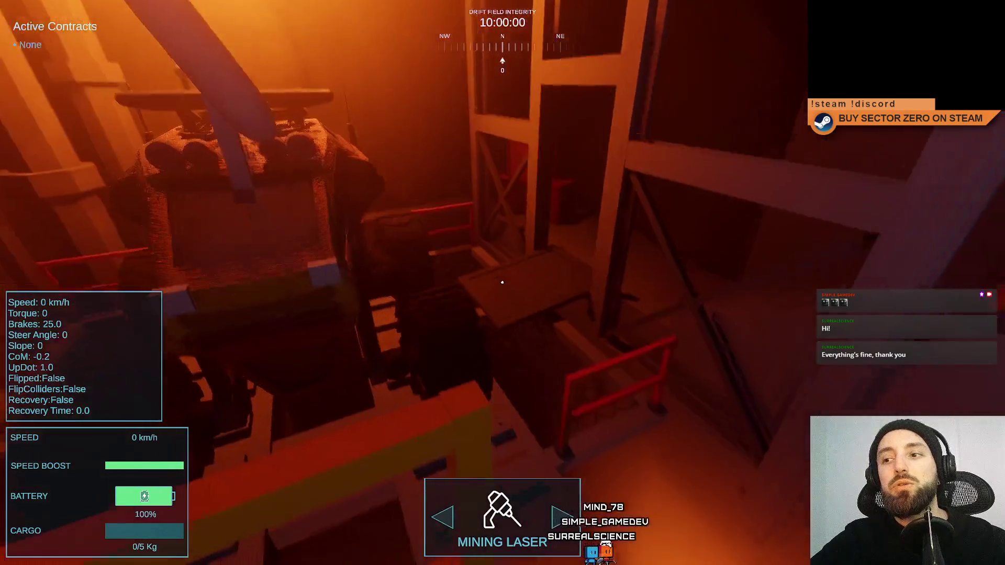
key(w)
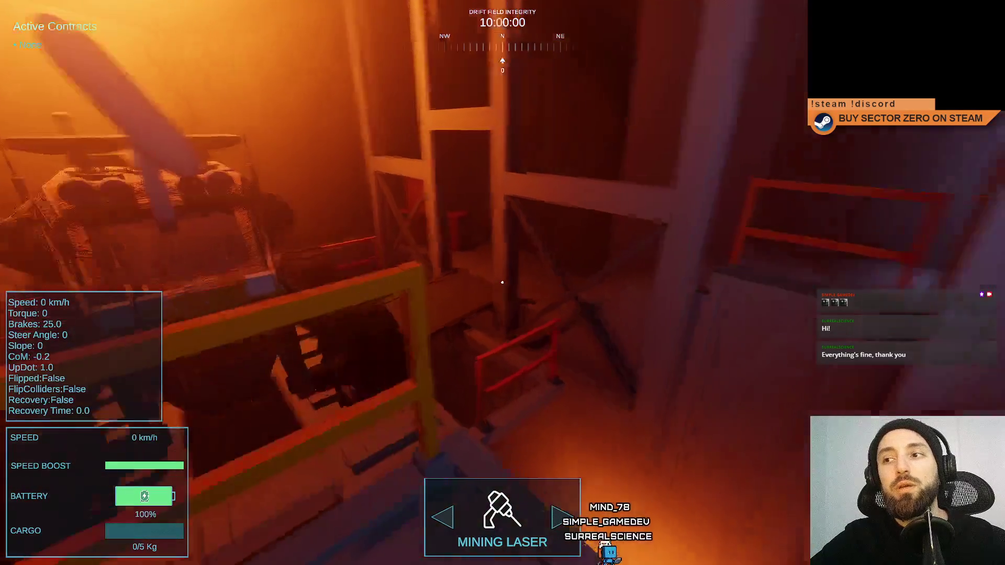
key(w)
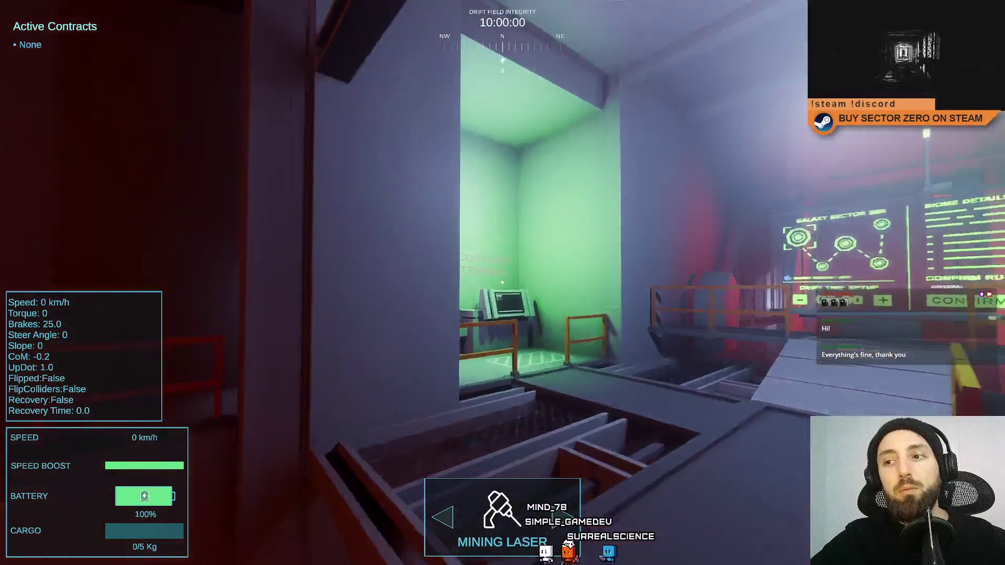
key(w)
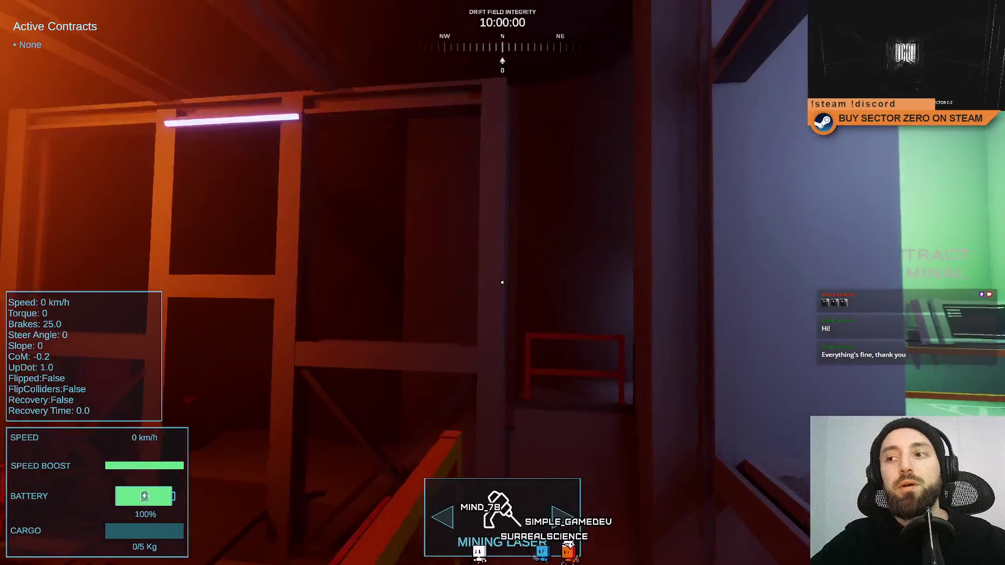
key(w)
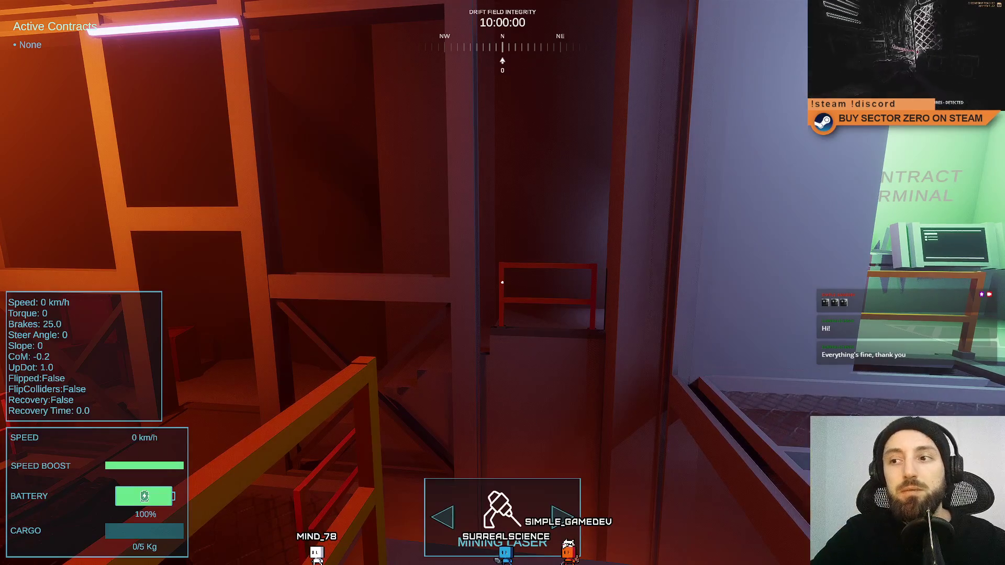
Move around the frame onto the rover platform, then leave fullscreen and open the pause menu
key(s)
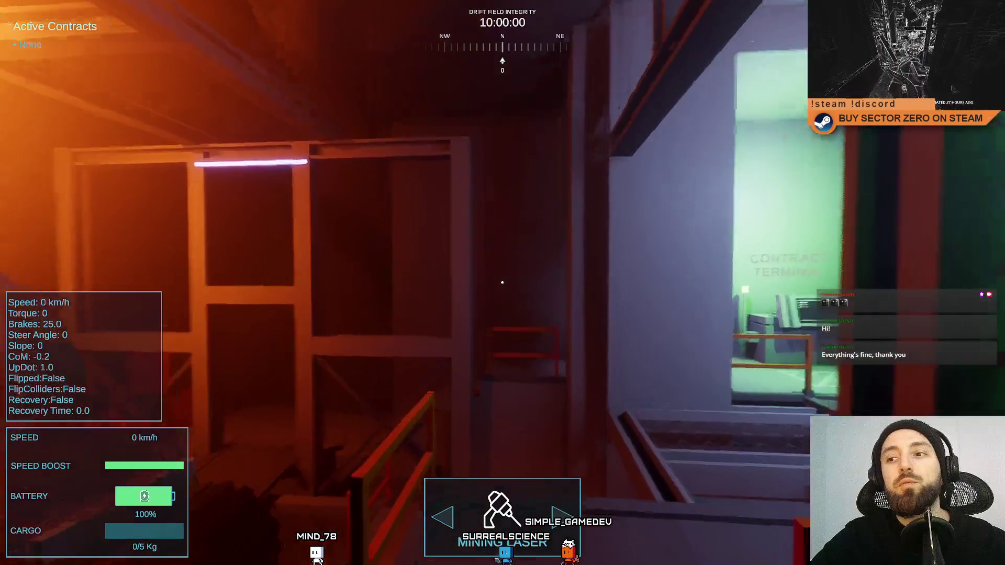
key(w)
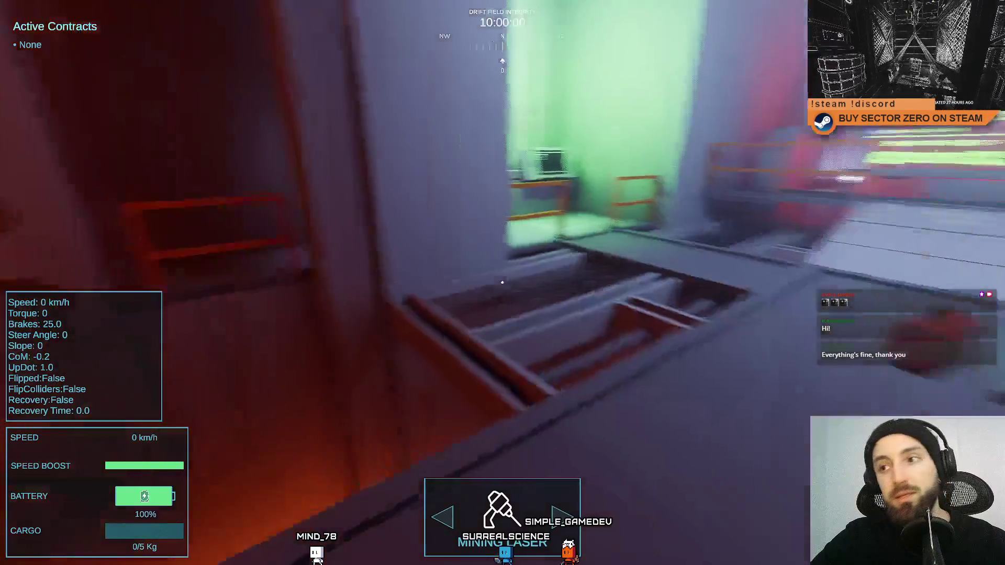
key(s)
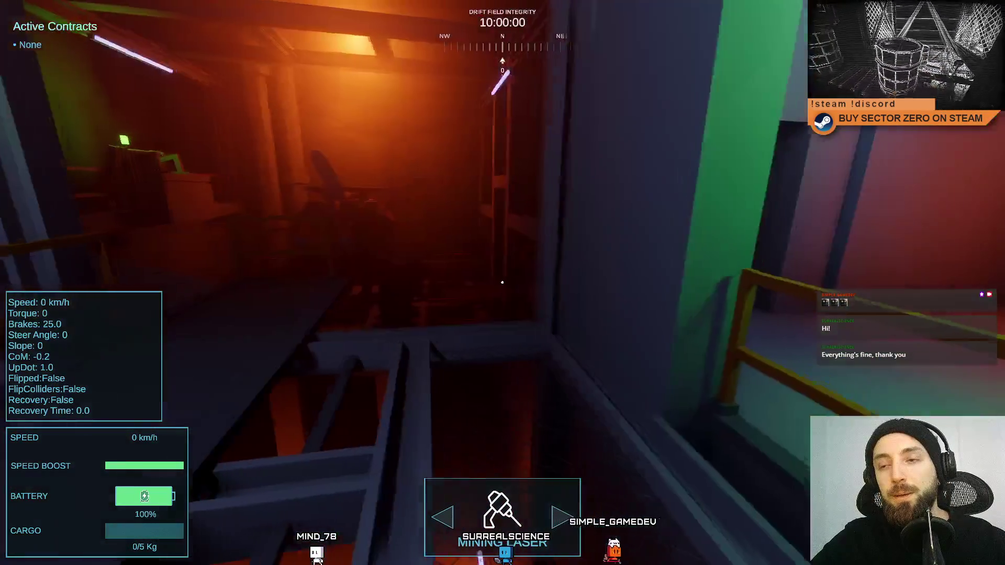
key(w)
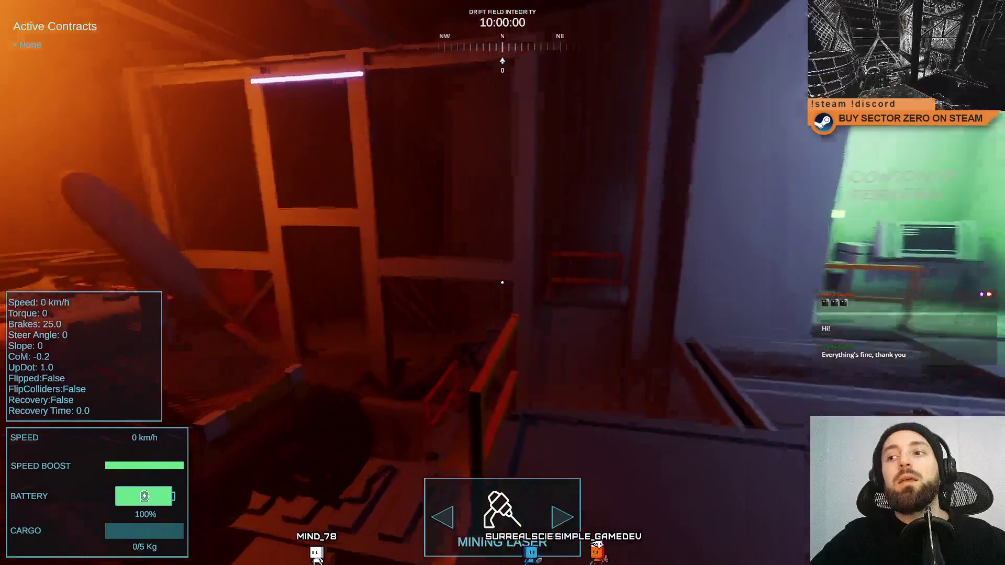
key(s)
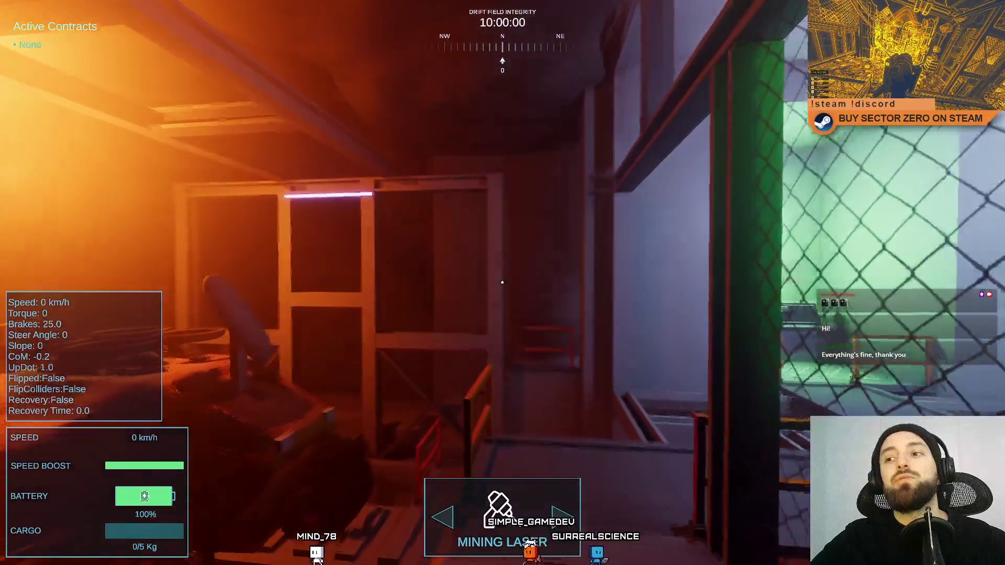
key(w)
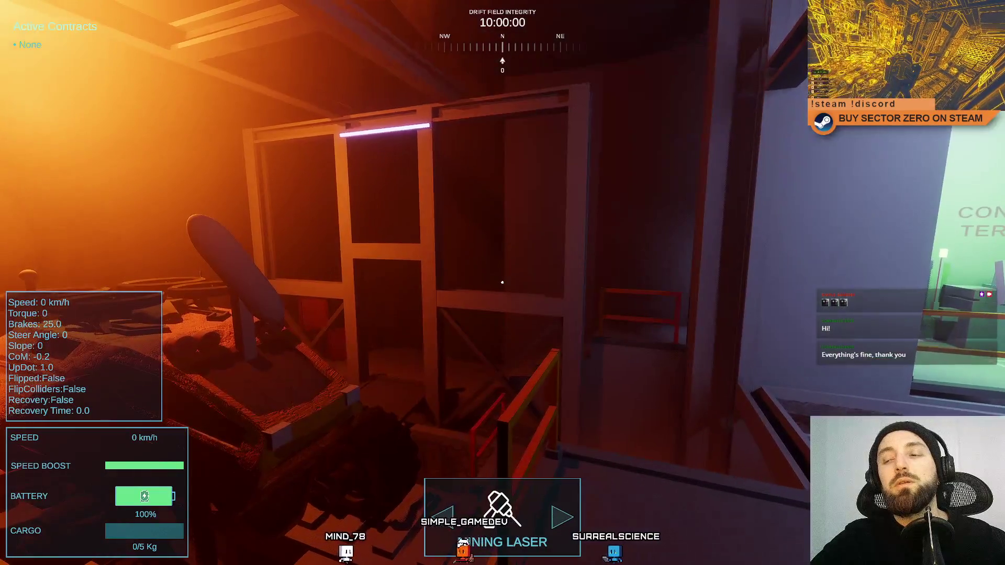
key(w)
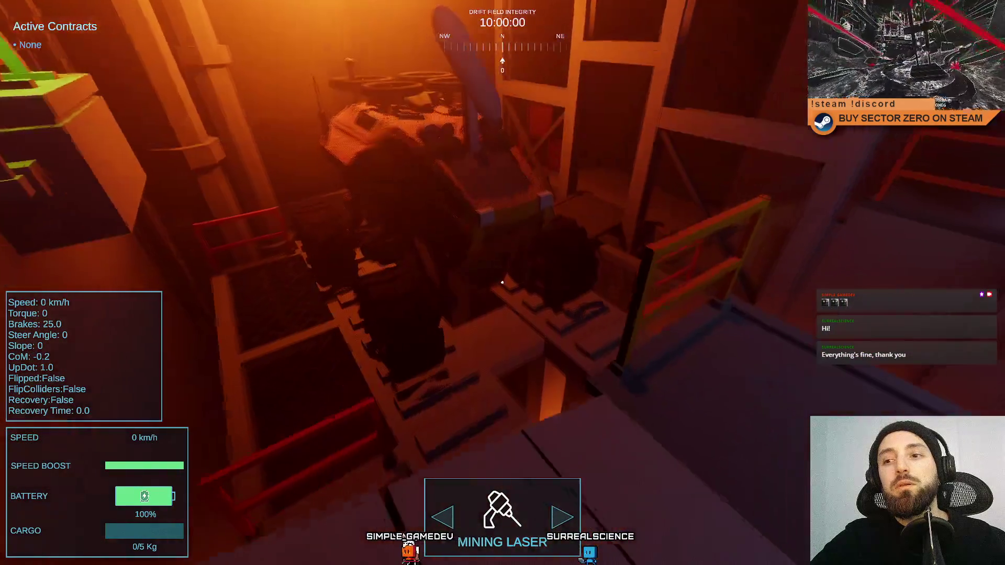
key(w)
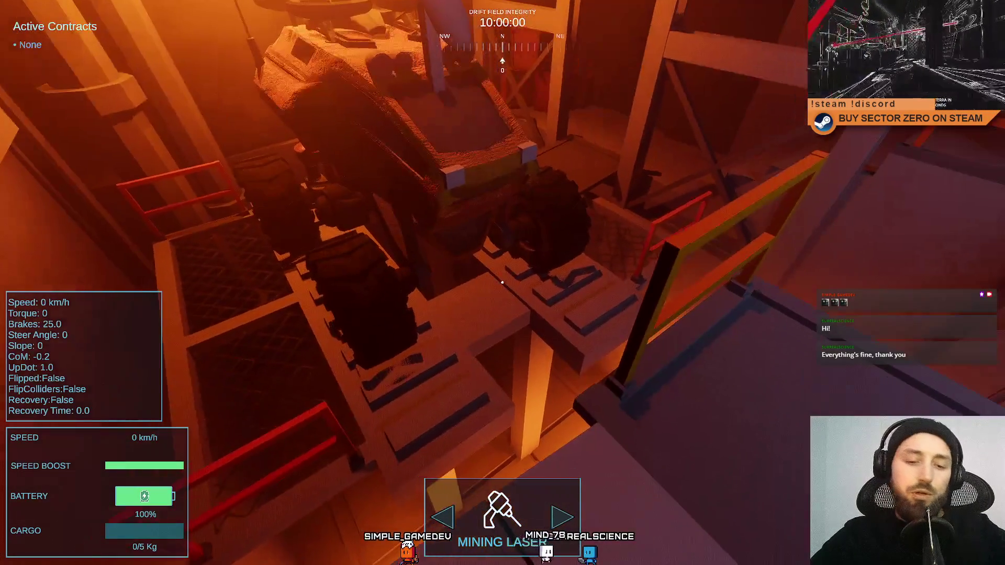
key(F11)
key(Escape)
key(Escape)
key(Escape)
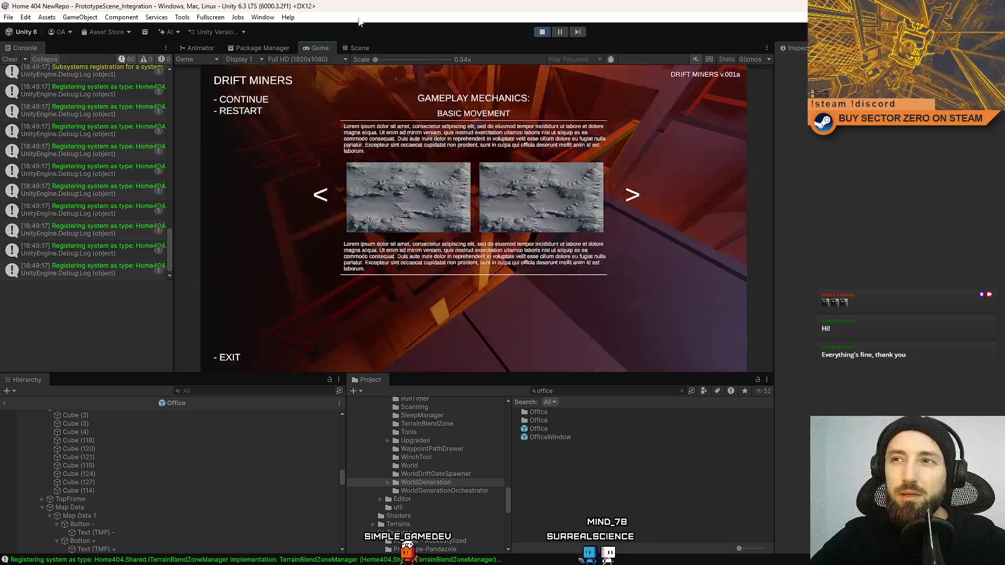
In the Scene view, fly into the office interior, select CAR LIFT, and orbit to look down
click(355, 48)
mouse_move(633, 164)
mouse_down()
mouse_move(539, 183)
mouse_move(441, 172)
mouse_move(385, 243)
mouse_up()
click(385, 246)
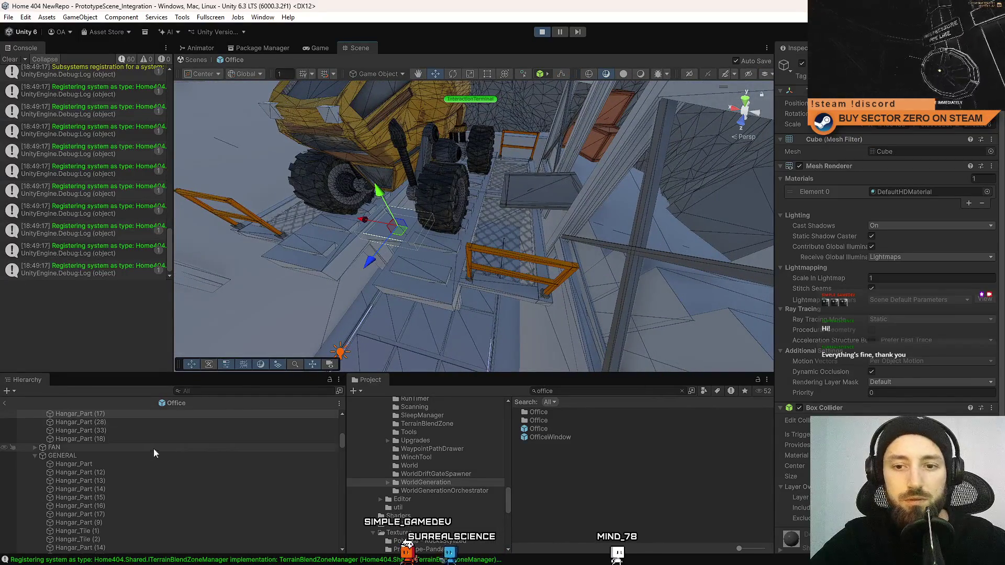
scroll(141, 463, up, 10)
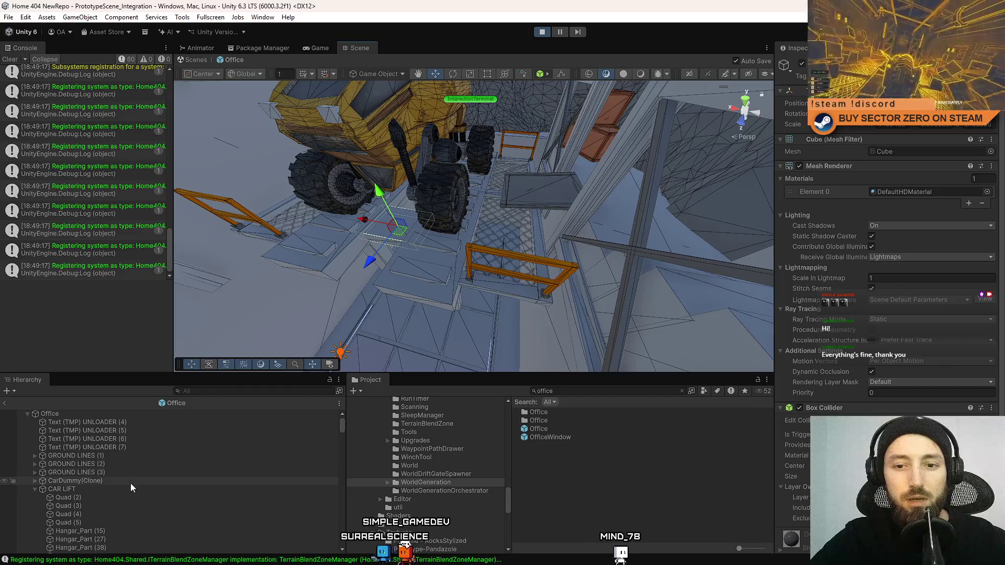
click(125, 488)
mouse_move(471, 220)
mouse_down()
mouse_move(601, 207)
mouse_move(525, 262)
mouse_move(601, 245)
mouse_up()
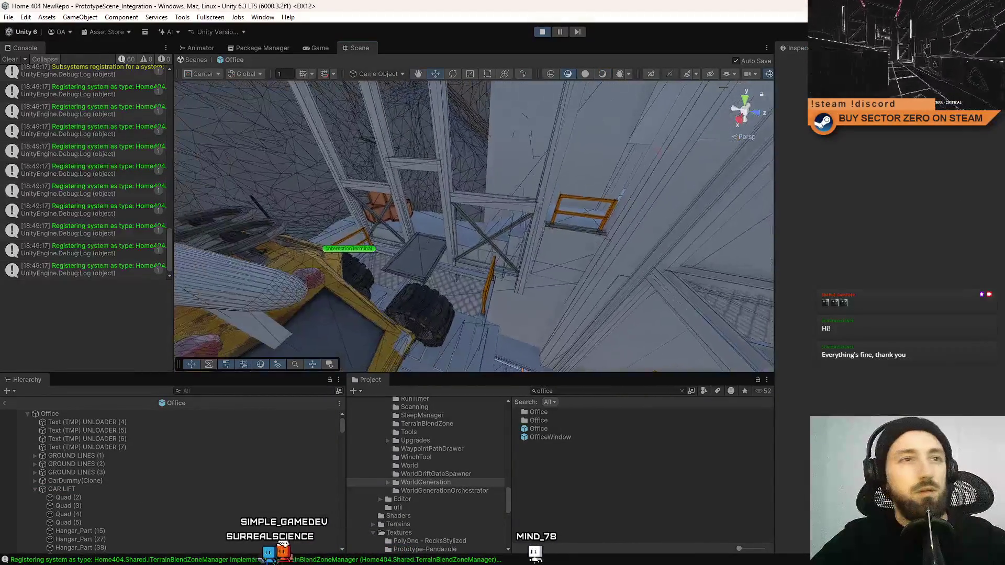
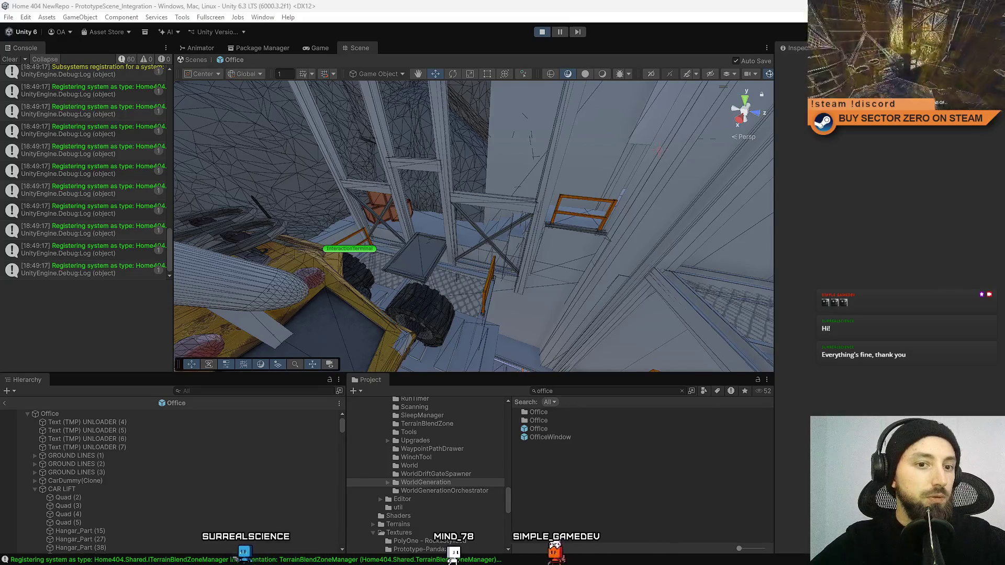
Orbit from the scaffolding to the CONTRACT TERMINAL wall label and select it
mouse_move(463, 199)
mouse_down()
mouse_move(508, 177)
mouse_move(596, 164)
mouse_move(439, 131)
mouse_move(510, 336)
mouse_move(478, 218)
mouse_move(523, 210)
mouse_move(500, 197)
mouse_move(658, 170)
mouse_move(321, 150)
mouse_move(498, 159)
mouse_move(512, 165)
mouse_move(471, 196)
mouse_move(661, 208)
mouse_move(453, 251)
mouse_up()
click(471, 196)
Duplicate the CONTRACT TERMINAL label and move the copy to a wall spot above the stairway railing
key(ctrl+d)
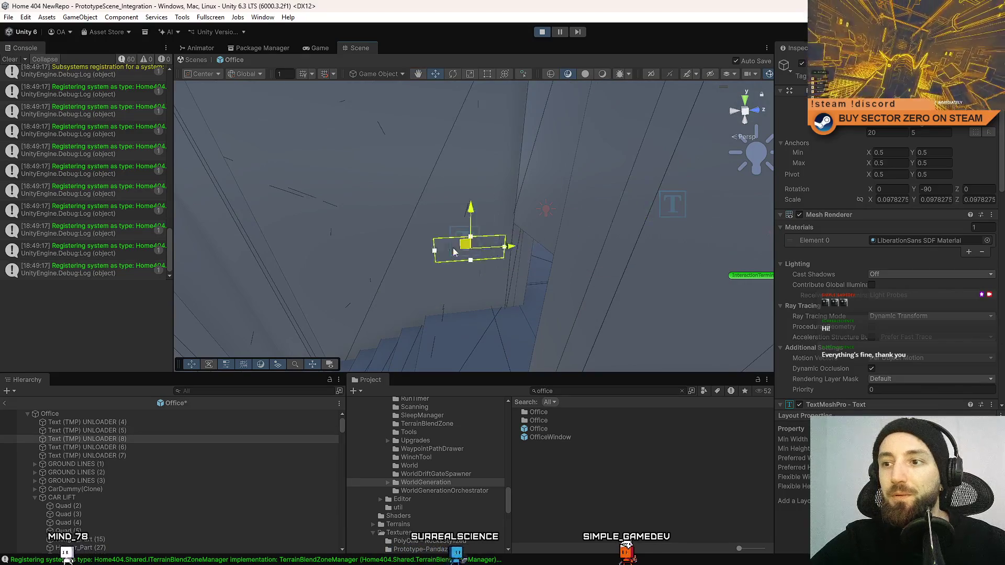
drag(511, 220, 443, 272)
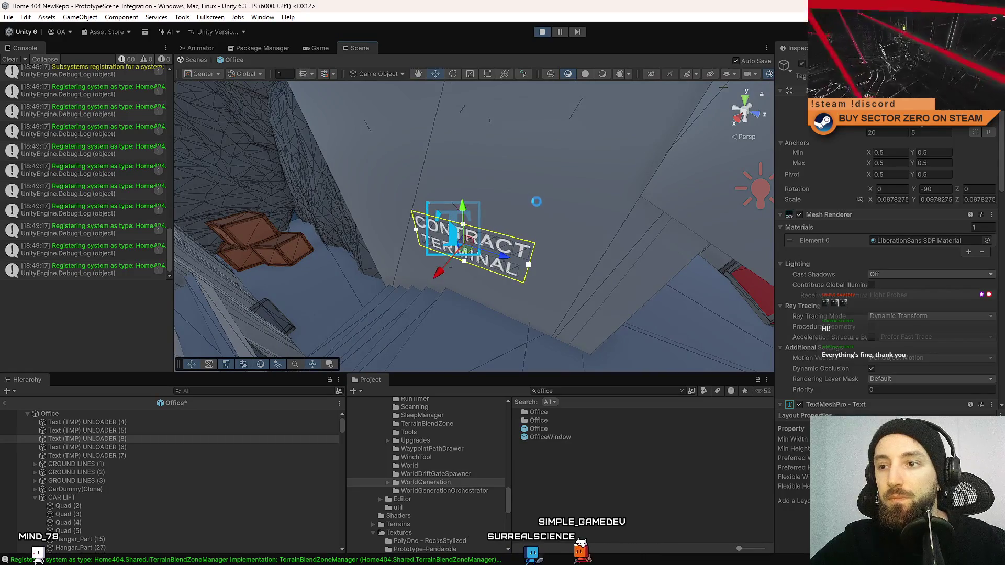
mouse_move(545, 187)
mouse_down()
mouse_move(620, 129)
mouse_move(457, 215)
mouse_move(475, 185)
mouse_up()
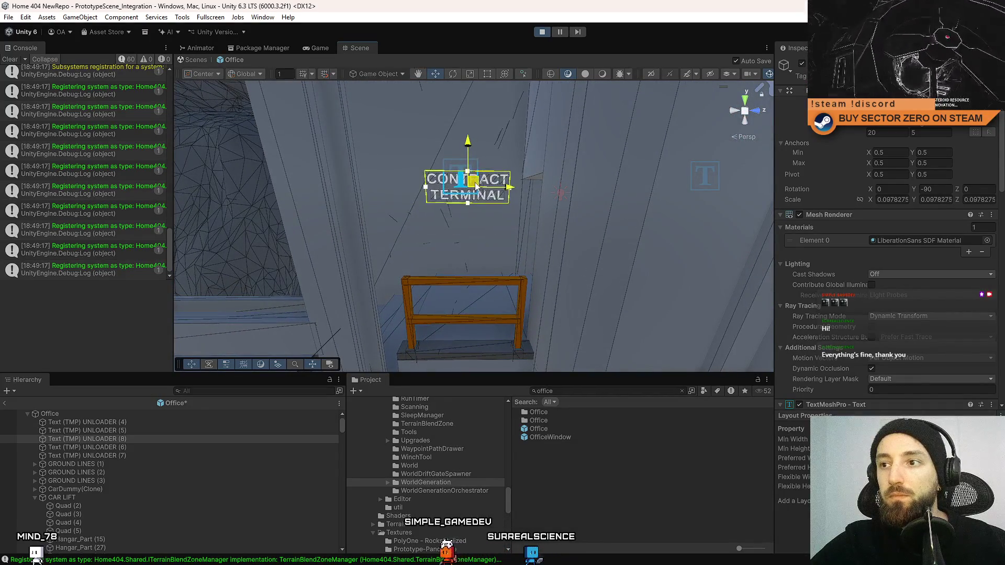
key(f)
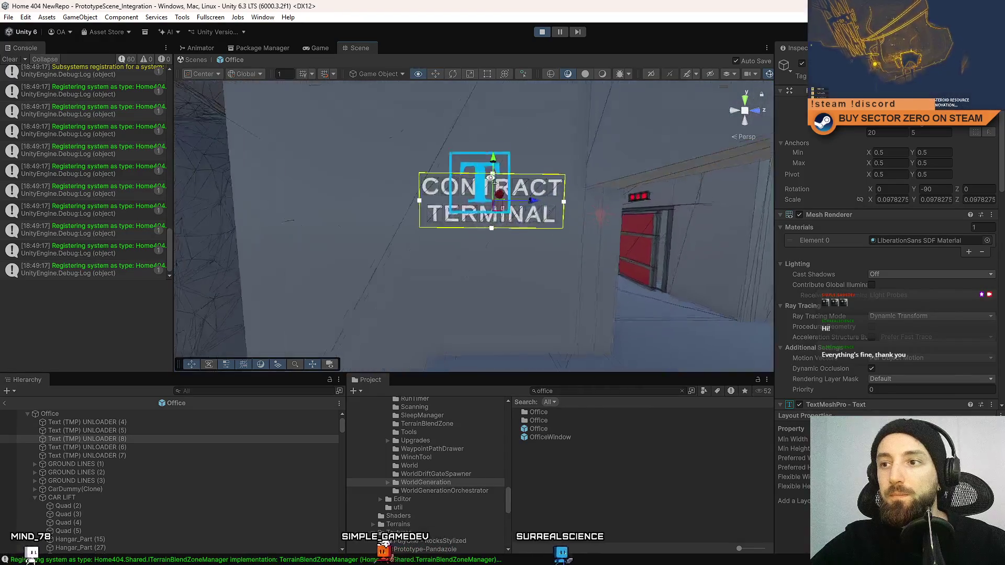
mouse_move(479, 191)
mouse_down()
mouse_move(459, 202)
mouse_move(487, 205)
mouse_move(412, 204)
mouse_move(443, 201)
mouse_move(436, 209)
mouse_up()
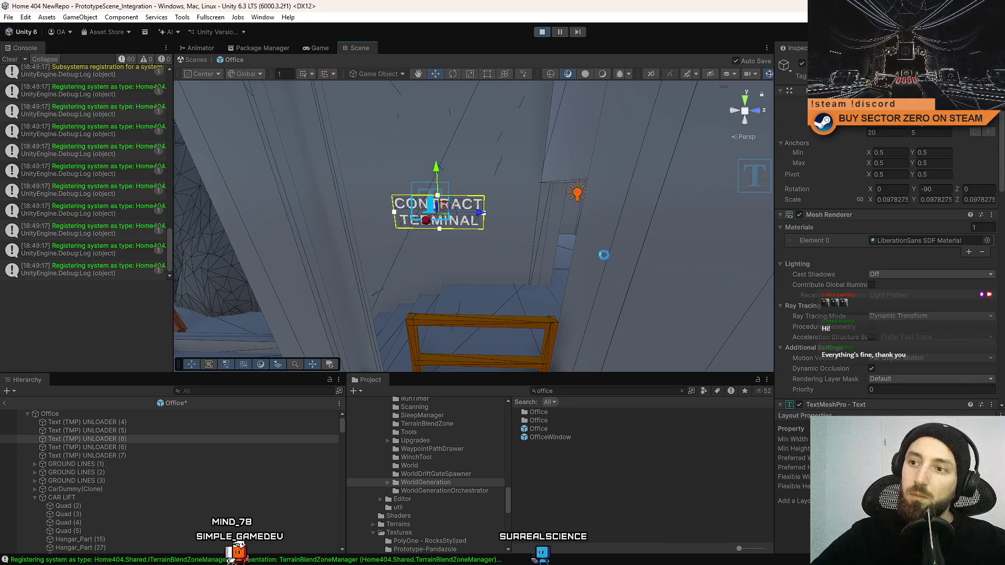
scroll(897, 293, down, 3)
text(HANGAR A)
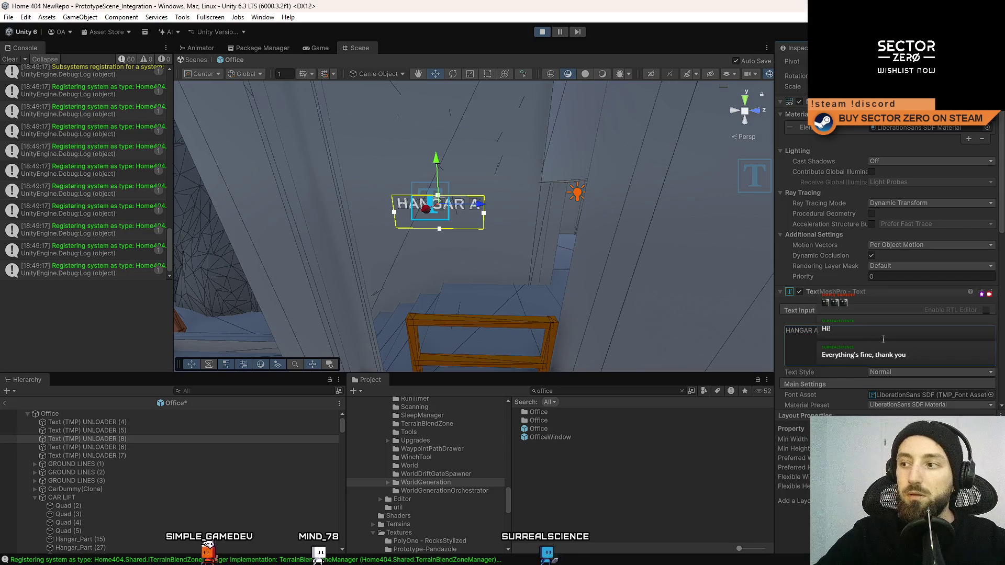
Complete the label text as HANGAR AREA, then duplicate it and place the copy below-left
text(REA)
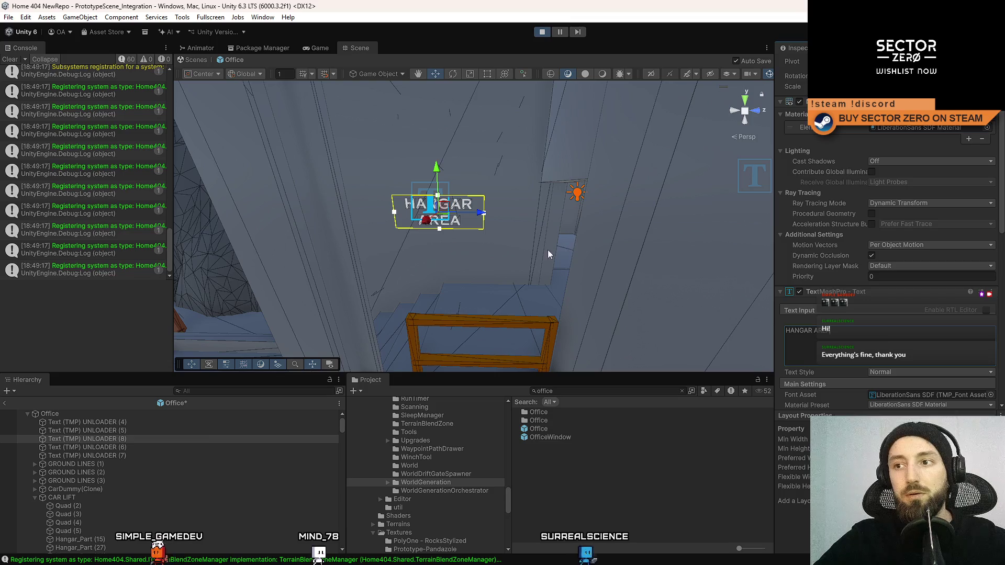
scroll(578, 235, up, 5)
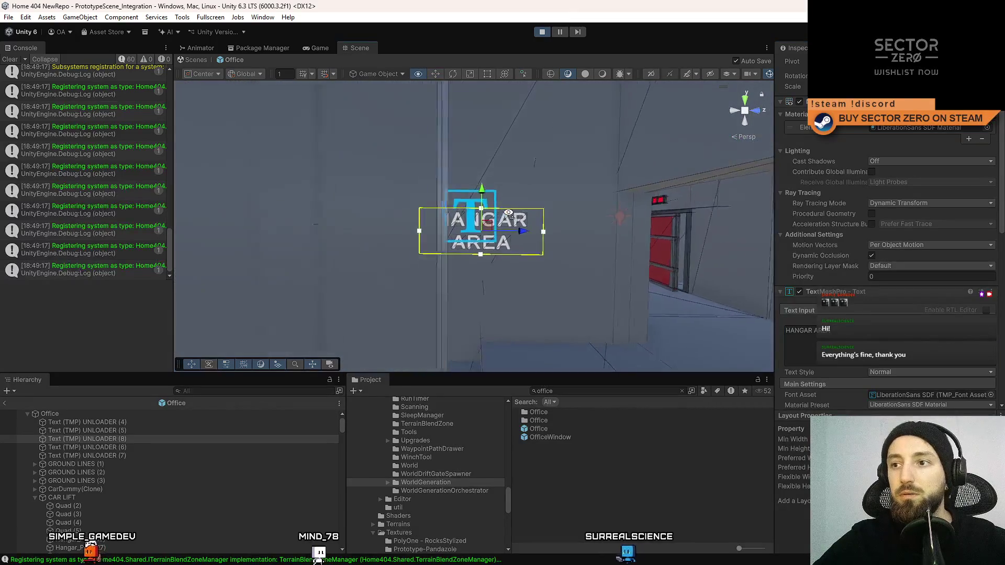
mouse_move(624, 204)
mouse_down()
mouse_move(603, 238)
mouse_move(637, 240)
mouse_move(623, 200)
mouse_up()
key(ctrl+d)
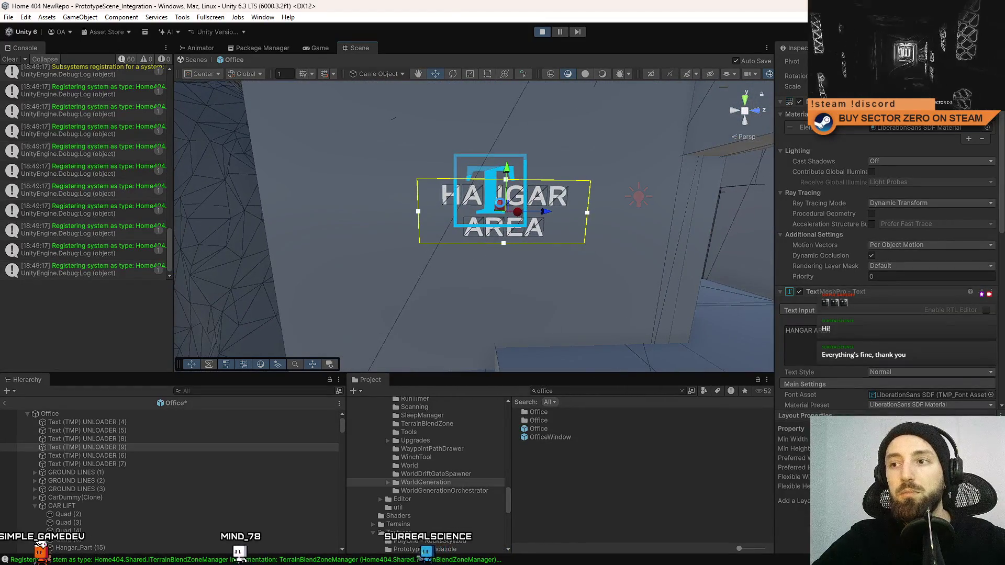
drag(501, 207, 406, 262)
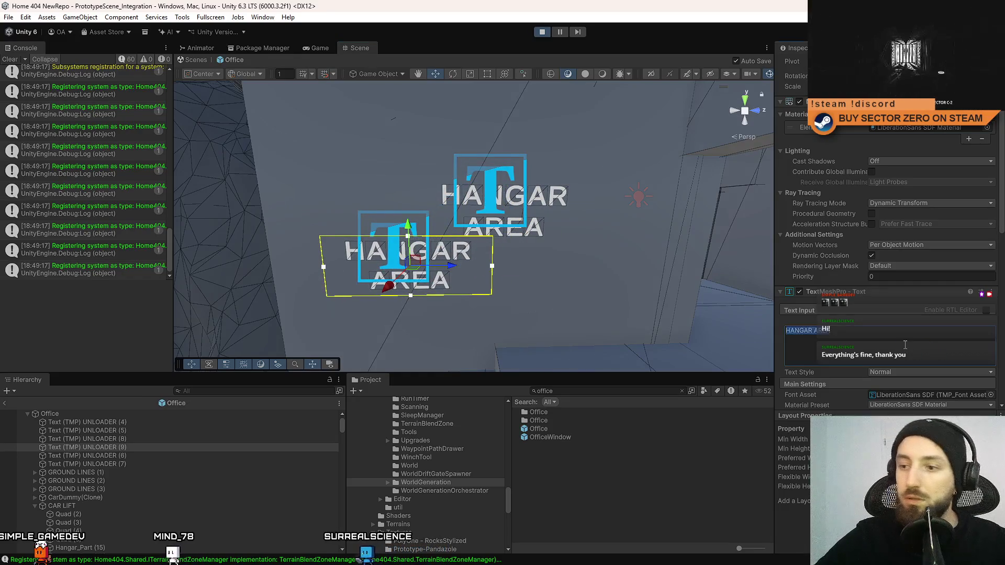
Replace the copy's text with dashes '--' to form a line under HANGAR AREA
key(BackSpace)
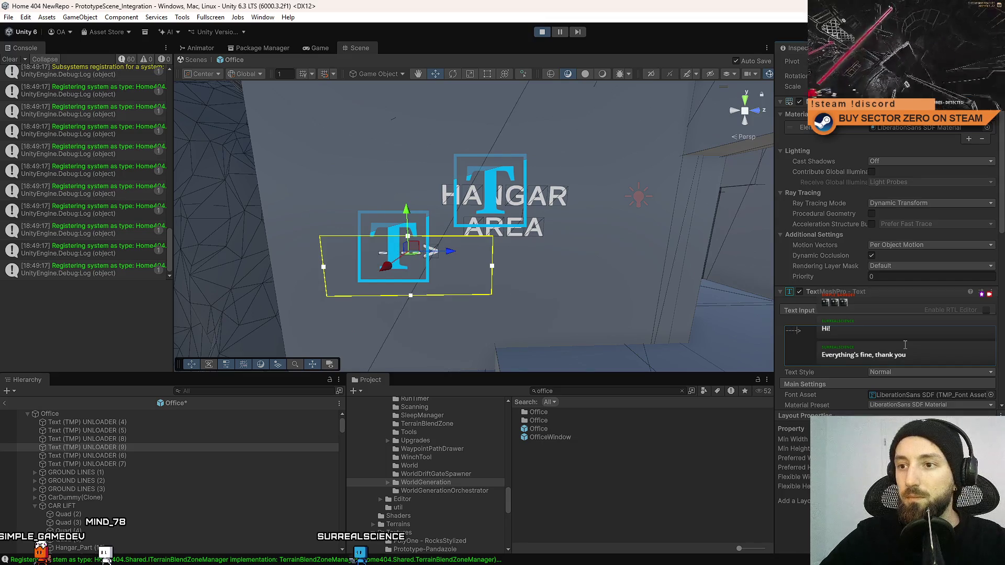
mouse_move(732, 328)
mouse_down()
mouse_move(543, 332)
mouse_move(539, 224)
mouse_move(575, 226)
mouse_up()
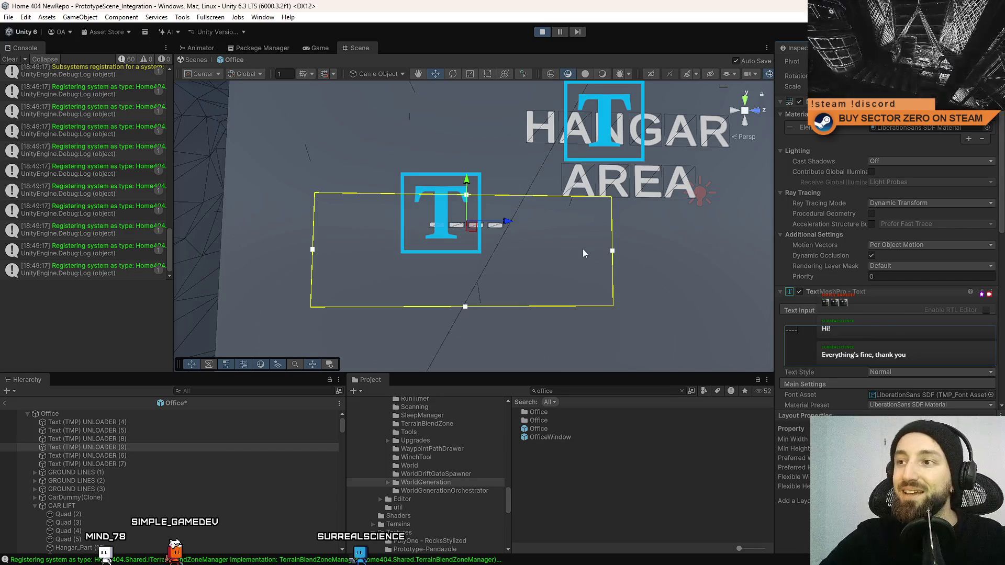
text(--)
scroll(568, 236, up, 4)
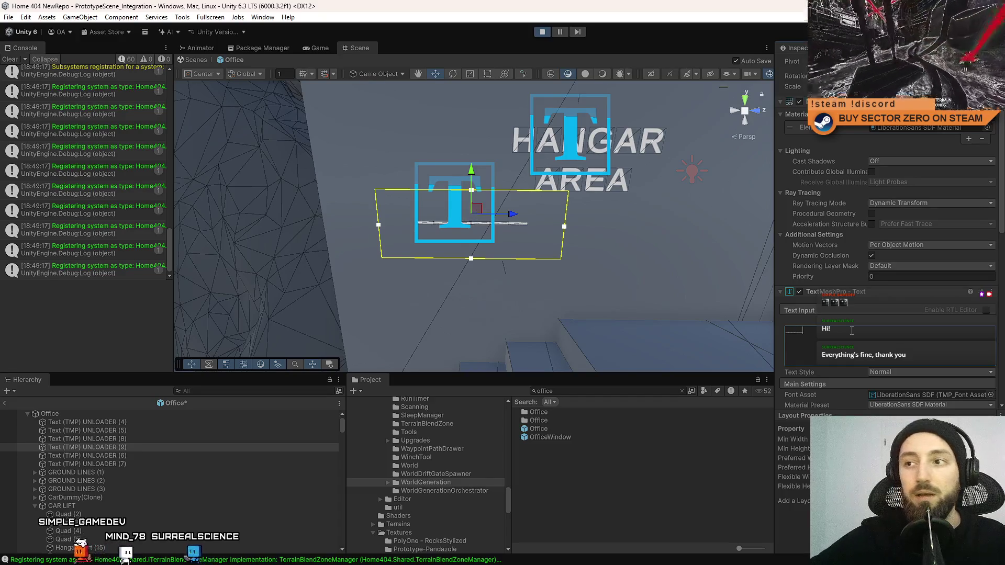
scroll(470, 208, down, 5)
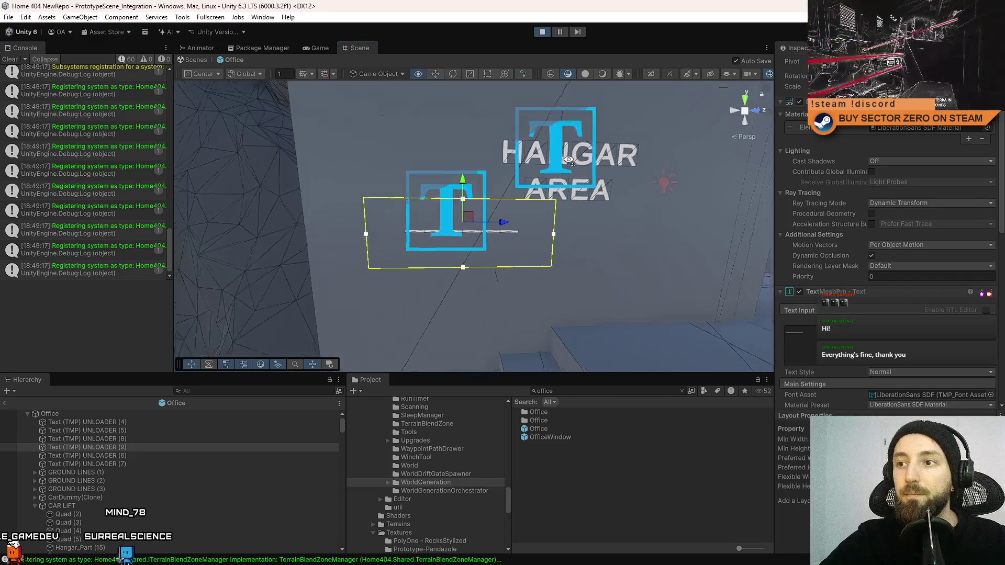
scroll(450, 206, up, 3)
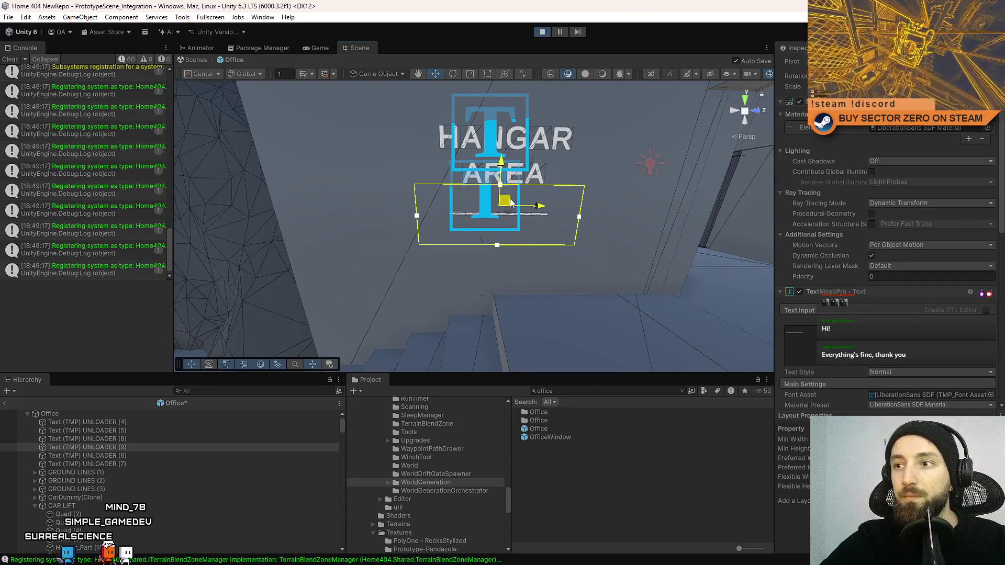
mouse_move(585, 205)
mouse_down()
mouse_move(529, 195)
mouse_move(396, 205)
mouse_up()
Rotate the dashed line to an angle below the HANGAR AREA sign
key(e)
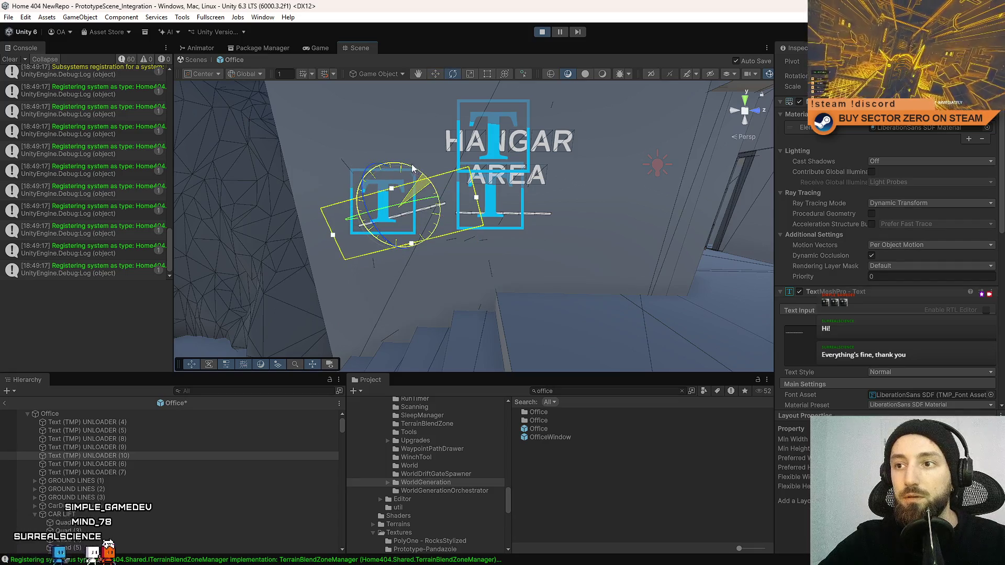
drag(402, 158, 402, 160)
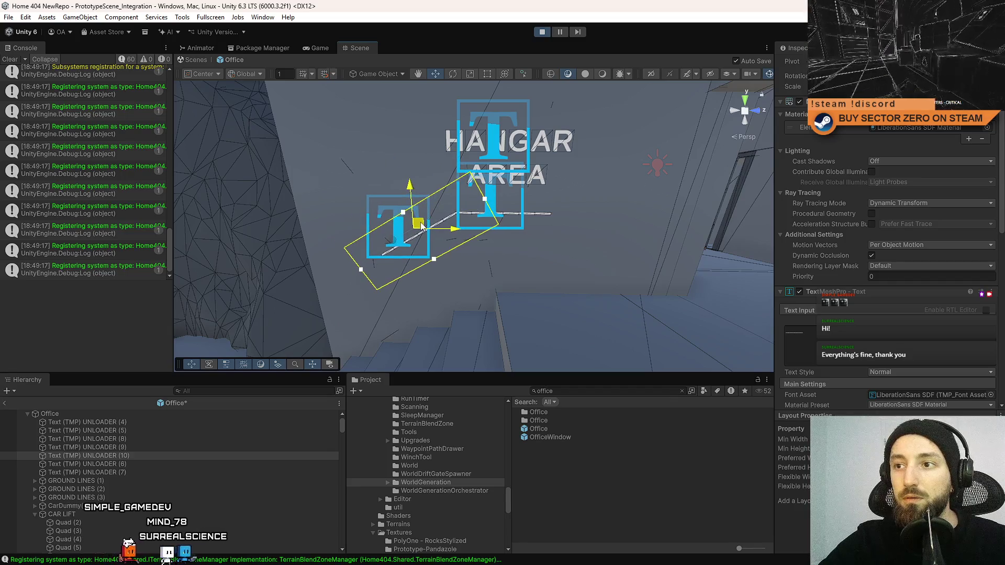
drag(591, 228, 574, 186)
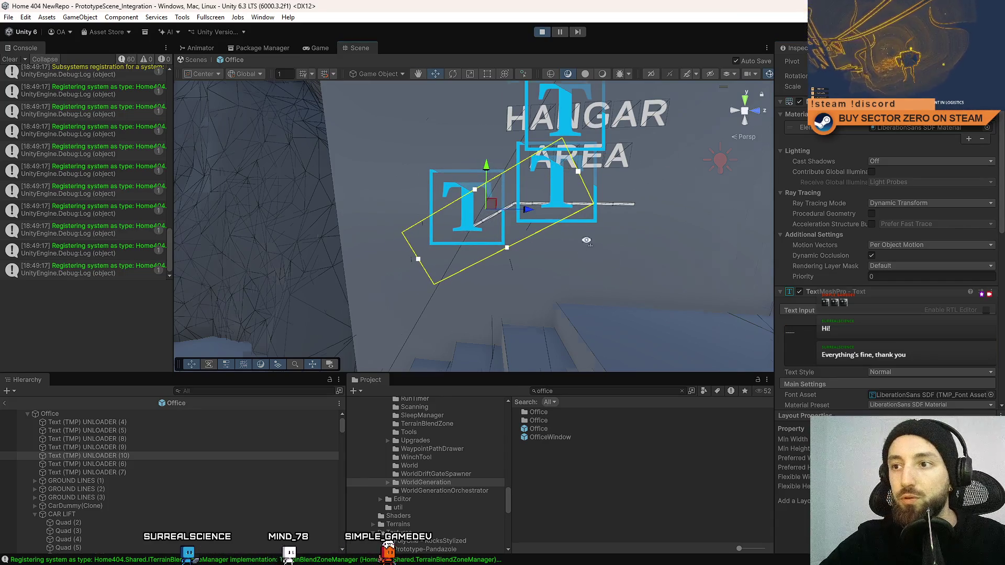
drag(586, 241, 573, 234)
Duplicate the tilted dashed line, scale the copy shorter, and save the scene
key(ctrl+d)
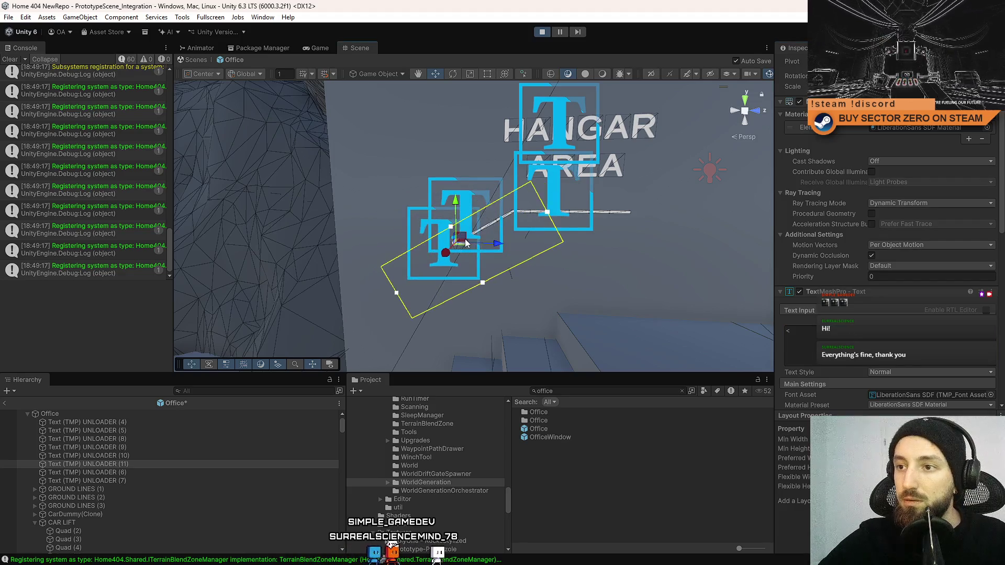
scroll(481, 204, up, 3)
key(r)
key(ctrl+s)
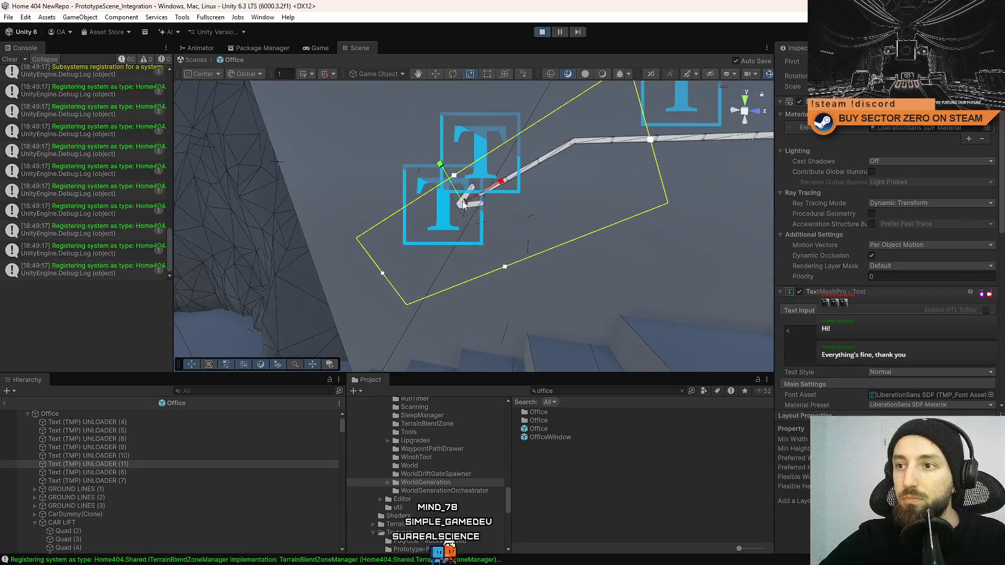
mouse_move(500, 199)
mouse_down()
mouse_move(476, 209)
mouse_move(486, 209)
mouse_up()
scroll(507, 234, up, 3)
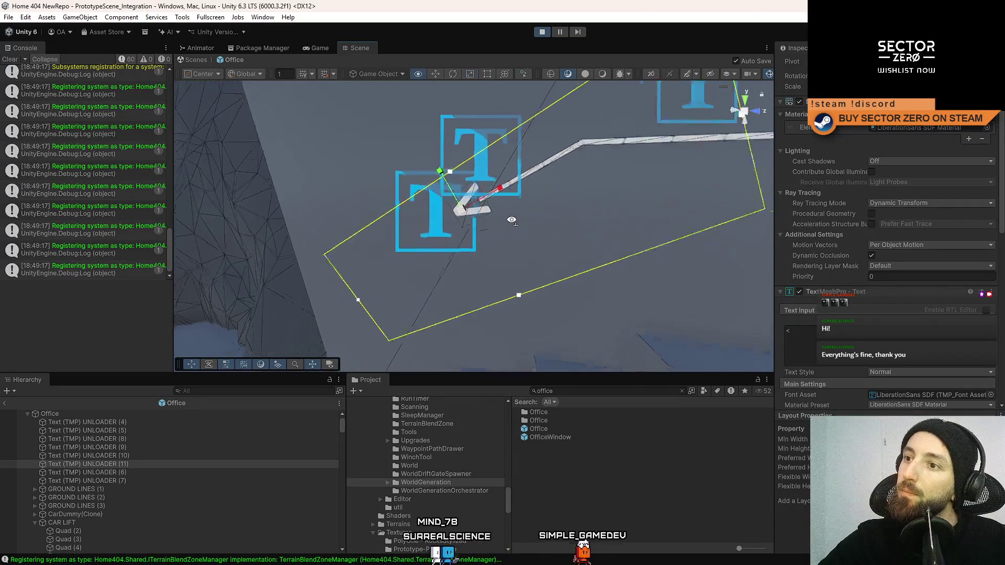
key(w)
key(ctrl+s)
key(ctrl+s)
mouse_move(485, 196)
mouse_down()
mouse_move(580, 195)
mouse_move(566, 238)
mouse_move(532, 246)
mouse_move(543, 261)
mouse_move(540, 207)
mouse_move(505, 175)
mouse_up()
click(502, 177)
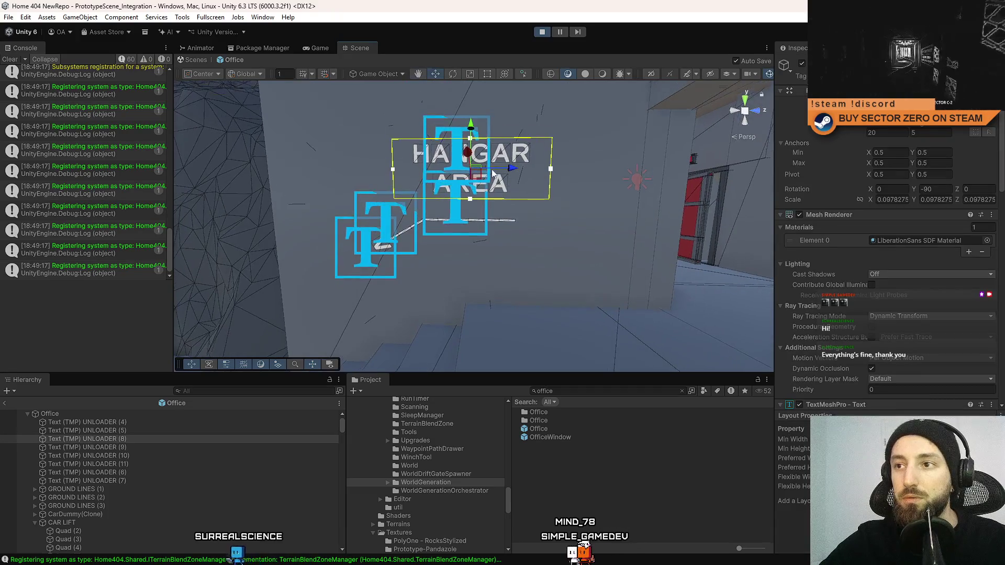
Move the short dashed piece up-right until it meets the longer dashed line
drag(546, 233, 526, 232)
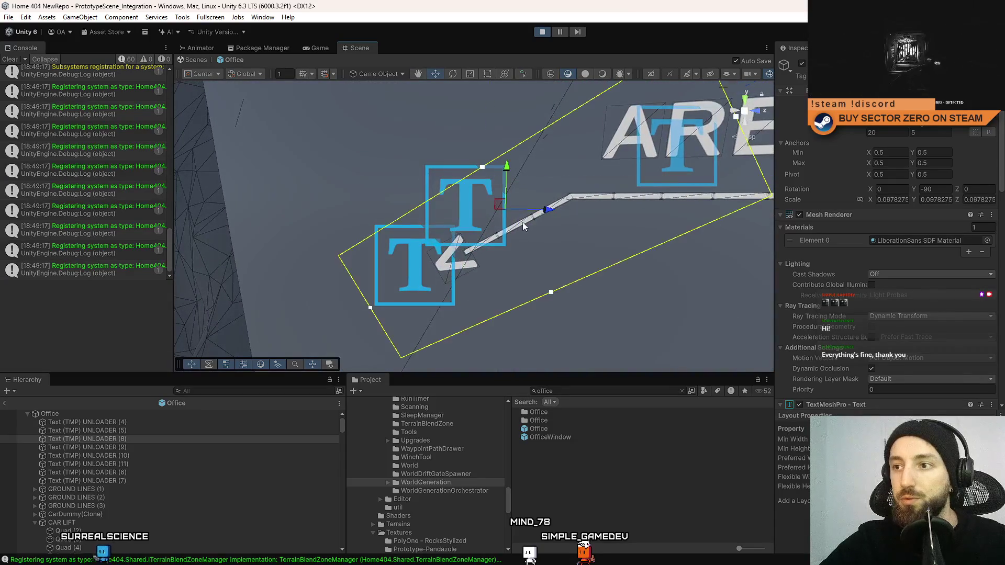
scroll(895, 349, down, 5)
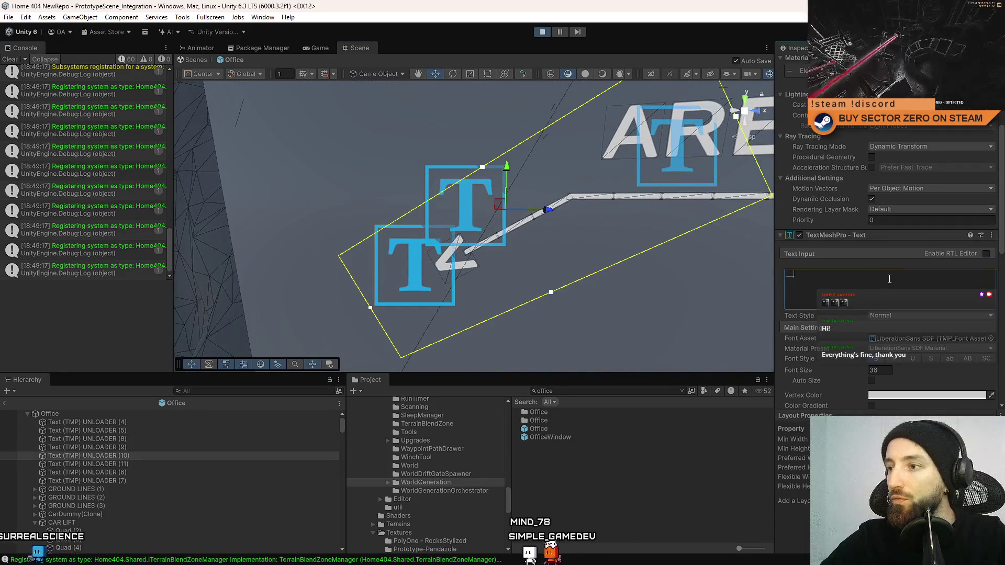
drag(501, 209, 516, 200)
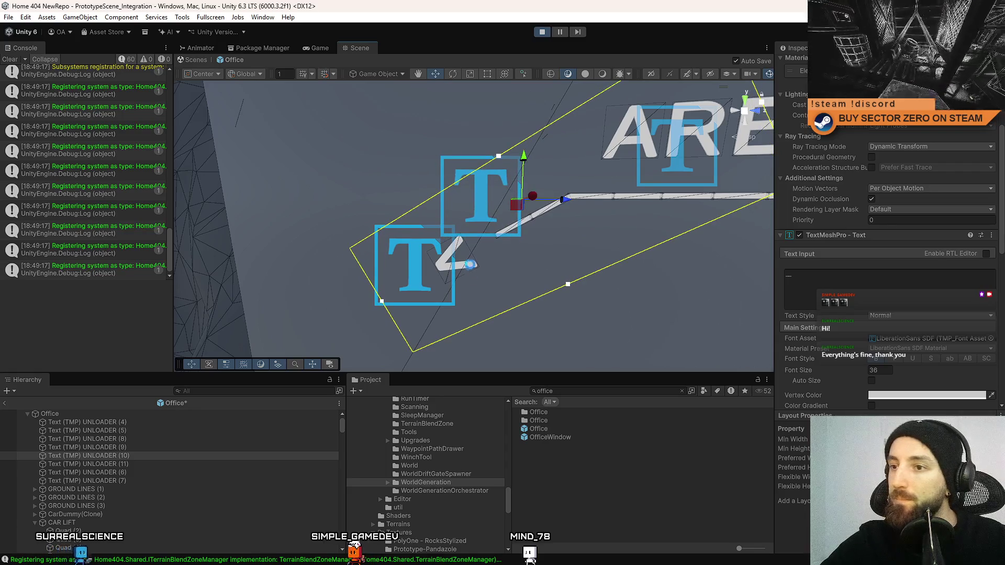
drag(457, 259, 474, 249)
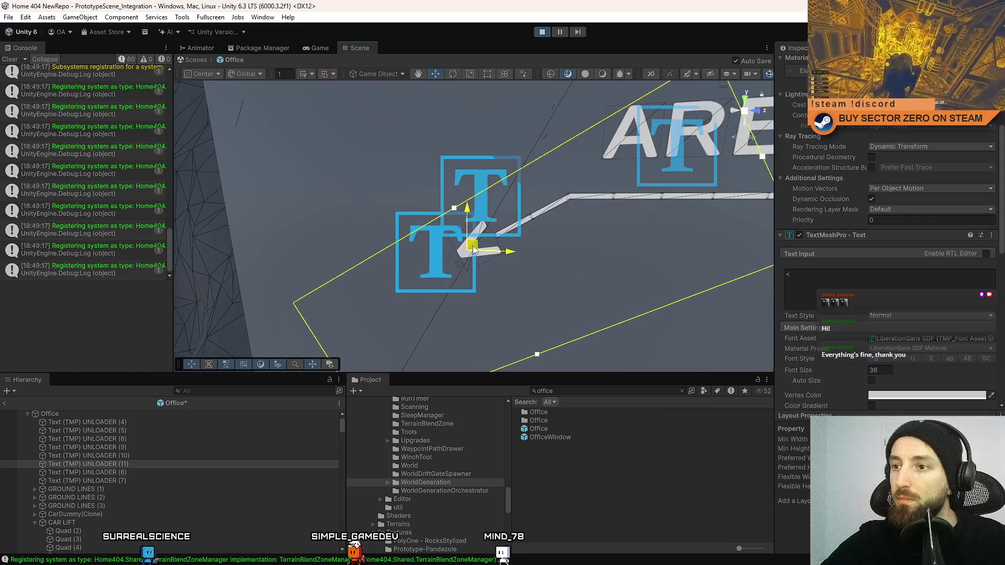
drag(587, 251, 501, 235)
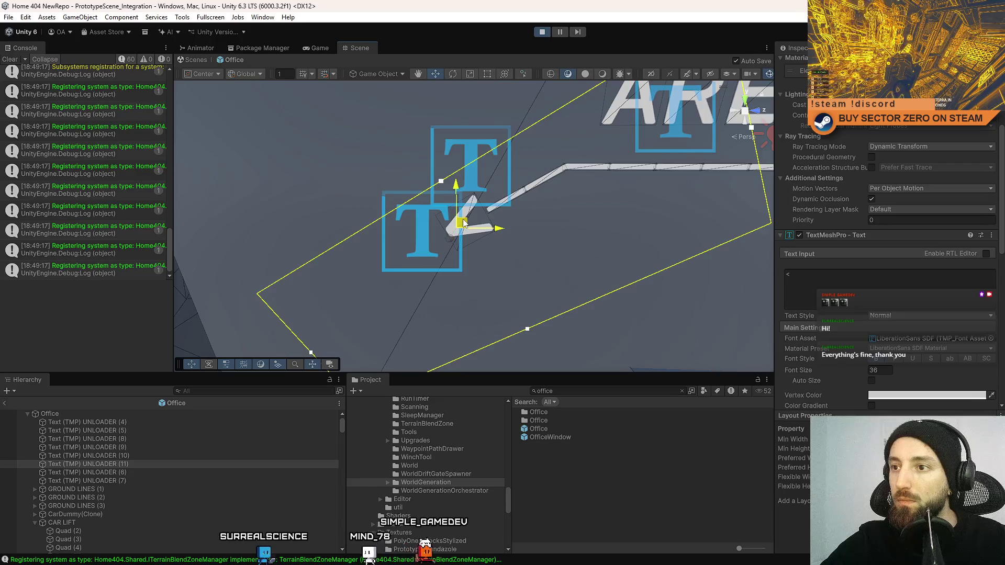
mouse_move(626, 220)
mouse_down()
mouse_move(574, 229)
mouse_move(601, 220)
mouse_move(620, 197)
mouse_move(618, 216)
mouse_move(527, 187)
mouse_move(511, 208)
mouse_move(638, 70)
mouse_move(907, 219)
mouse_move(419, 255)
mouse_move(935, 255)
mouse_move(893, 167)
mouse_move(774, 256)
mouse_move(774, 211)
mouse_move(625, 224)
mouse_move(545, 213)
mouse_move(545, 164)
mouse_move(802, 148)
mouse_move(539, 240)
mouse_move(618, 209)
mouse_move(783, 99)
mouse_move(617, 199)
mouse_move(489, 224)
mouse_move(576, 219)
mouse_move(621, 233)
mouse_move(664, 181)
mouse_move(549, 236)
mouse_up()
click(471, 204)
mouse_move(471, 204)
mouse_down()
mouse_move(576, 220)
mouse_move(654, 215)
mouse_up()
mouse_move(860, 211)
mouse_down()
mouse_move(849, 231)
mouse_move(806, 246)
mouse_move(777, 213)
mouse_move(680, 183)
mouse_move(523, 157)
mouse_move(230, 74)
mouse_move(698, 179)
mouse_up()
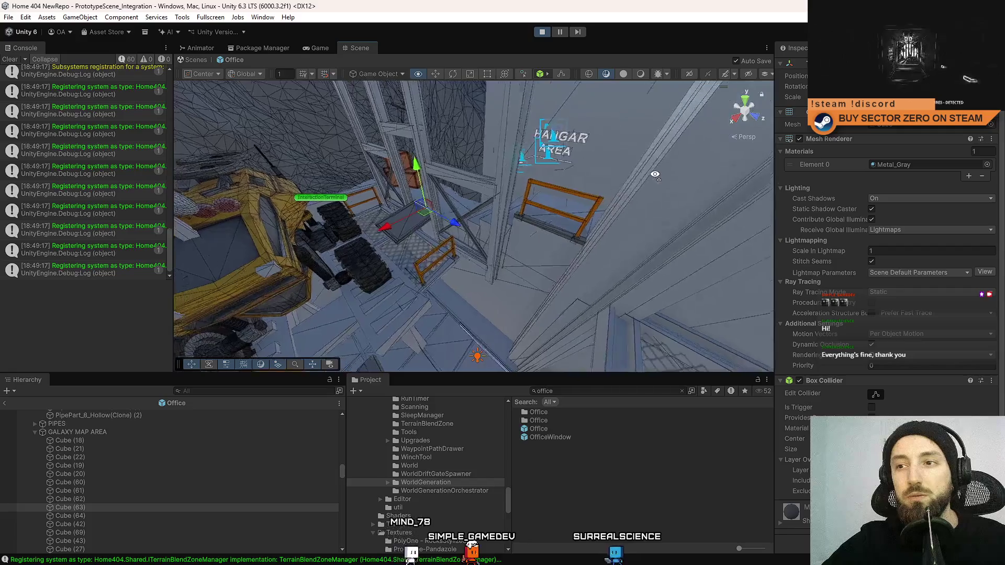
drag(620, 175, 477, 179)
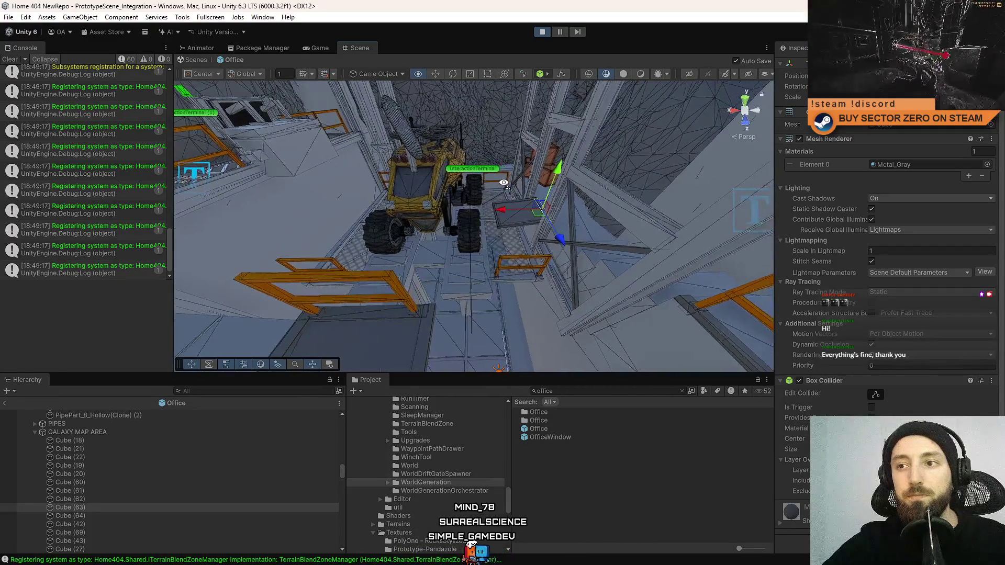
mouse_move(504, 183)
mouse_down()
mouse_move(651, 188)
mouse_move(598, 171)
mouse_move(517, 184)
mouse_move(609, 203)
mouse_move(230, 219)
mouse_move(875, 258)
mouse_move(131, 32)
mouse_move(236, 240)
mouse_move(377, 211)
mouse_move(424, 231)
mouse_move(555, 51)
mouse_move(416, 174)
mouse_up()
click(419, 176)
mouse_move(421, 132)
mouse_down()
mouse_move(413, 160)
mouse_move(428, 139)
mouse_move(467, 185)
mouse_move(721, 82)
mouse_move(575, 136)
mouse_move(471, 199)
mouse_move(134, 105)
mouse_up()
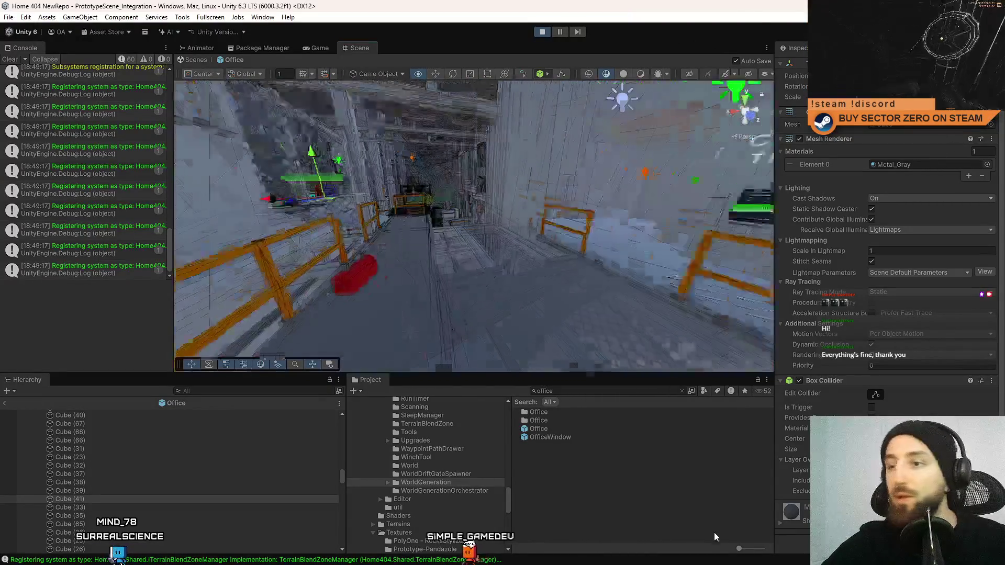
drag(417, 214, 416, 152)
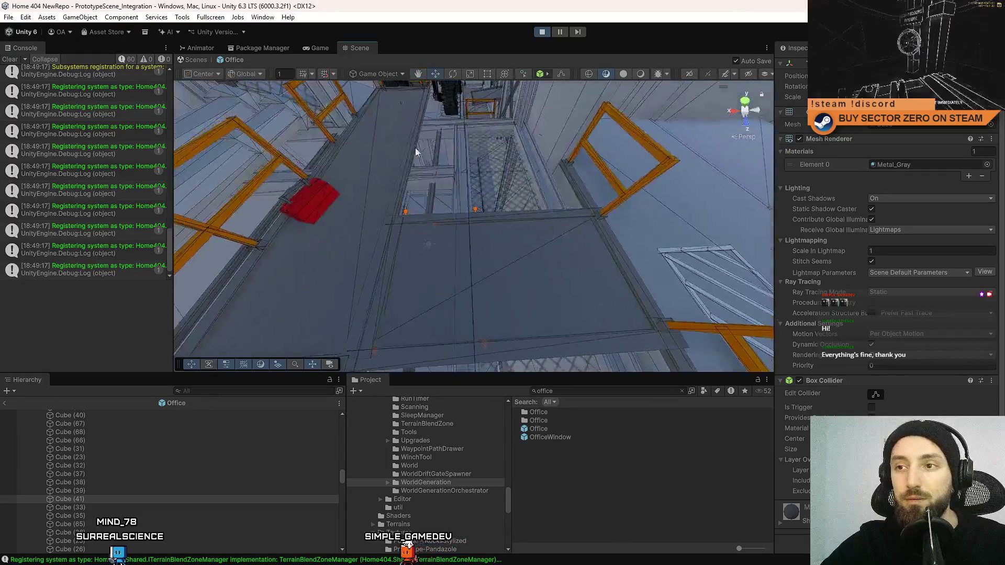
mouse_move(555, 166)
mouse_down()
mouse_move(428, 150)
mouse_move(564, 538)
mouse_move(607, 459)
mouse_move(557, 547)
mouse_move(148, 463)
mouse_move(218, 420)
mouse_move(315, 495)
mouse_move(434, 4)
mouse_up()
click(445, 144)
drag(428, 207, 423, 200)
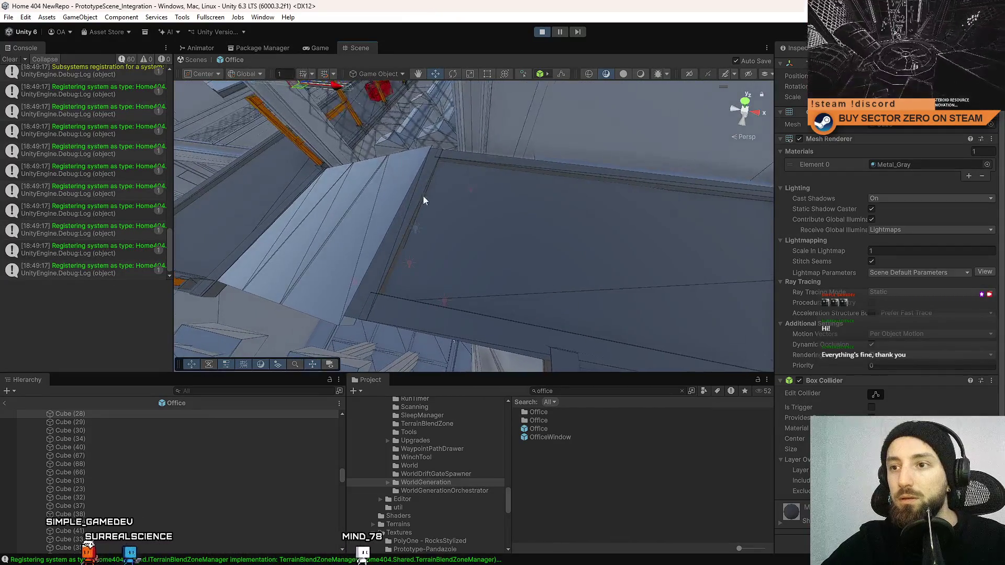
mouse_move(483, 222)
mouse_down()
mouse_move(476, 136)
mouse_move(428, 321)
mouse_move(461, 198)
mouse_move(479, 203)
mouse_up()
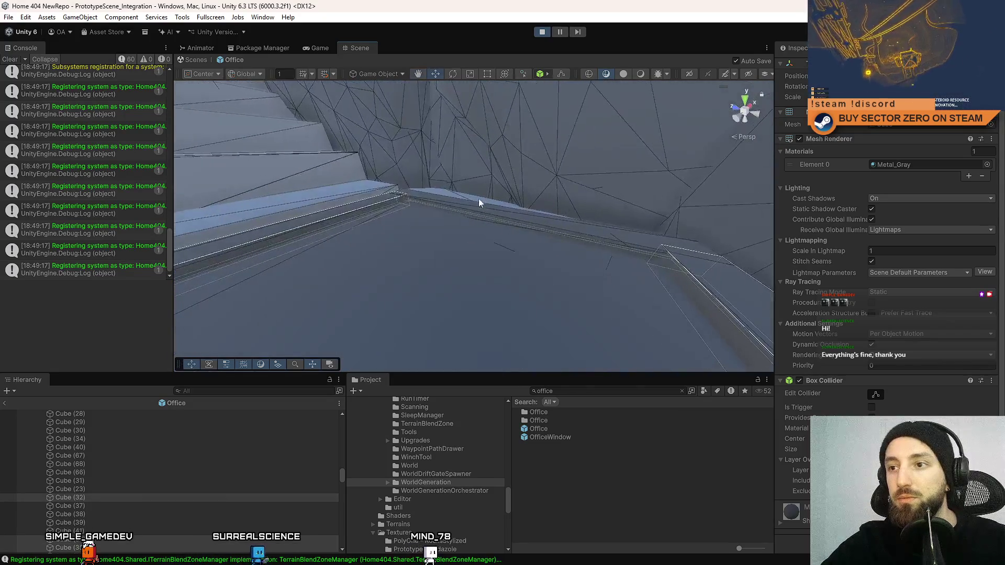
mouse_move(531, 126)
mouse_down()
mouse_move(673, 253)
mouse_move(523, 245)
mouse_move(238, 269)
mouse_up()
mouse_move(415, 176)
mouse_down()
mouse_move(482, 145)
mouse_move(457, 149)
mouse_up()
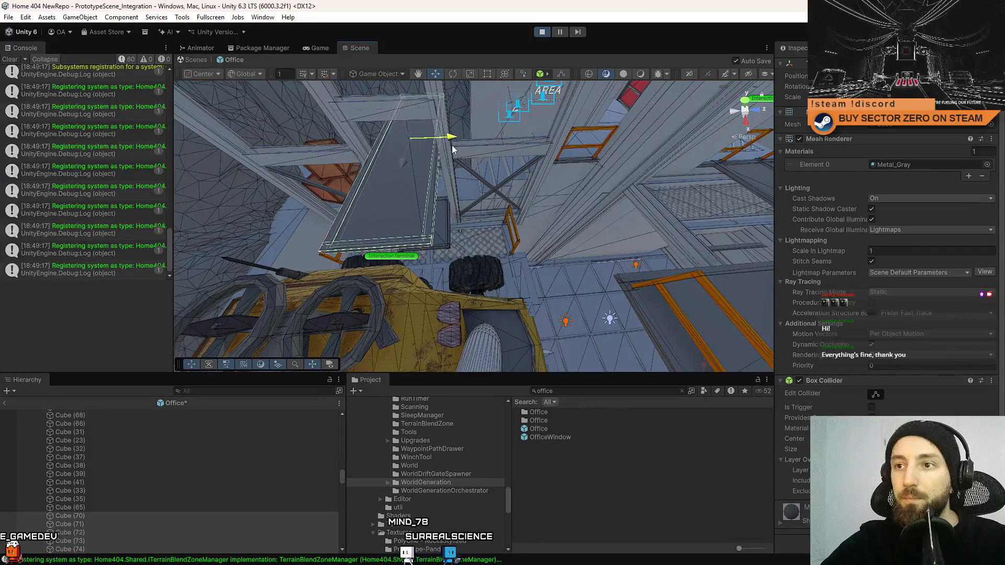
Save, inspect the selected slab from several angles, and delete then restore it
key(ctrl+s)
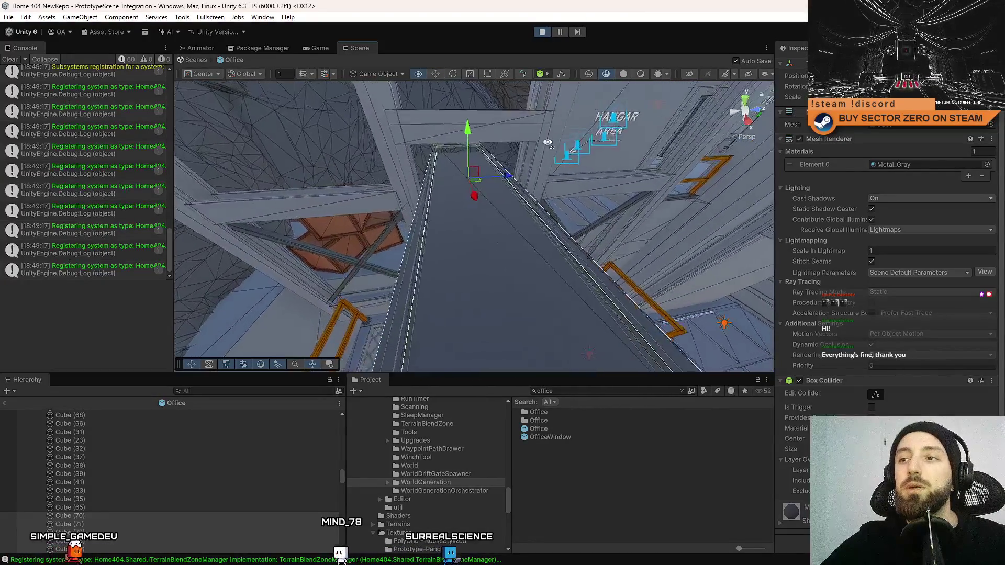
drag(555, 137, 480, 137)
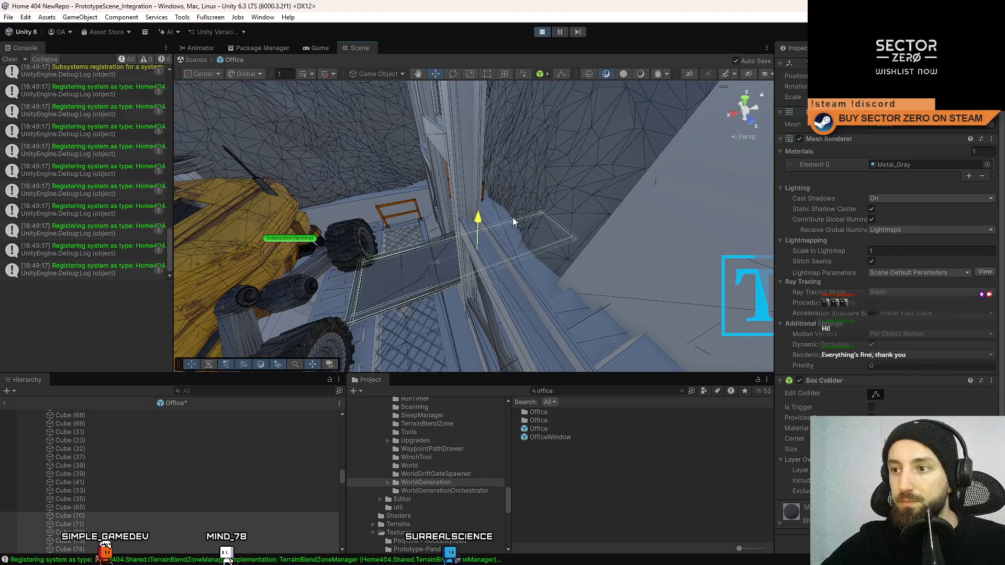
mouse_move(553, 183)
mouse_down()
mouse_move(488, 216)
mouse_move(209, 248)
mouse_up()
drag(549, 222, 399, 245)
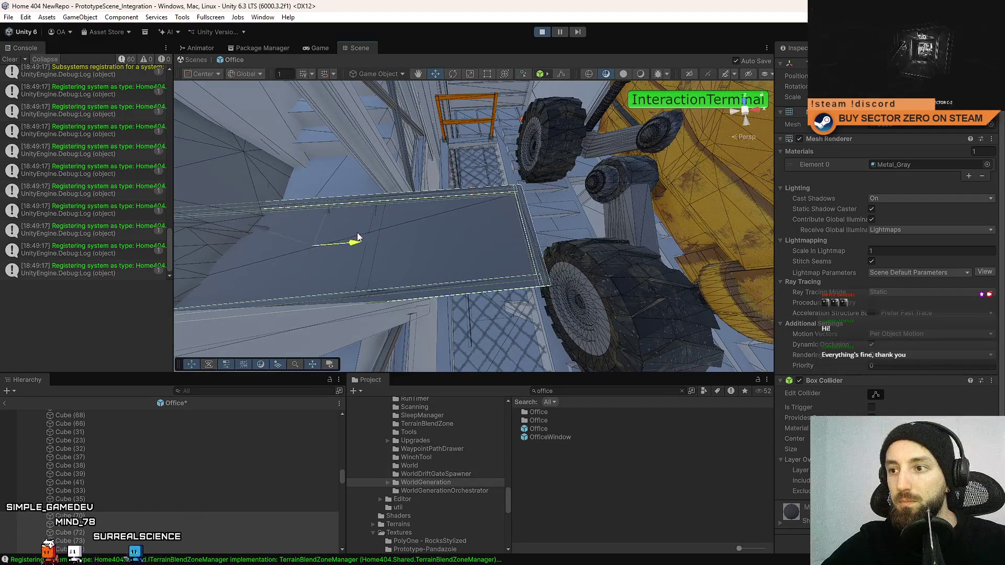
drag(575, 212, 340, 235)
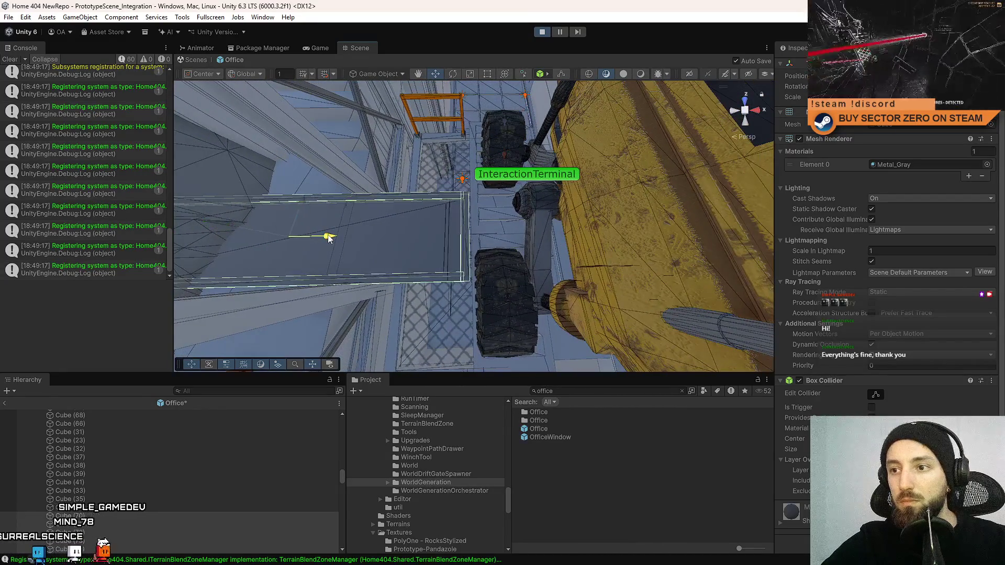
mouse_move(629, 231)
mouse_down()
mouse_move(146, 165)
mouse_move(209, 215)
mouse_move(484, 186)
mouse_move(459, 189)
mouse_move(591, 196)
mouse_move(515, 184)
mouse_up()
key(Delete)
key(ctrl+z)
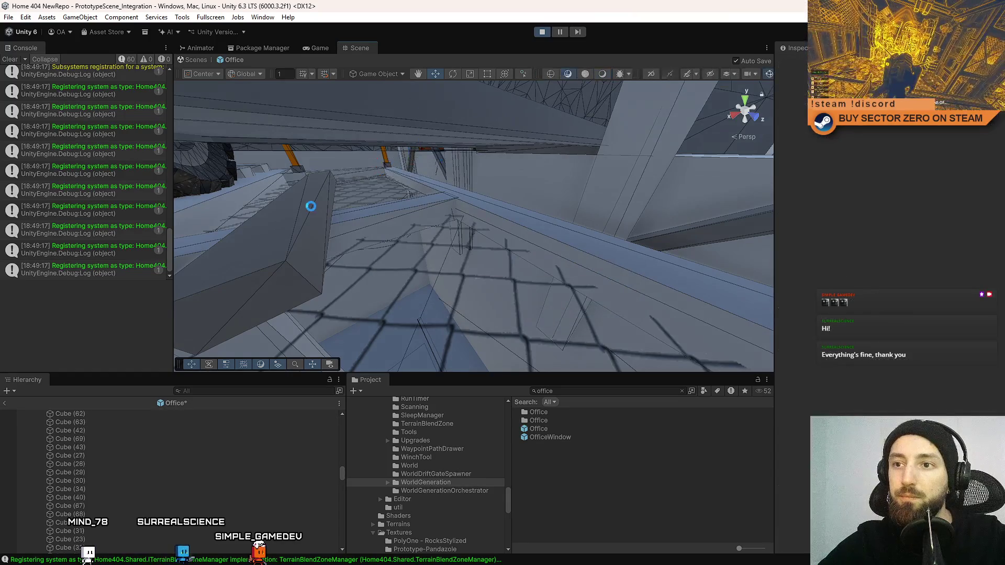
key(Delete)
mouse_move(548, 149)
mouse_down()
mouse_move(575, 162)
mouse_move(513, 232)
mouse_move(483, 164)
mouse_move(493, 187)
mouse_move(583, 195)
mouse_move(569, 183)
mouse_move(563, 204)
mouse_move(514, 239)
mouse_up()
key(ctrl+z)
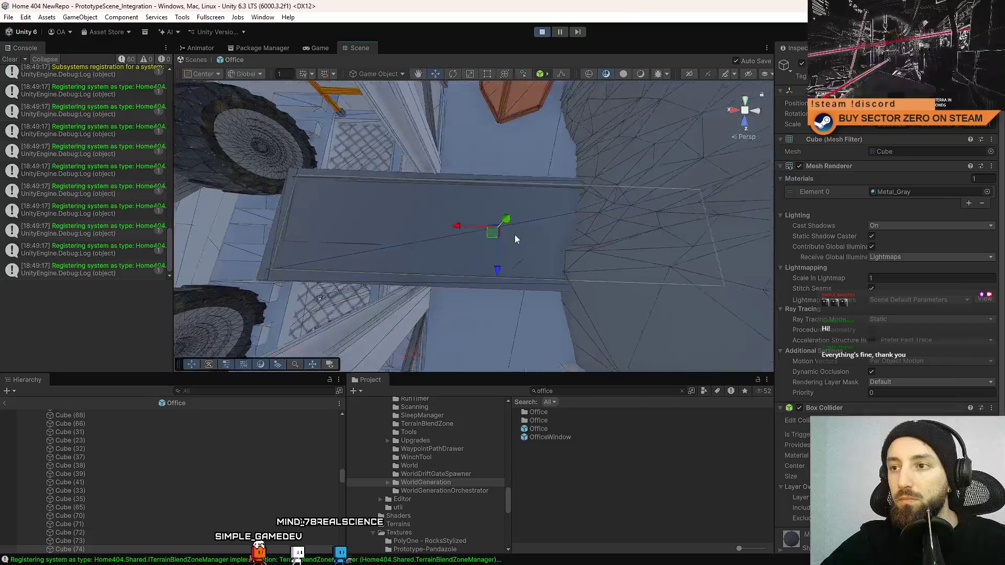
Scale the long floor plate Cube (71) shorter along its length
key(r)
click(511, 233)
mouse_move(297, 203)
mouse_down()
mouse_move(361, 204)
mouse_move(337, 204)
mouse_move(342, 217)
mouse_up()
click(493, 165)
click(493, 165)
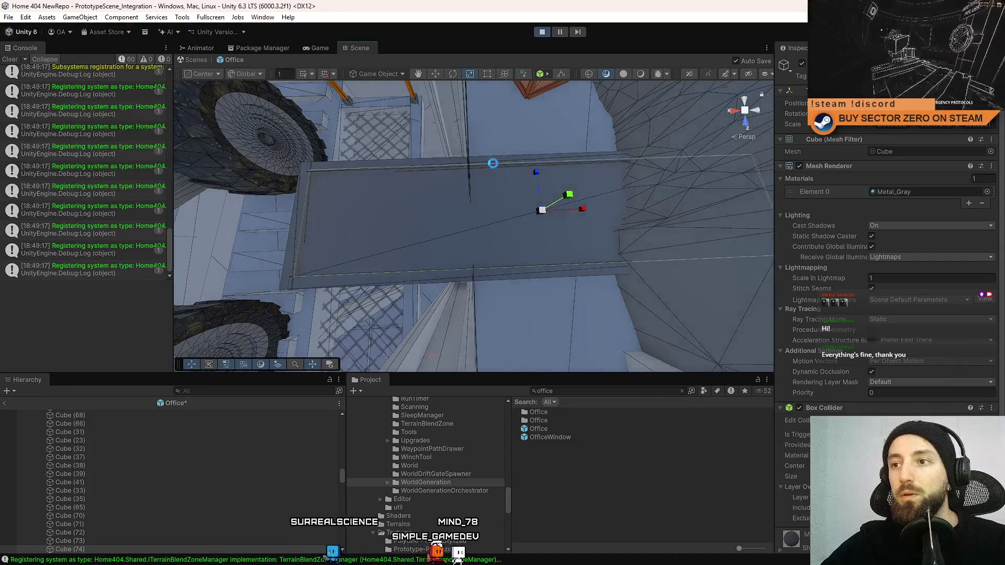
drag(501, 227, 529, 219)
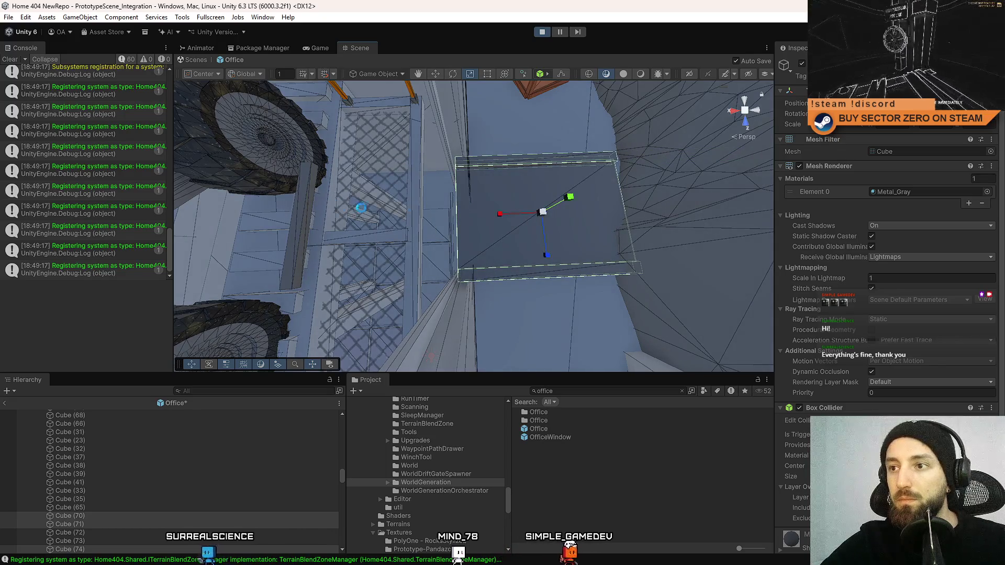
Move the narrow edge strip to the plate's new end and save the scene
click(309, 205)
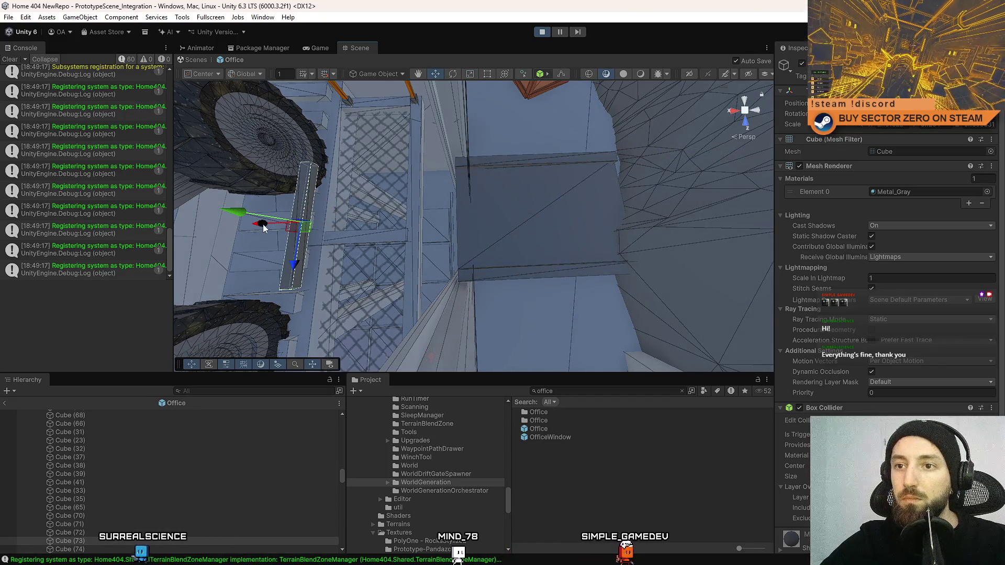
drag(263, 227, 420, 223)
key(ctrl+s)
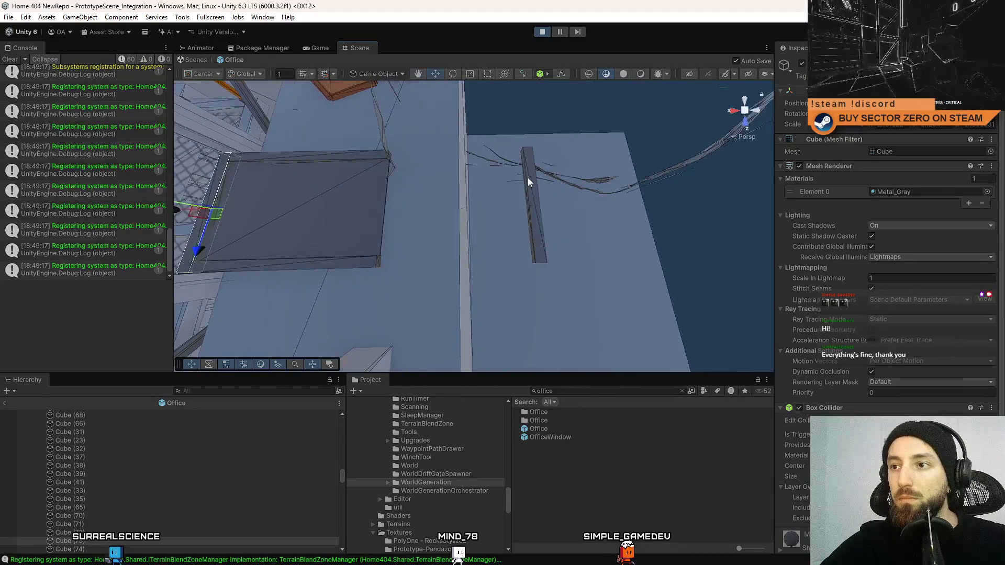
click(527, 180)
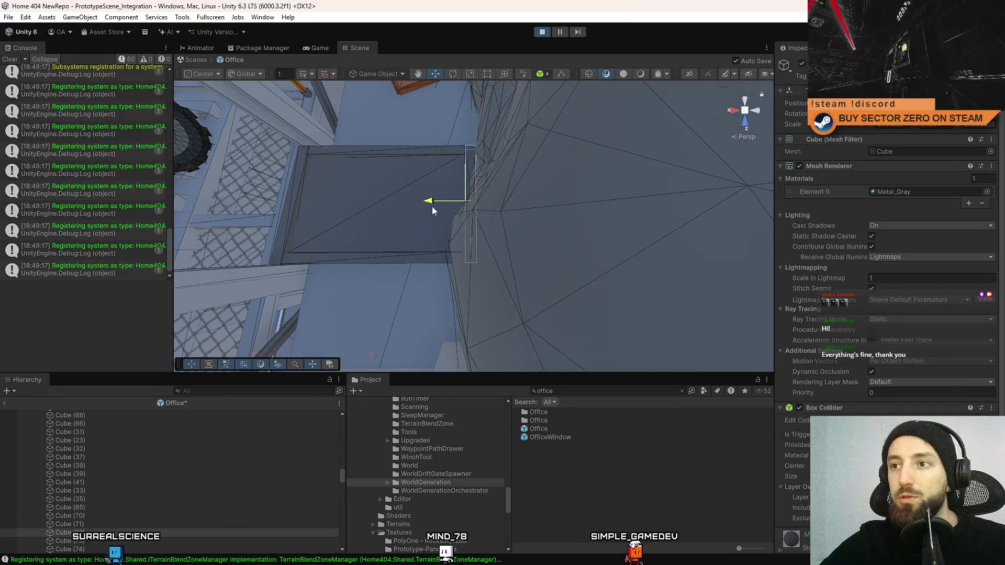
key(ctrl+s)
click(401, 205)
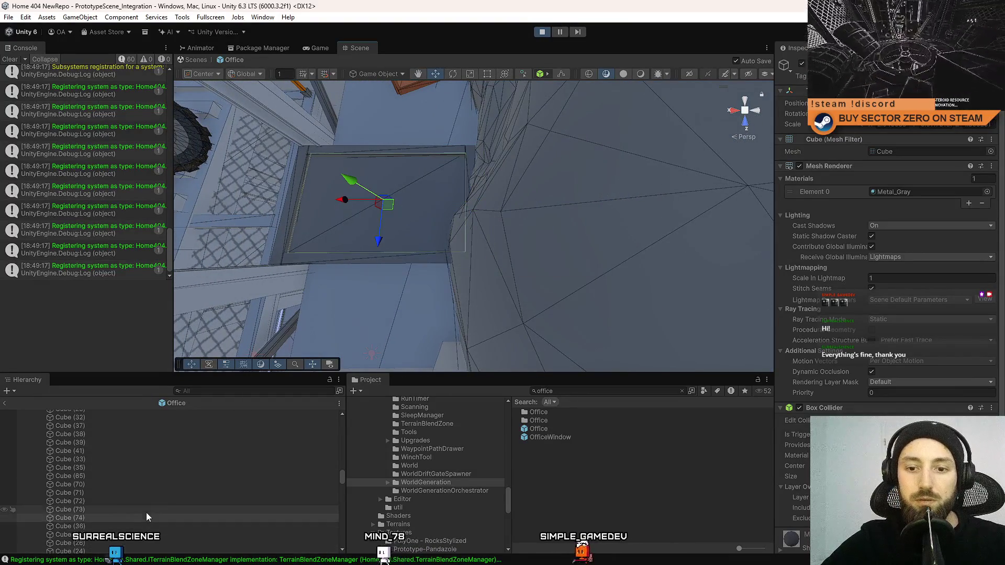
Create an empty object beside Cube (74) and rename it METAL PLATFORM
right_click(99, 518)
click(157, 242)
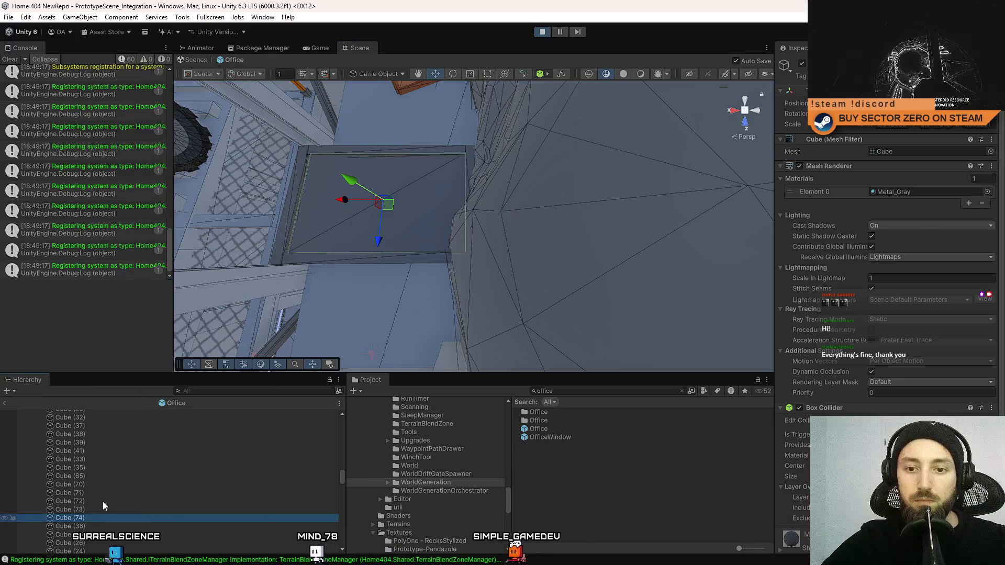
drag(99, 522, 99, 516)
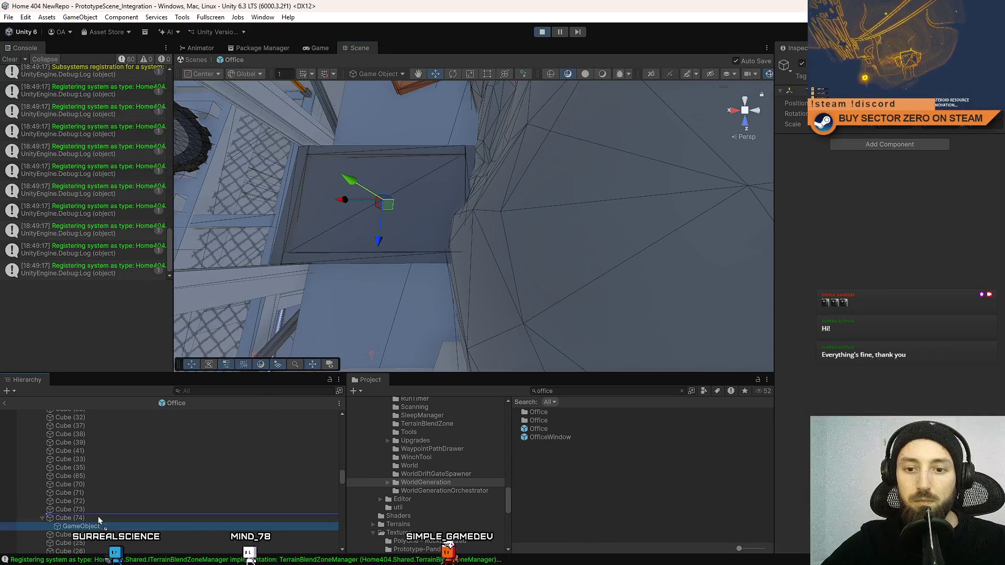
key(F2)
text(METAL PLATFORM)
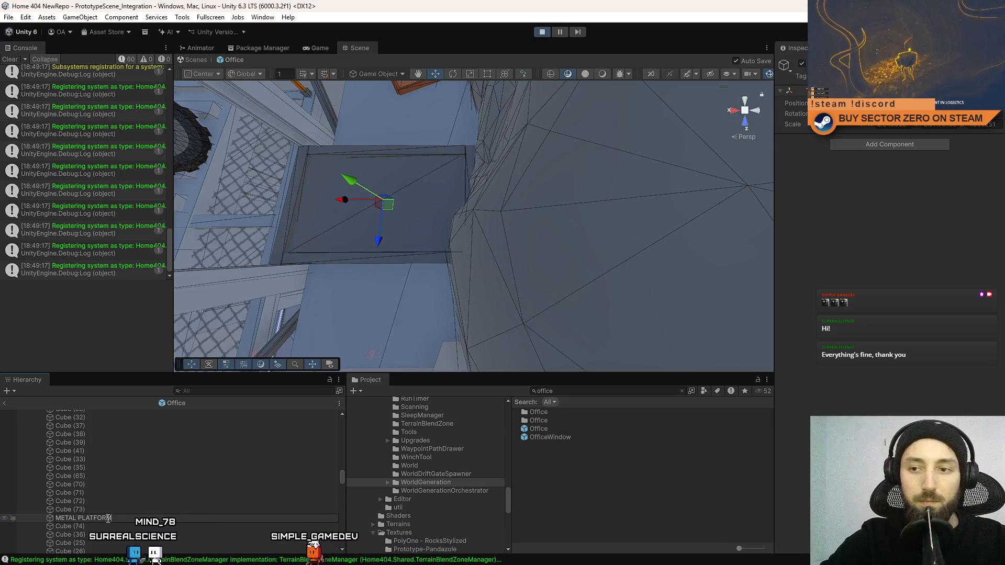
key(Return)
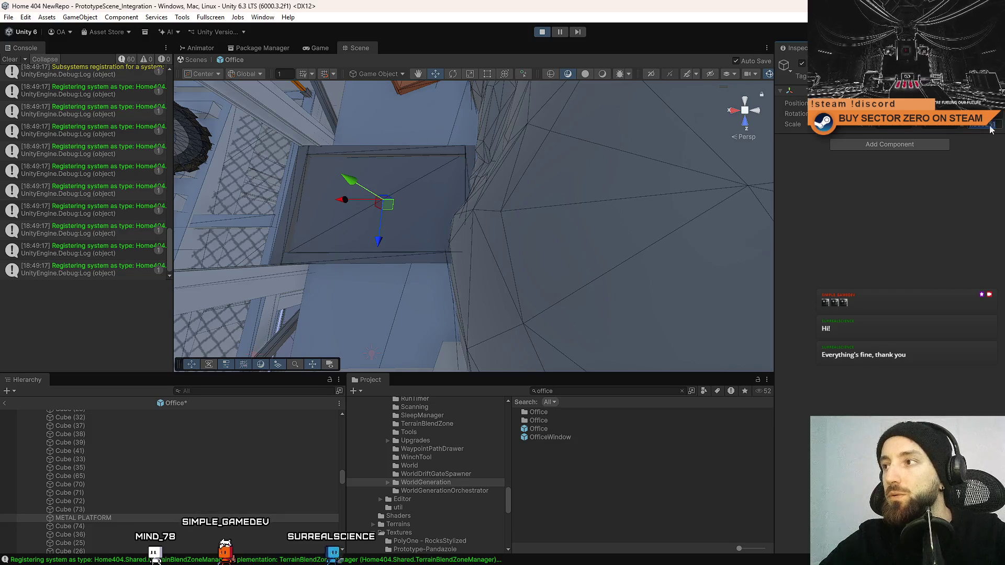
mouse_move(410, 316)
mouse_down()
mouse_move(454, 126)
mouse_move(771, 113)
mouse_move(718, 152)
mouse_move(523, 177)
mouse_move(438, 155)
mouse_move(486, 179)
mouse_move(472, 195)
mouse_move(542, 235)
mouse_up()
drag(497, 178, 538, 121)
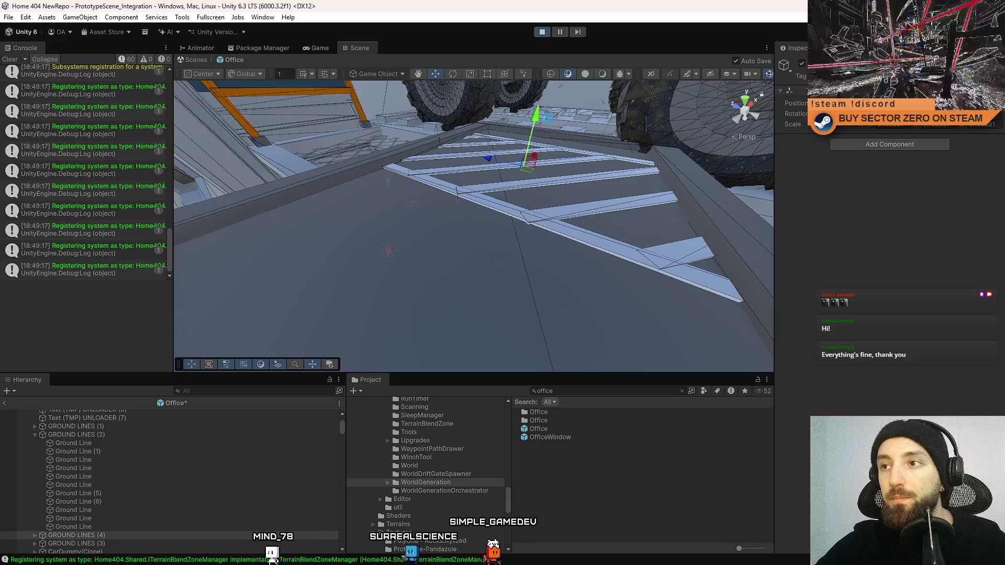
Select the METAL PLATFORM group and try sliding it left, then undo the move
drag(520, 157, 524, 181)
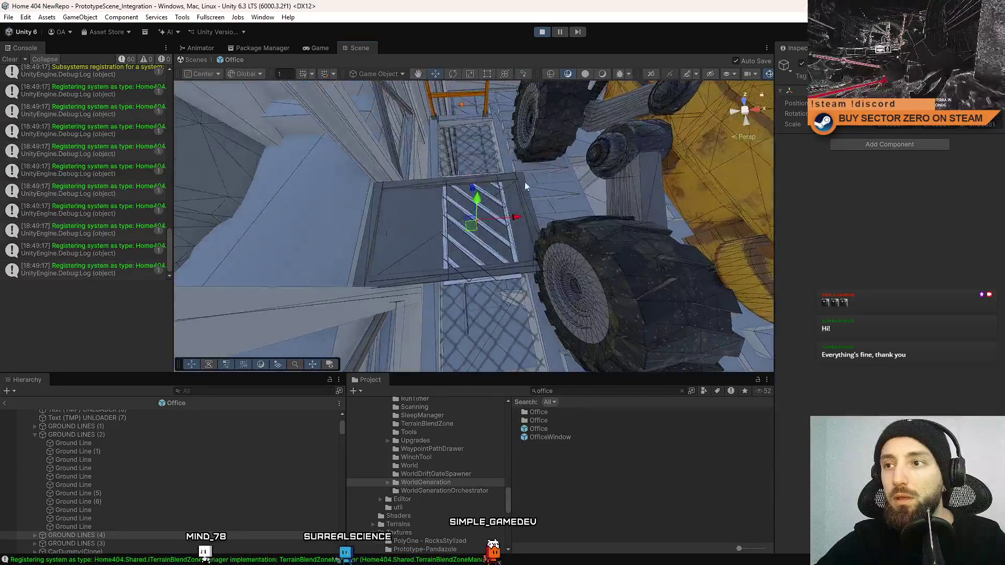
click(508, 177)
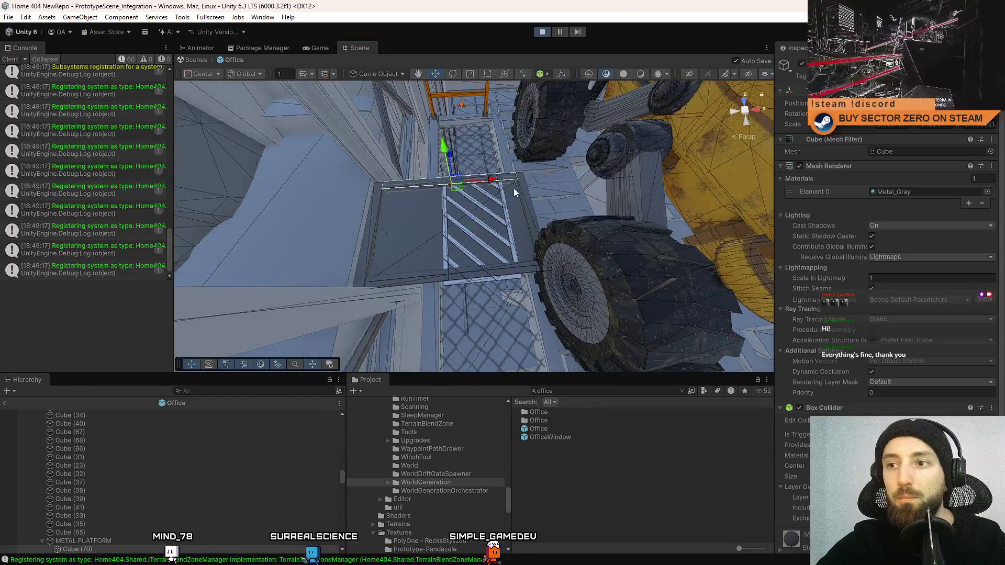
click(108, 541)
drag(497, 244, 494, 233)
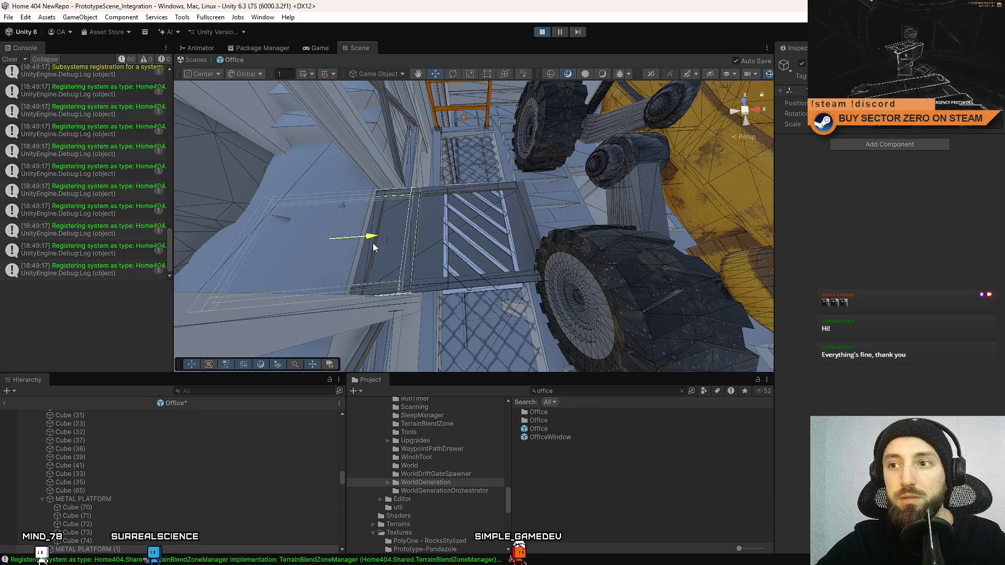
mouse_move(370, 246)
mouse_down()
mouse_move(321, 258)
mouse_move(350, 262)
mouse_up()
key(ctrl+z)
Rotate METAL PLATFORM about its vertical axis and slide it right over the striped hatch
click(422, 234)
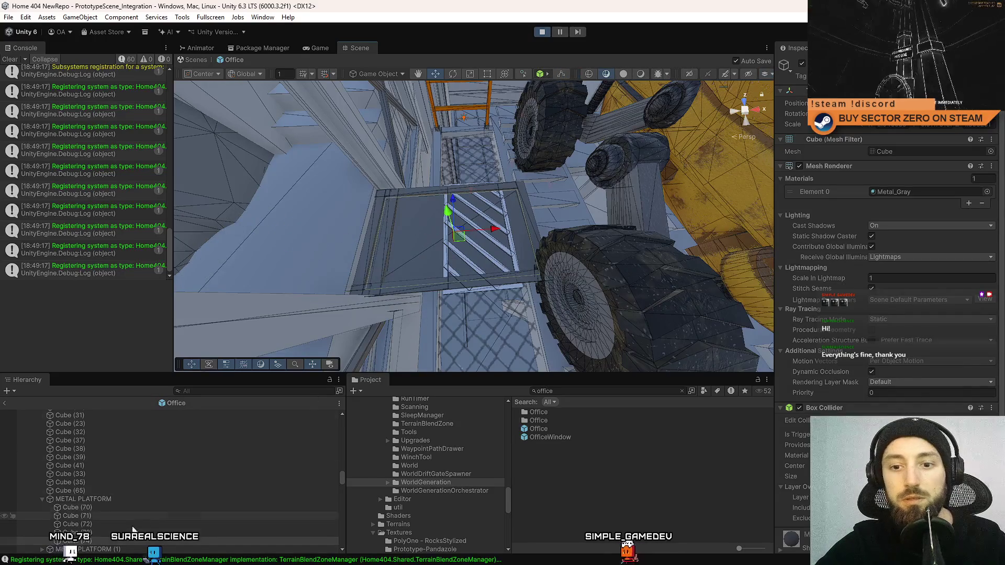
click(111, 501)
key(e)
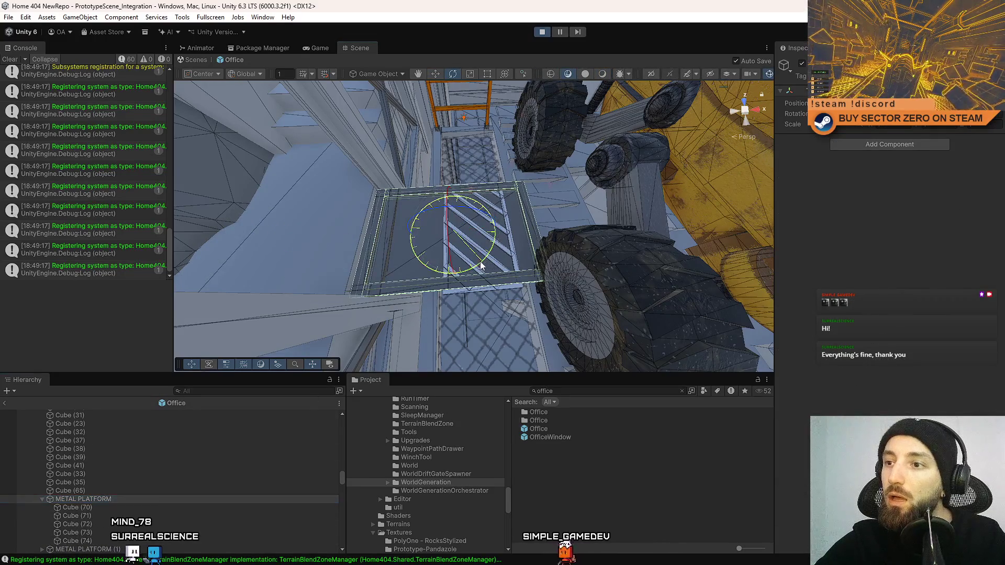
drag(481, 266, 382, 340)
key(w)
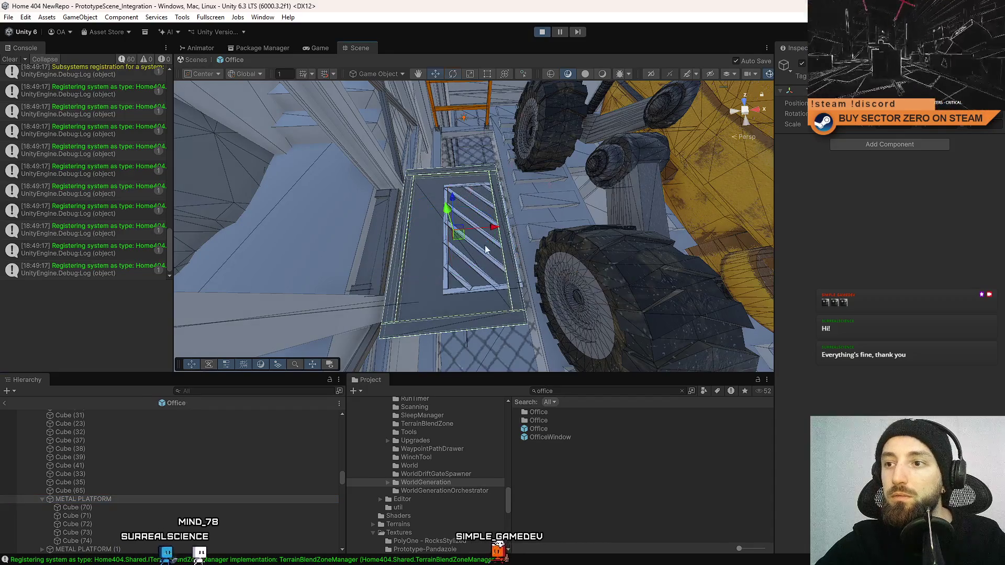
drag(496, 228, 509, 230)
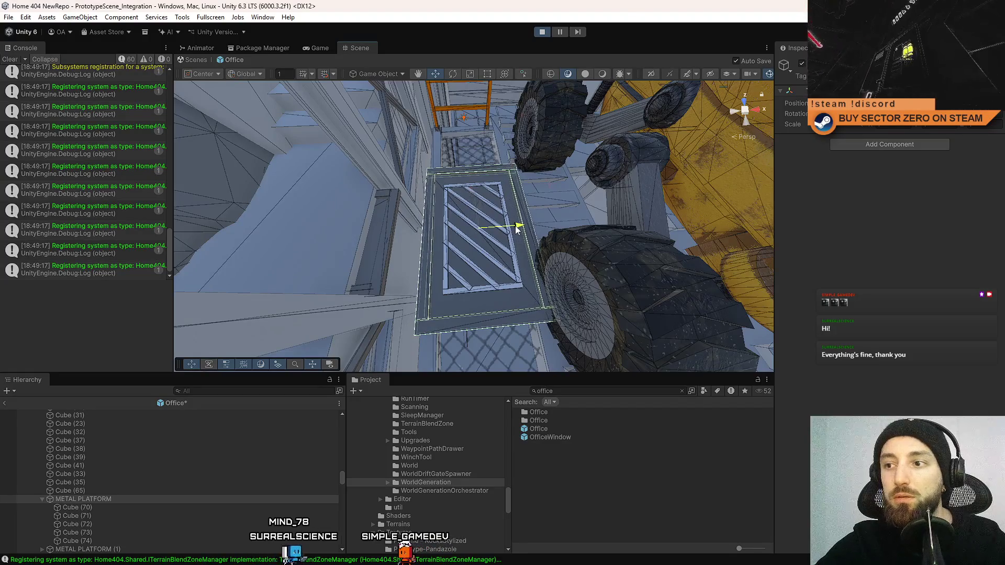
mouse_move(450, 217)
mouse_down()
mouse_move(643, 260)
mouse_move(651, 208)
mouse_move(248, 210)
mouse_move(410, 269)
mouse_move(400, 84)
mouse_up()
mouse_move(397, 47)
mouse_down()
mouse_move(422, 251)
mouse_move(388, 217)
mouse_move(725, 169)
mouse_move(693, 165)
mouse_move(692, 154)
mouse_move(668, 226)
mouse_move(529, 220)
mouse_move(545, 218)
mouse_up()
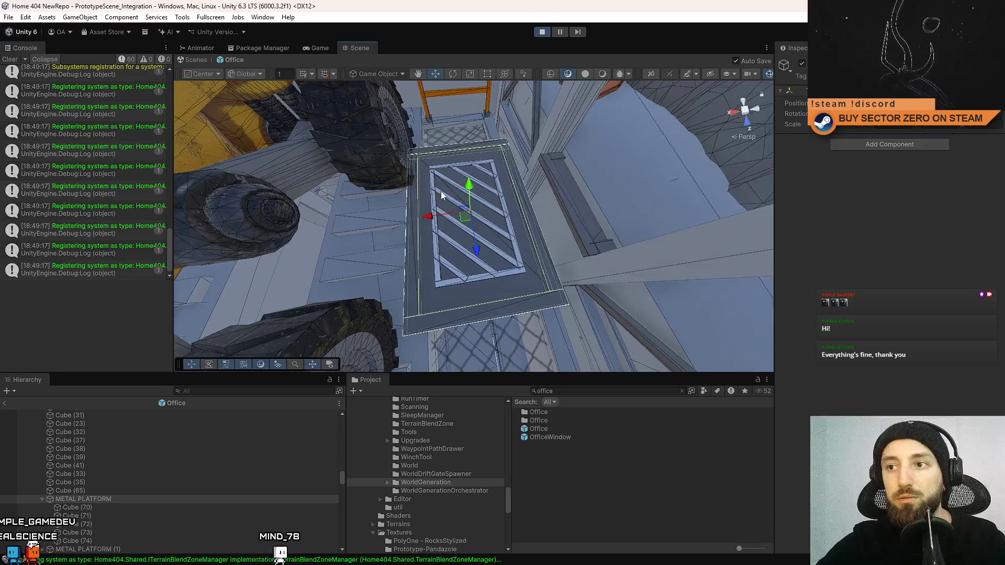
Slide the GROUND LINES (4) group along X
click(441, 194)
scroll(105, 442, up, 3)
click(98, 436)
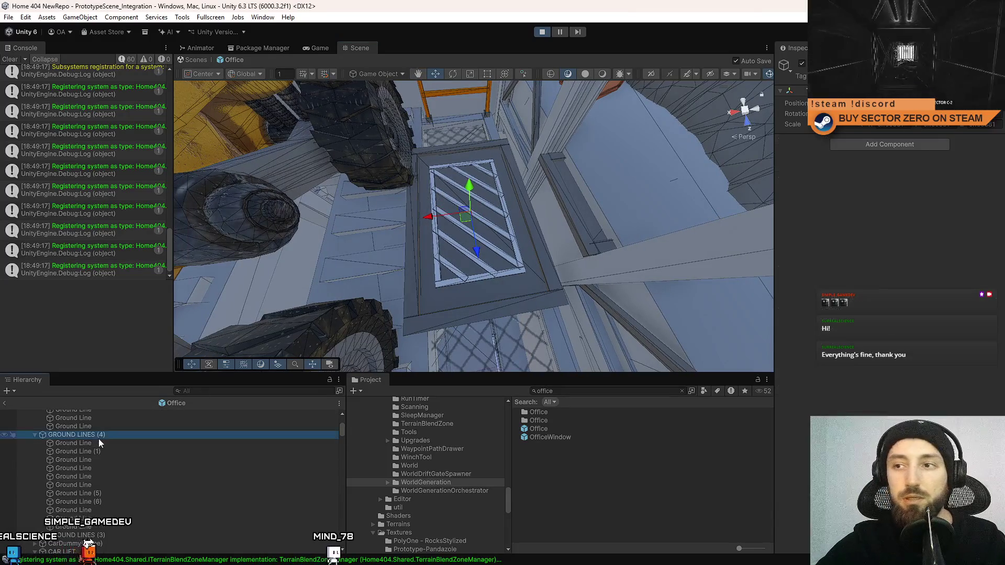
drag(419, 211, 428, 210)
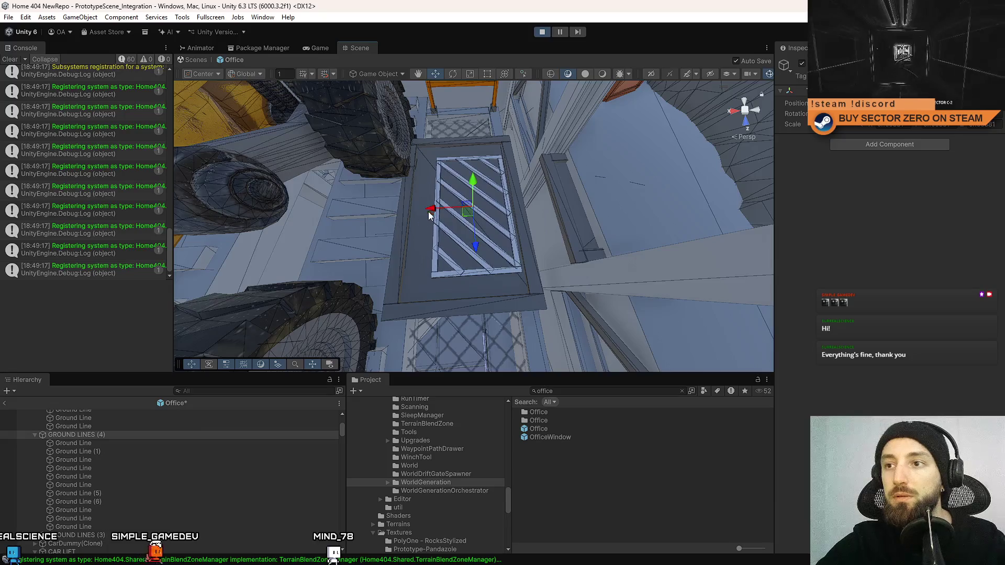
Slide the METAL PLATFORM group along X and check it from a low angle
click(417, 259)
click(120, 507)
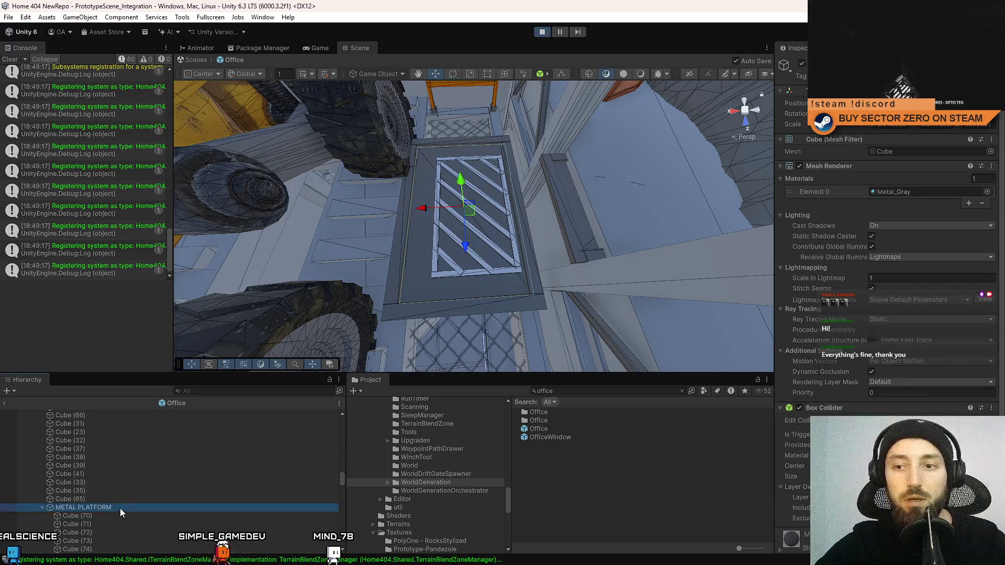
drag(426, 210, 435, 209)
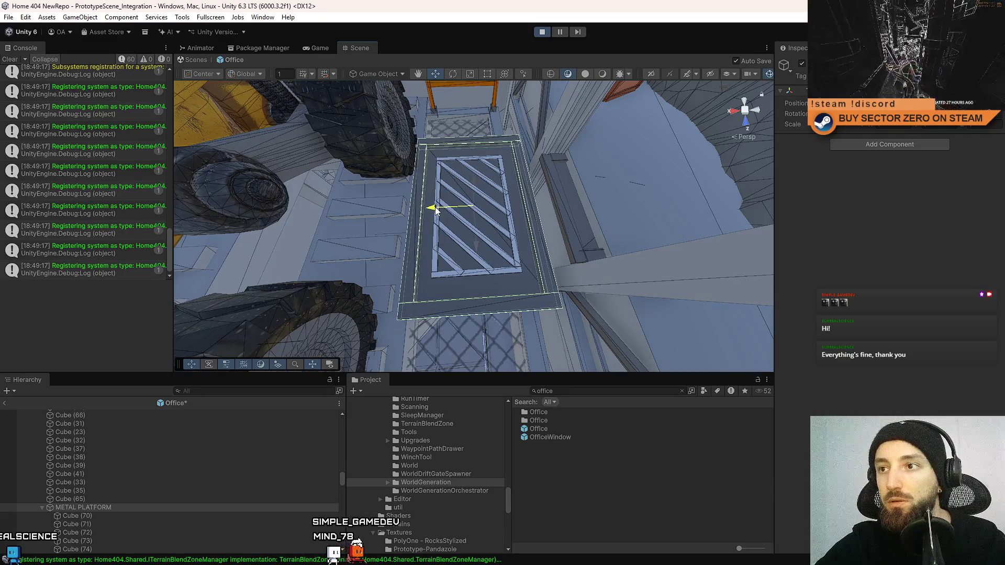
mouse_move(557, 219)
mouse_down()
mouse_move(640, 148)
mouse_move(574, 153)
mouse_move(610, 213)
mouse_move(612, 554)
mouse_move(615, 10)
mouse_move(615, 74)
mouse_move(622, 42)
mouse_move(629, 98)
mouse_up()
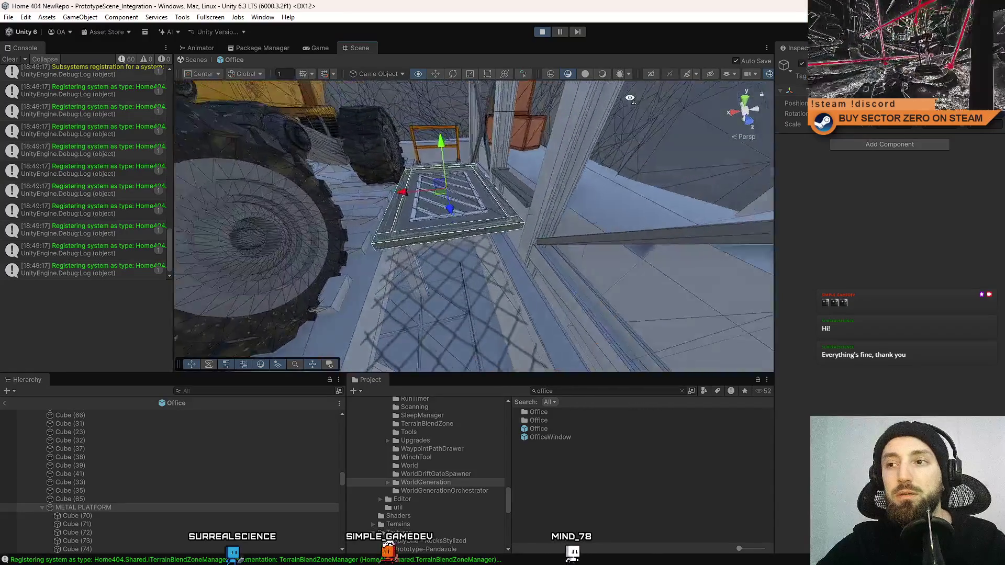
click(492, 230)
mouse_move(491, 228)
mouse_down()
mouse_move(497, 50)
mouse_move(366, 156)
mouse_move(237, 225)
mouse_move(276, 153)
mouse_move(569, 210)
mouse_move(581, 50)
mouse_up()
Find the CAR LIFT group and the CarDummy(Clone) vehicle in the Hierarchy and frame the vehicle
click(434, 211)
scroll(170, 472, up, 3)
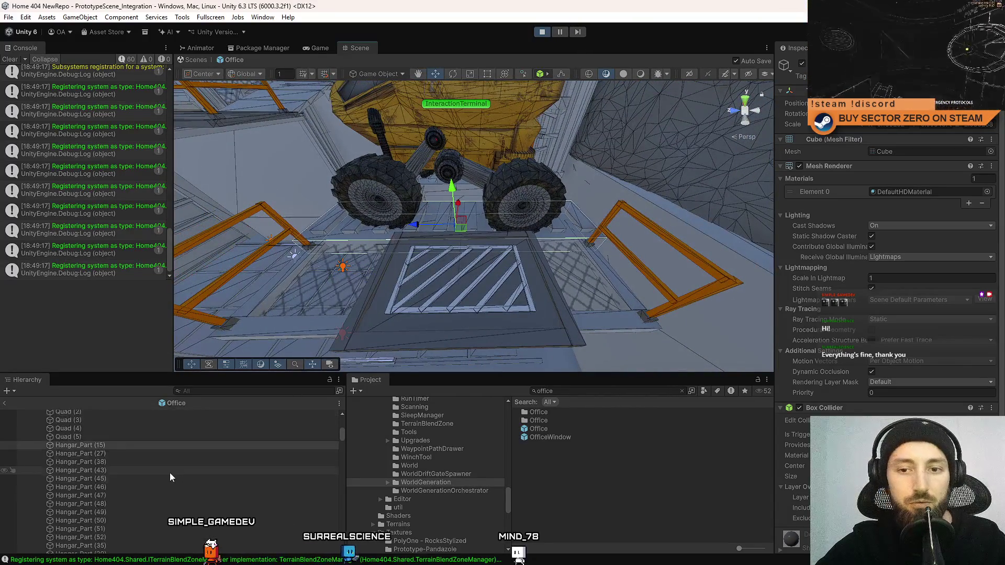
click(103, 499)
mouse_move(524, 157)
mouse_down()
mouse_move(541, 134)
mouse_move(548, 165)
mouse_move(493, 222)
mouse_move(490, 322)
mouse_move(491, 313)
mouse_up()
scroll(491, 253, up, 3)
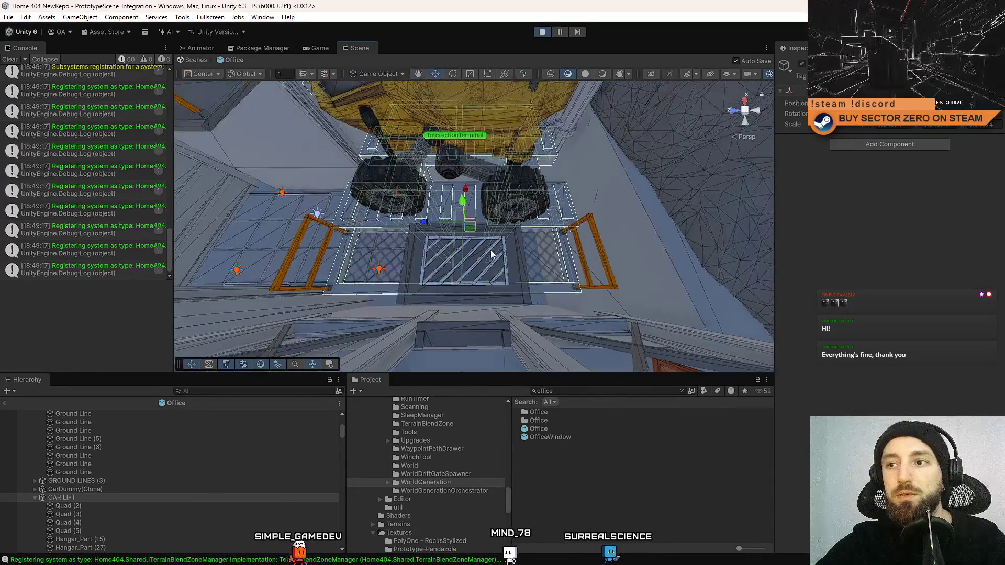
click(507, 204)
click(114, 487)
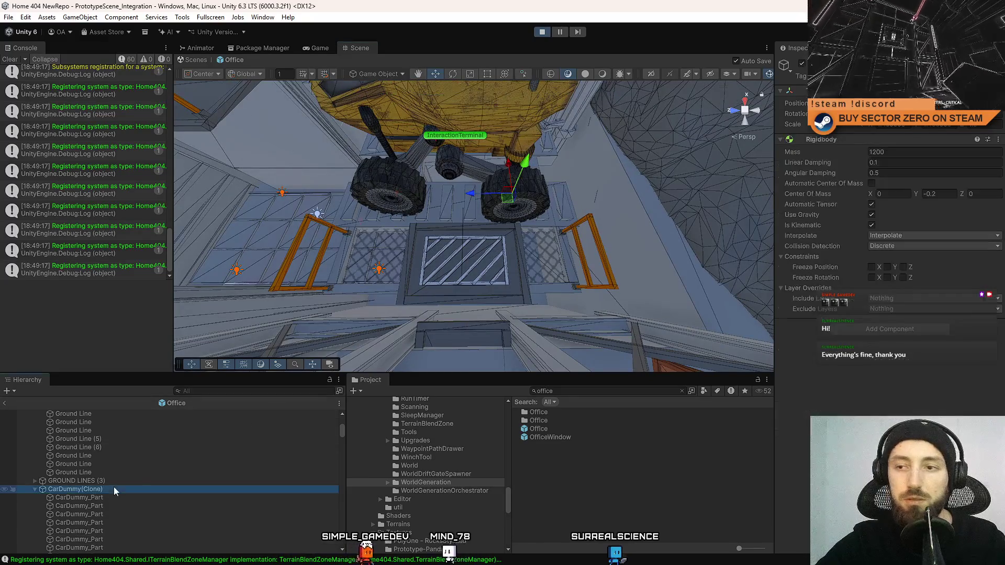
click(35, 488)
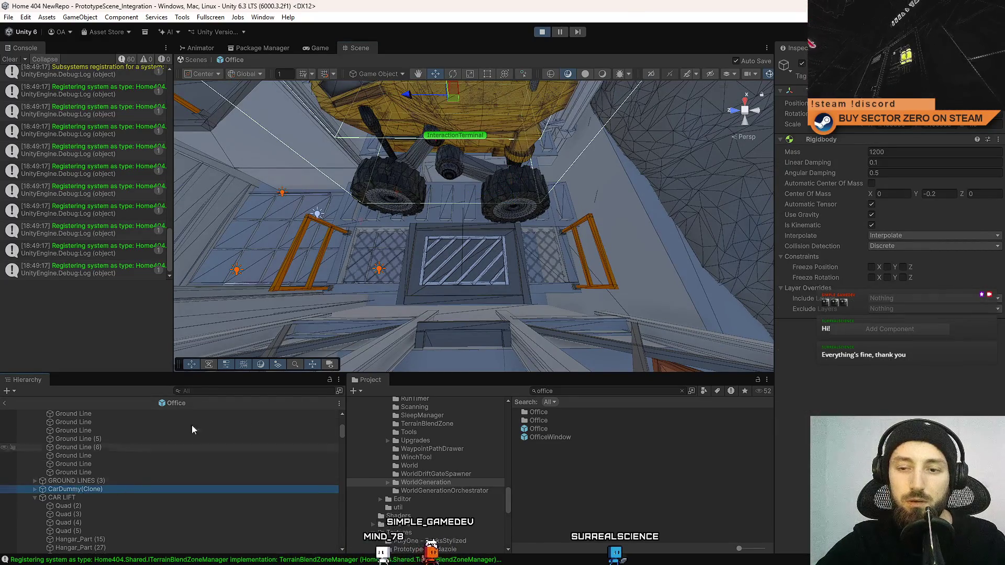
double_click(58, 489)
Parent CarDummy(Clone) under CAR LIFT, then test-move the lift and undo the move
drag(77, 488, 82, 501)
click(86, 491)
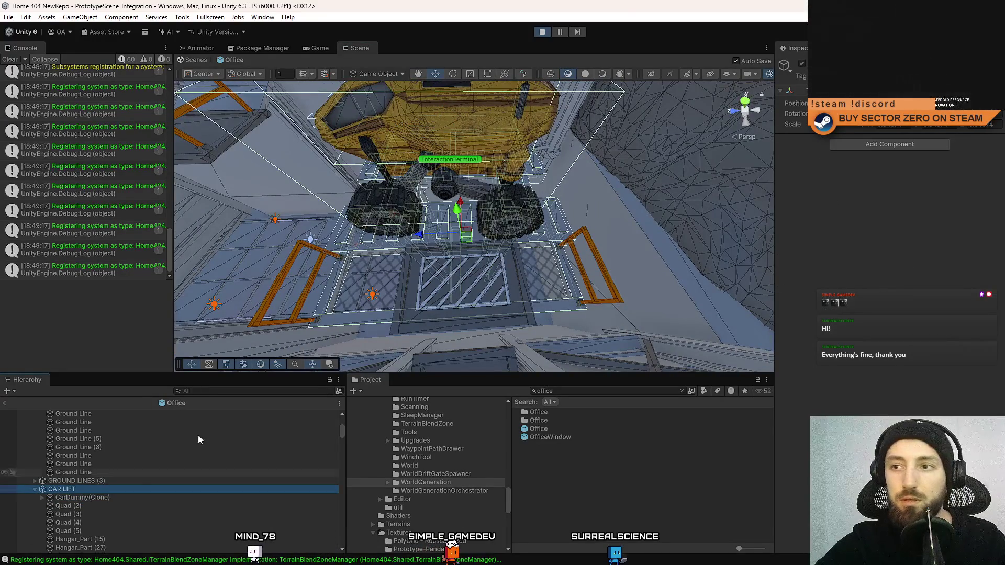
drag(418, 234, 431, 238)
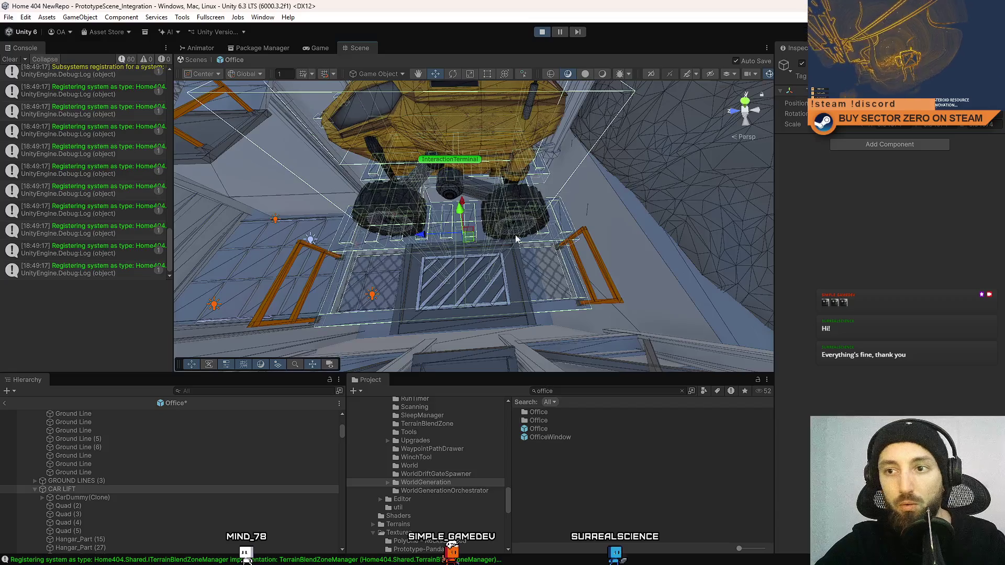
key(ctrl+z)
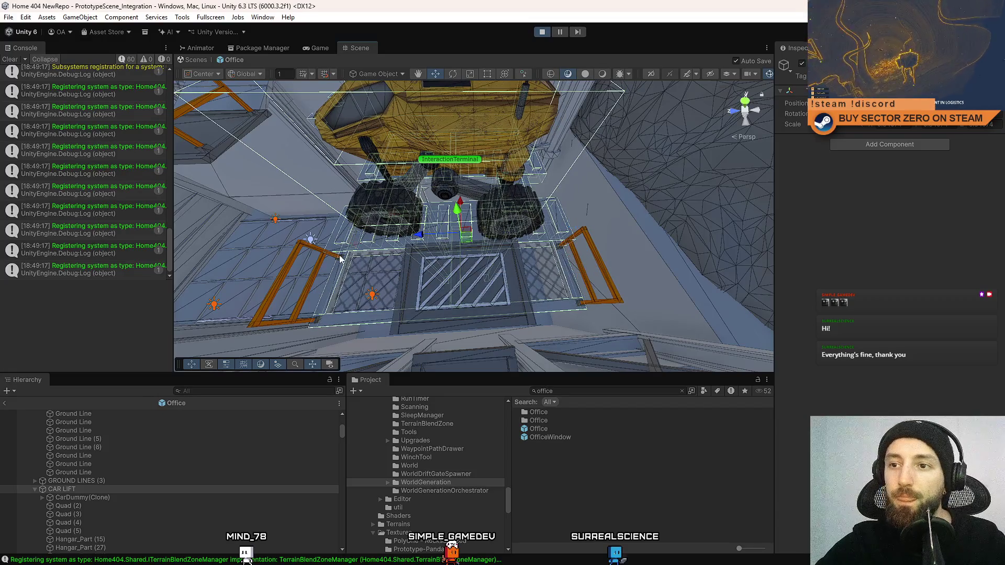
Select the orange railings RAILING (48), (50), (51) and (49) beside the lift
click(334, 257)
click(126, 530)
click(35, 531)
ctrl+click(96, 526)
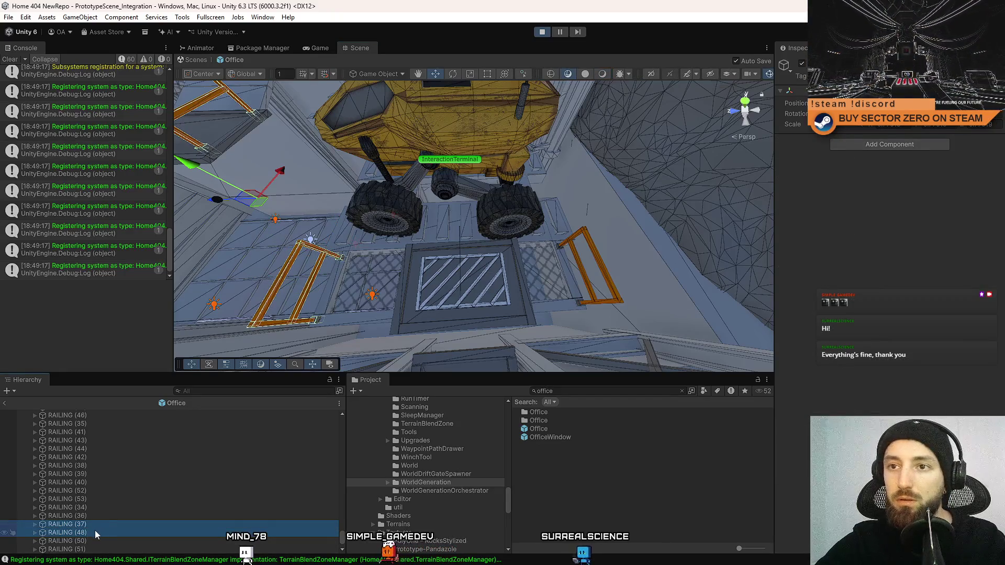
click(93, 532)
ctrl+click(91, 542)
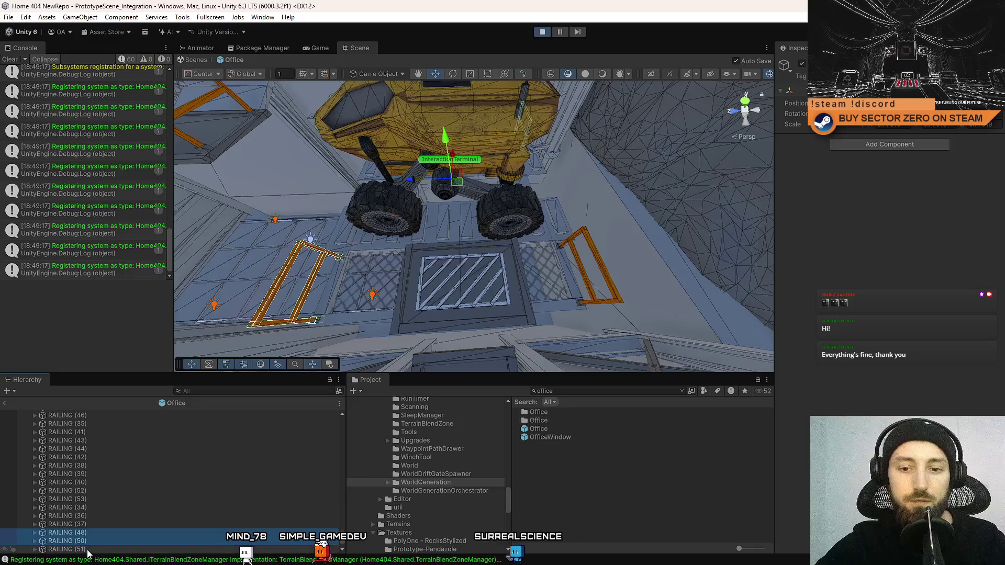
ctrl+click(88, 549)
scroll(114, 504, down, 1)
ctrl+click(94, 531)
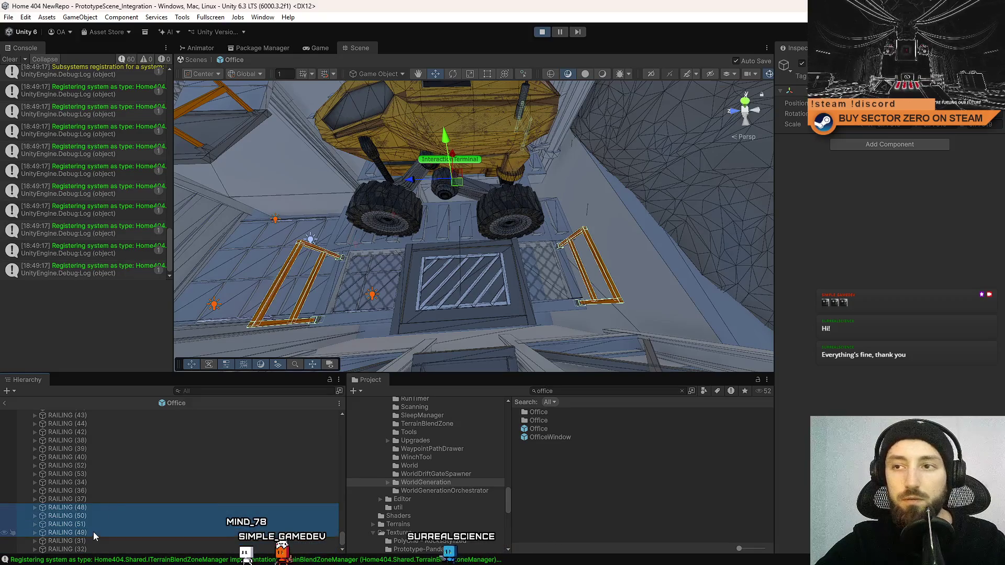
scroll(145, 464, up, 10)
scroll(151, 459, down, 5)
scroll(130, 455, down, 5)
scroll(131, 456, down, 3)
scroll(159, 454, down, 3)
click(99, 465)
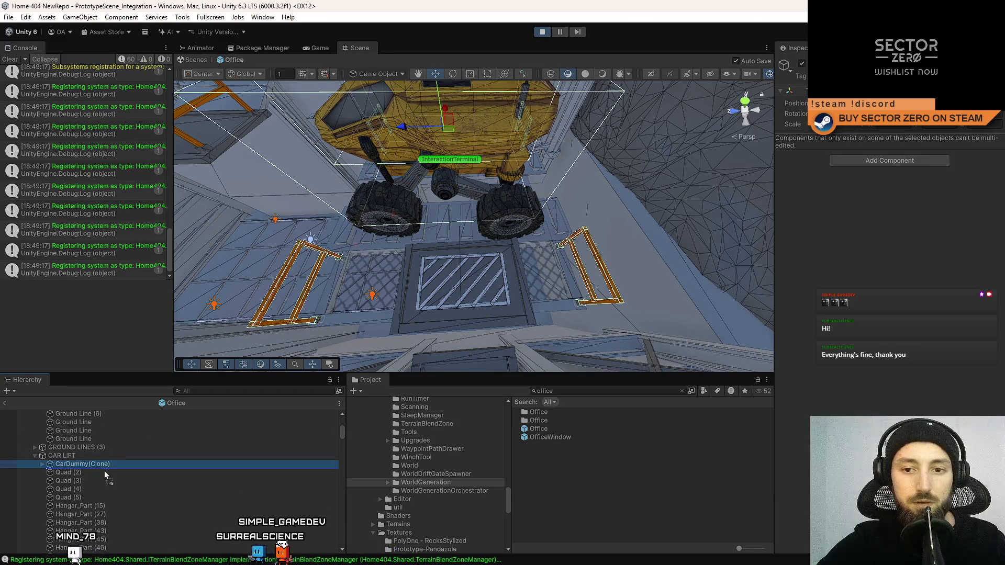
Move RAILING (48), (49), (50) and (51) under CAR LIFT and orbit to check the group
drag(105, 470, 103, 469)
click(95, 457)
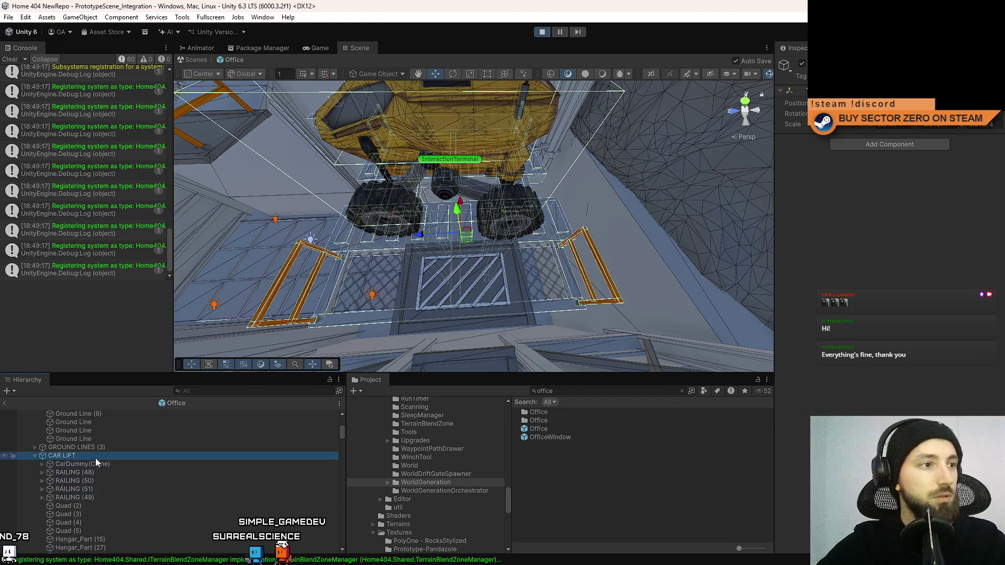
mouse_move(461, 246)
mouse_down()
mouse_move(437, 250)
mouse_move(427, 239)
mouse_up()
mouse_move(735, 144)
mouse_down()
mouse_move(402, 267)
mouse_move(404, 240)
mouse_move(631, 244)
mouse_move(437, 208)
mouse_up()
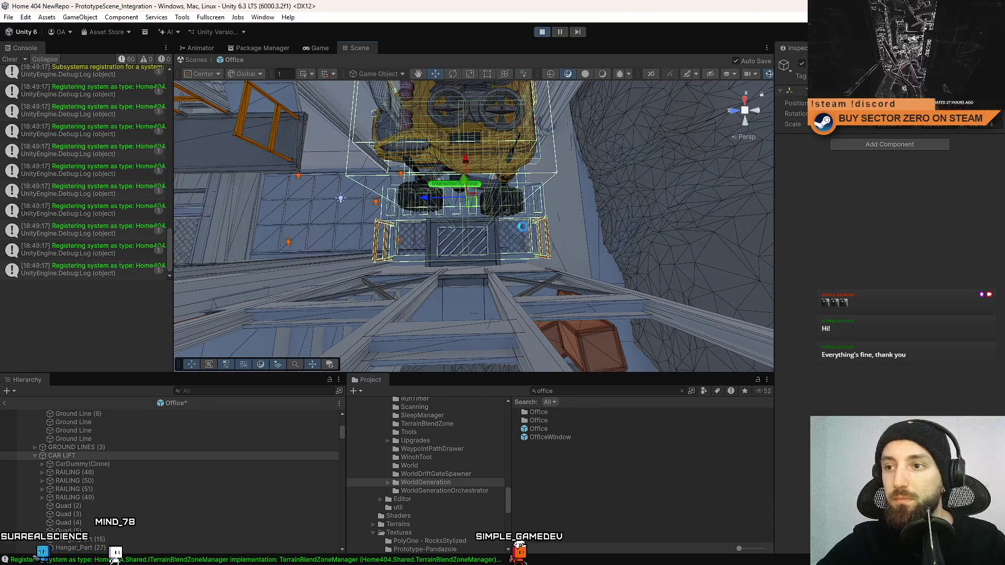
mouse_move(539, 234)
mouse_down()
mouse_move(582, 150)
mouse_move(502, 165)
mouse_move(483, 357)
mouse_move(213, 304)
mouse_move(220, 293)
mouse_move(604, 309)
mouse_move(527, 253)
mouse_move(510, 186)
mouse_move(258, 340)
mouse_move(178, 273)
mouse_up()
Inspect the vehicle and striped hatch from above, flying toward the metal platform
click(582, 150)
mouse_move(89, 194)
mouse_down()
mouse_move(99, 188)
mouse_move(95, 209)
mouse_move(23, 180)
mouse_move(95, 189)
mouse_up()
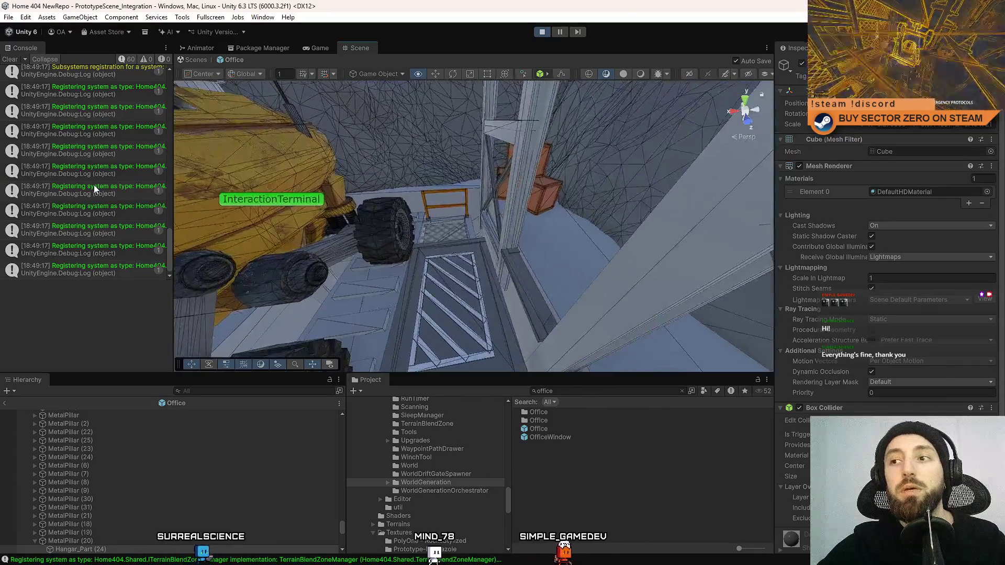
key(w)
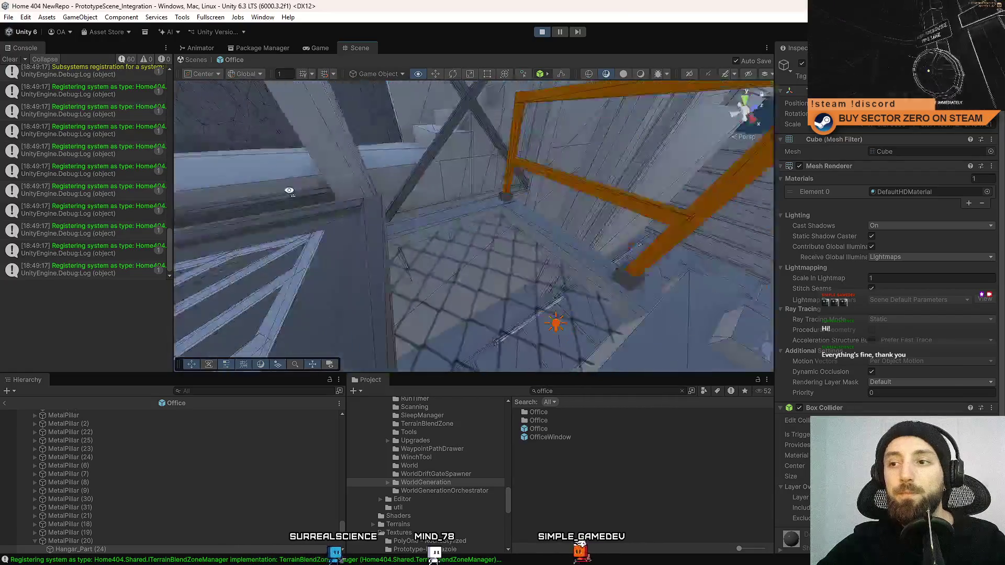
click(424, 237)
Slide METAL PLATFORM (1) along X toward the door and save the scene
key(w)
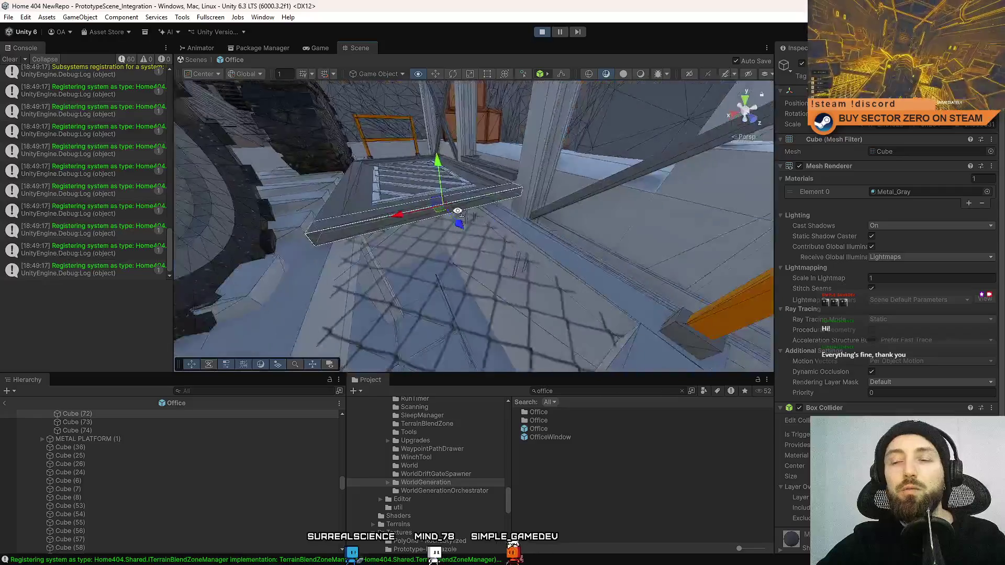
key(w)
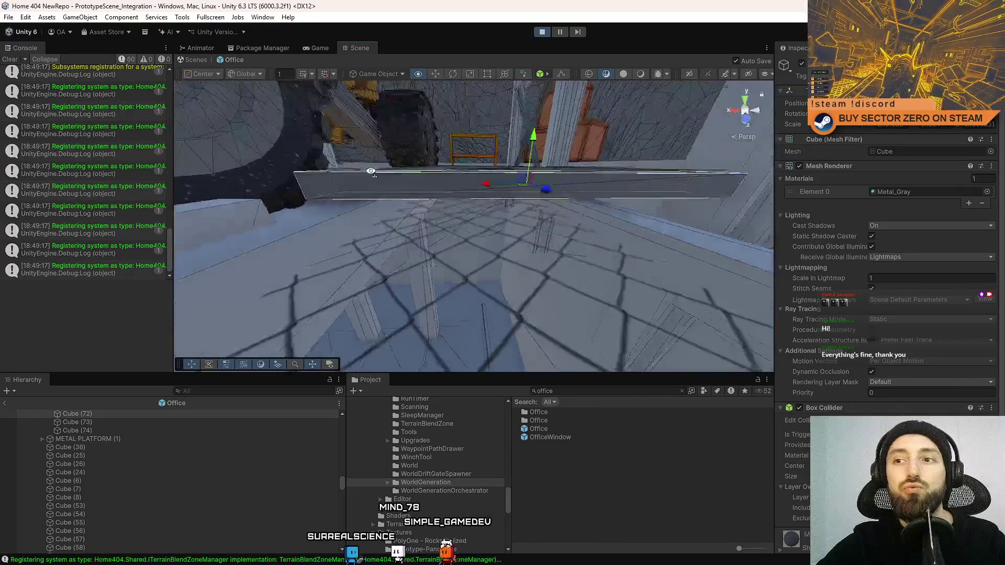
key(w)
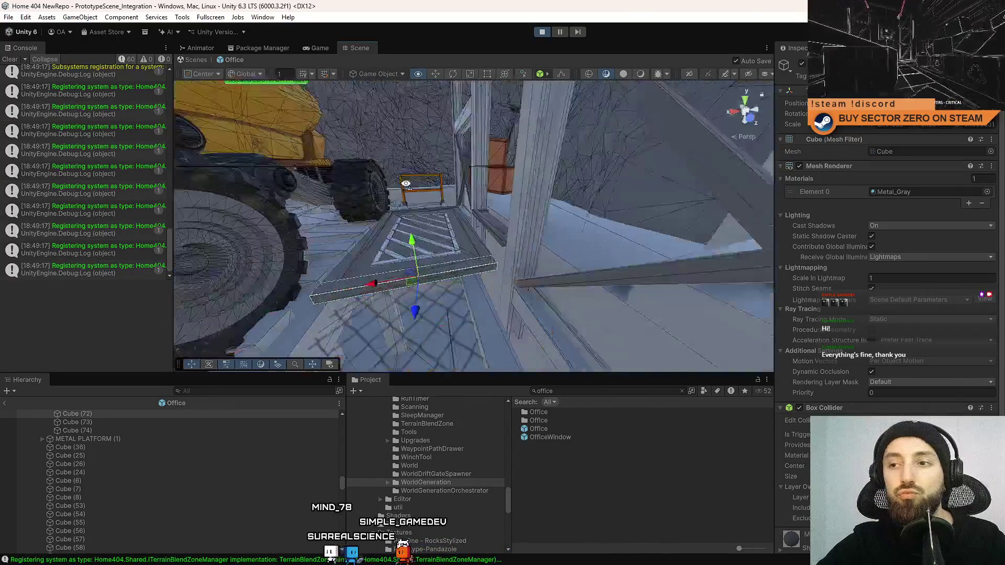
key(w)
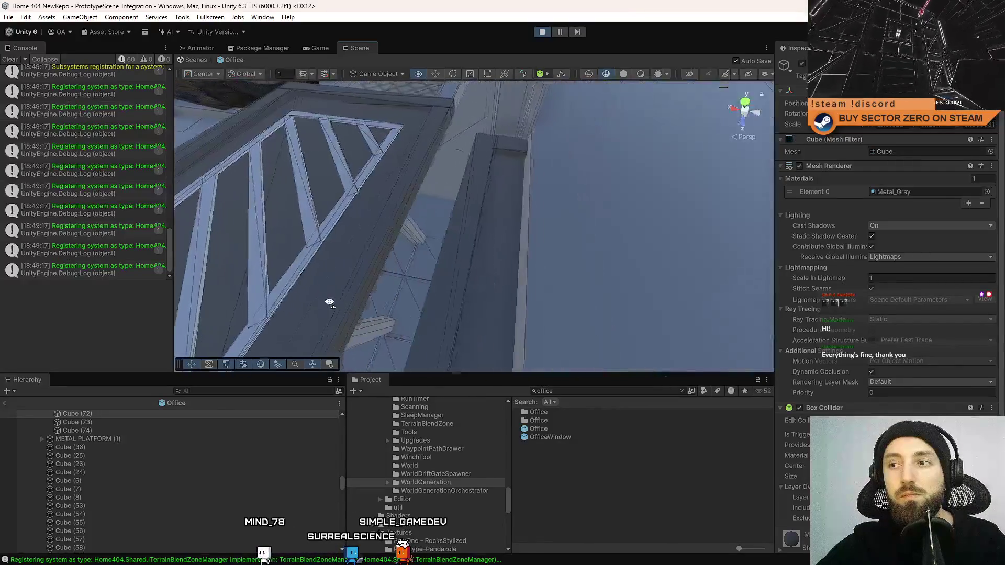
click(480, 178)
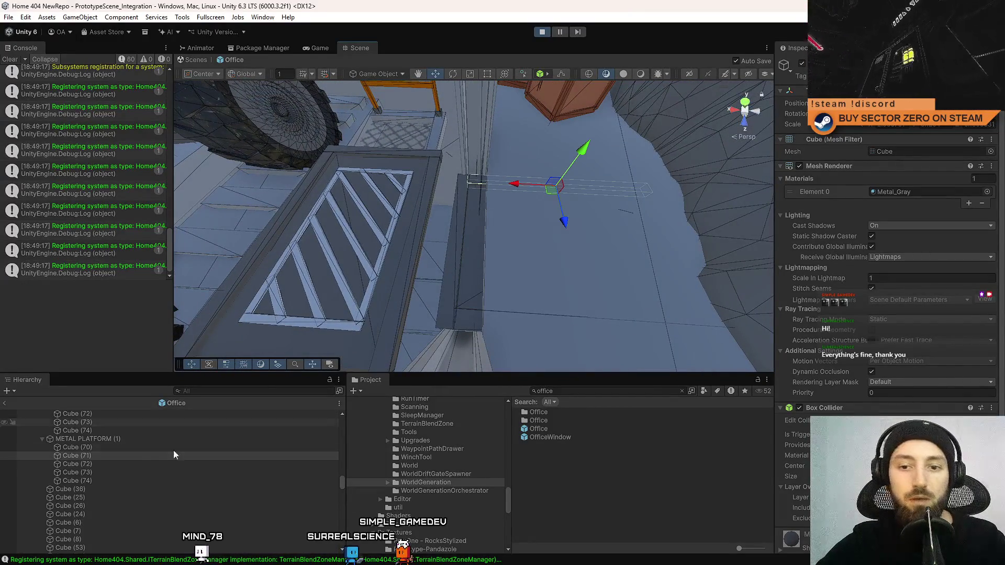
double_click(145, 440)
drag(602, 246, 562, 253)
key(ctrl+s)
Select the platform edge cubes Cube (74), Cube (70) and Cube (71) and frame them
mouse_move(503, 227)
mouse_down()
mouse_move(529, 175)
mouse_move(563, 212)
mouse_move(596, 199)
mouse_move(602, 167)
mouse_up()
mouse_move(473, 192)
mouse_down()
mouse_move(538, 206)
mouse_move(486, 154)
mouse_up()
mouse_move(398, 168)
mouse_down()
mouse_move(905, 193)
mouse_move(895, 207)
mouse_move(957, 190)
mouse_move(377, 216)
mouse_move(400, 262)
mouse_move(392, 269)
mouse_move(426, 196)
mouse_up()
click(426, 196)
shift+click(435, 171)
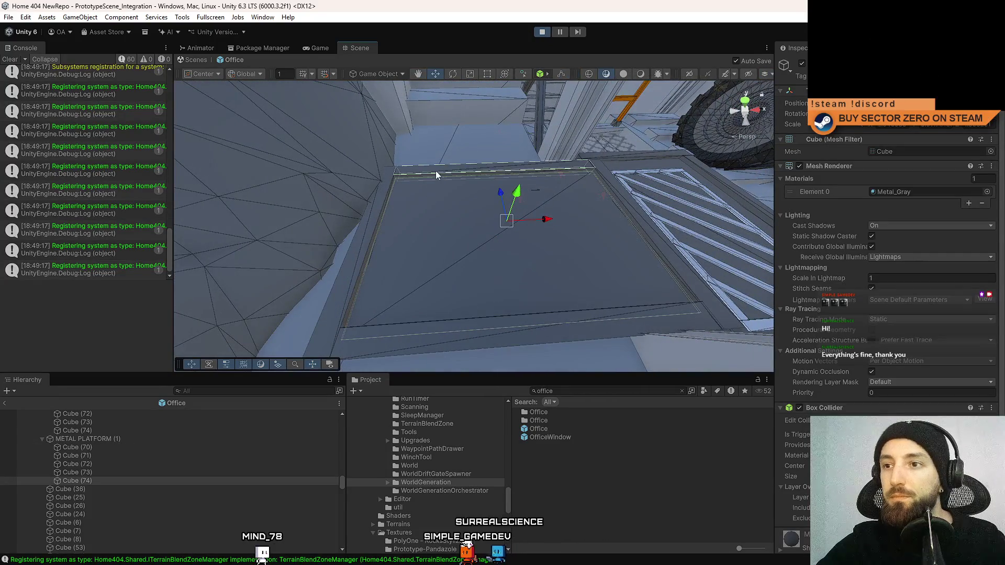
shift+click(457, 337)
key(f)
key(r)
mouse_move(504, 212)
mouse_down()
mouse_move(456, 220)
mouse_move(433, 211)
mouse_move(521, 206)
mouse_up()
key(w)
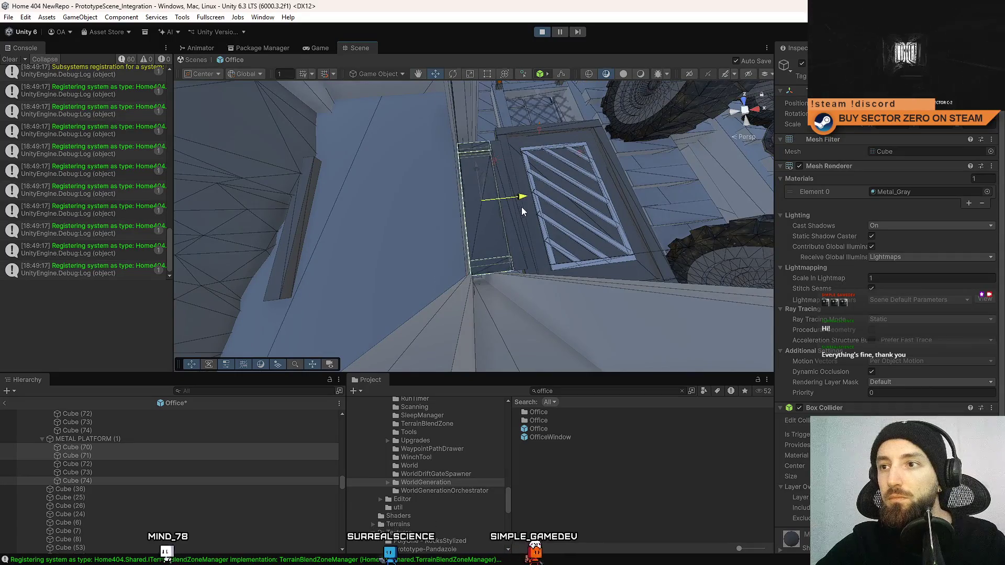
Slide Cube (72) along X beside the door, nudge METAL PLATFORM (1), and save
click(306, 208)
drag(321, 214, 500, 213)
mouse_move(397, 215)
mouse_down()
mouse_move(388, 222)
mouse_move(559, 213)
mouse_move(342, 254)
mouse_up()
double_click(156, 438)
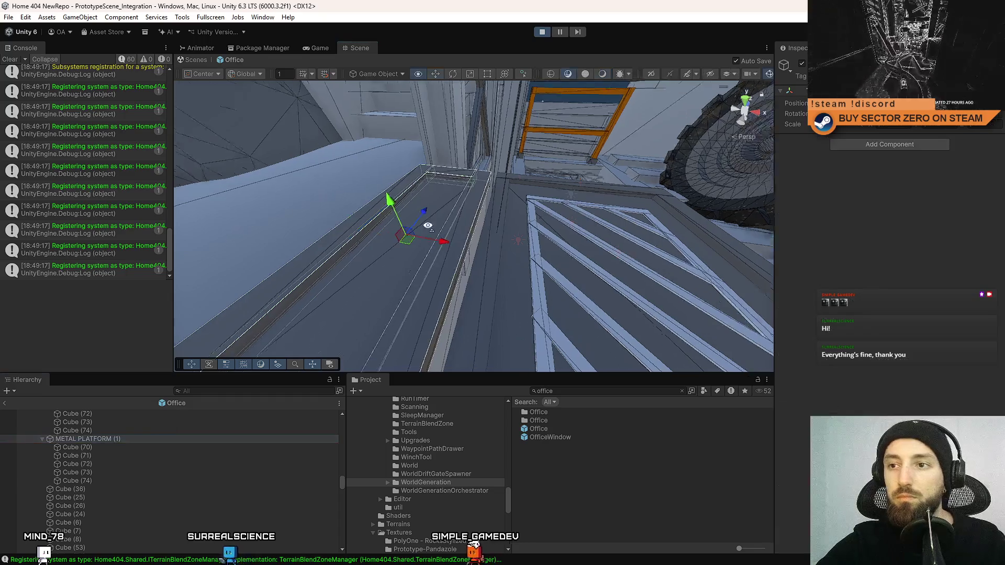
drag(609, 181, 610, 182)
key(ctrl+s)
mouse_move(478, 199)
mouse_down()
mouse_move(578, 223)
mouse_move(397, 208)
mouse_up()
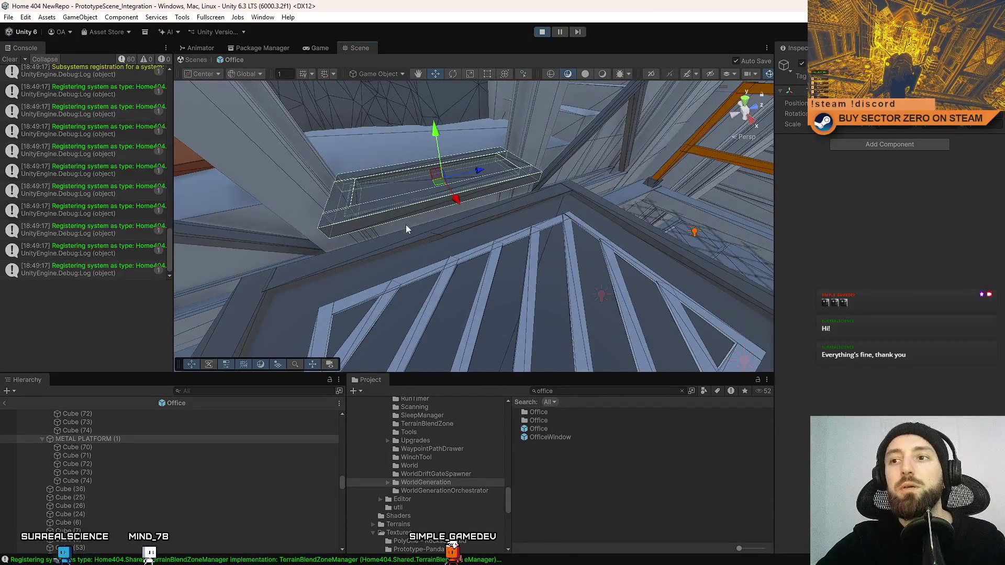
click(344, 214)
Duplicate the selected edge beam, move the copy into place, and save
drag(540, 194, 633, 187)
key(ctrl+d)
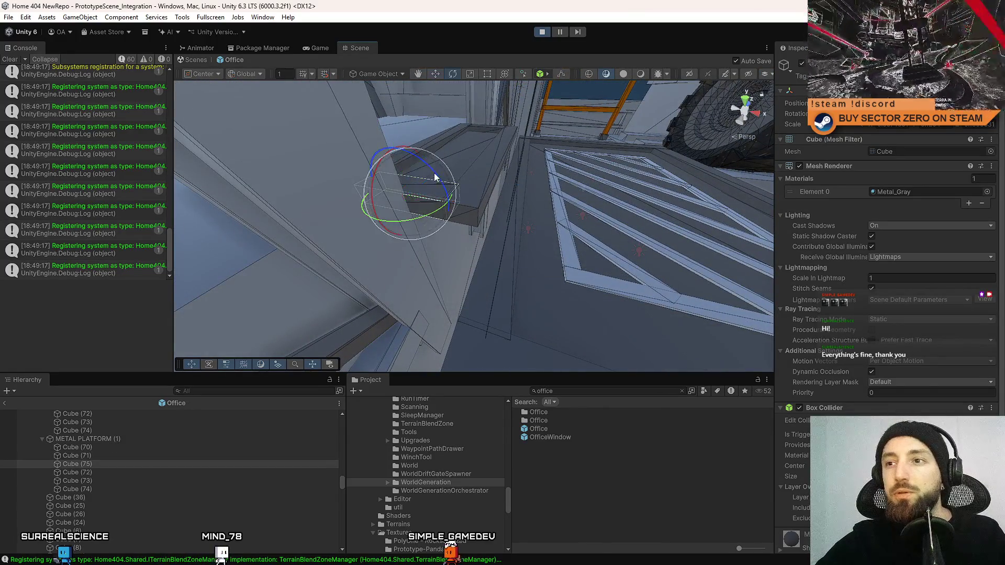
key(ctrl+s)
key(w)
drag(417, 195, 497, 221)
key(ctrl+s)
Stretch the small trim cube along X and slide it along Z to fit the beam
key(r)
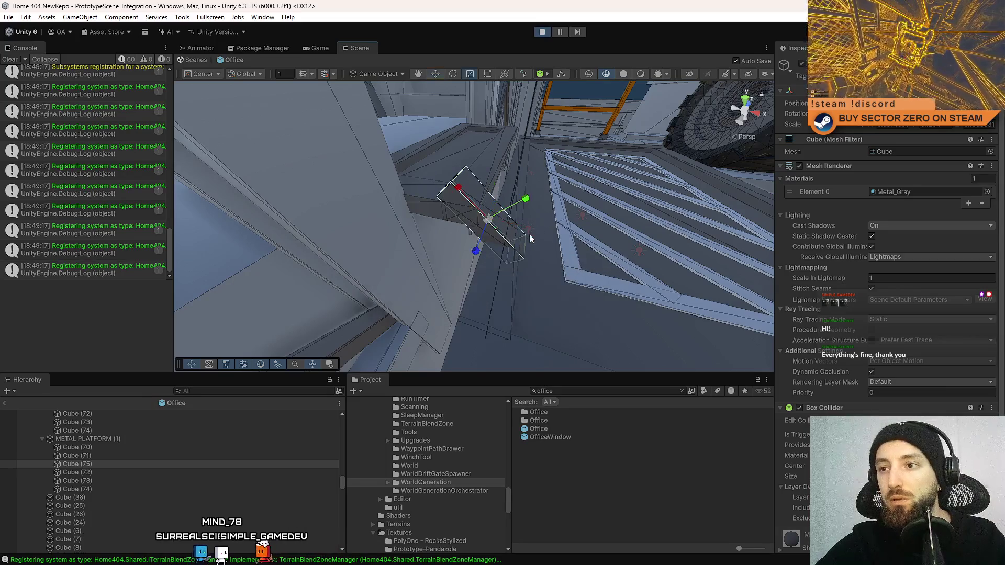
drag(461, 193, 466, 202)
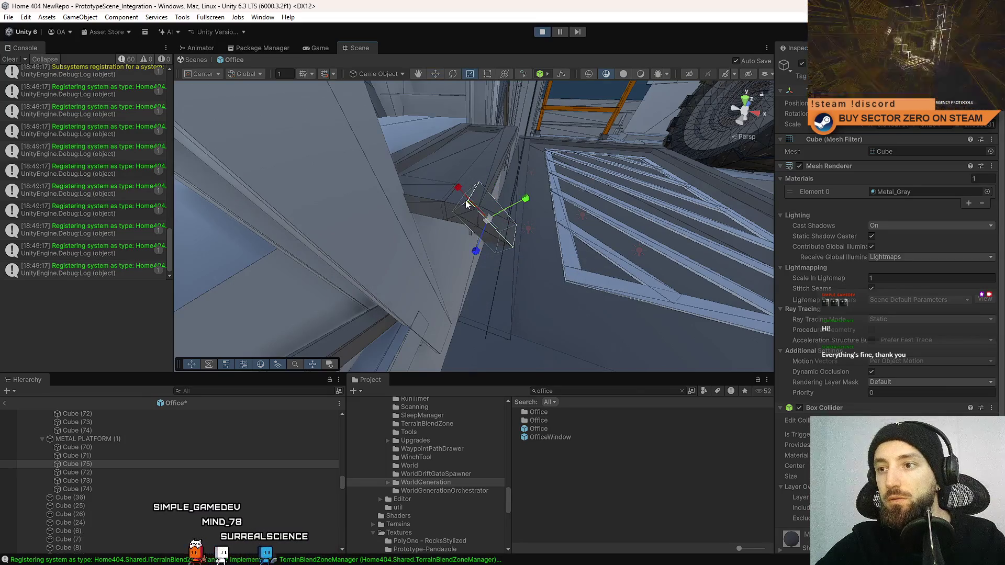
key(ctrl+s)
drag(408, 190, 492, 194)
key(ctrl+s)
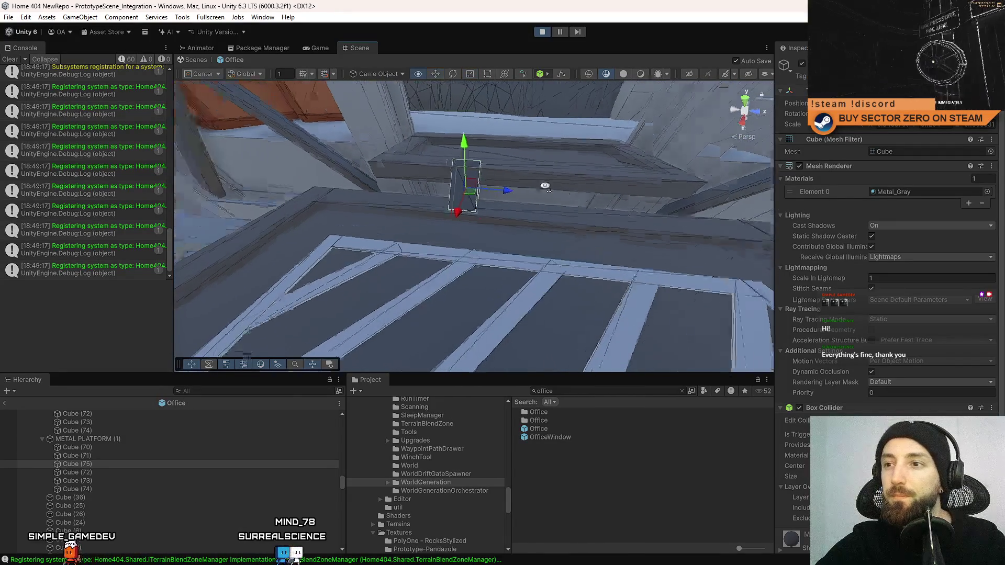
key(r)
key(ctrl+s)
drag(447, 181, 454, 192)
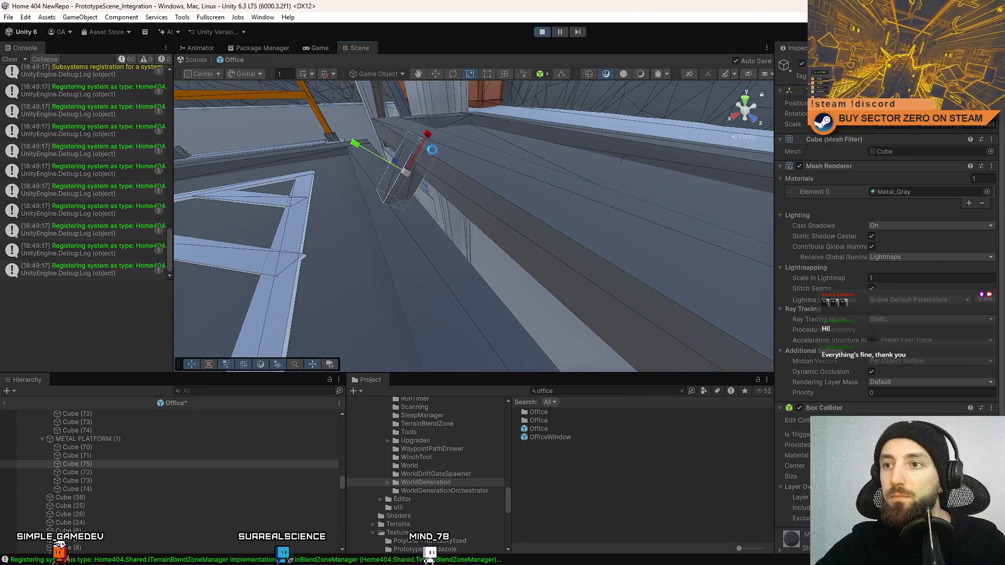
key(ctrl+s)
key(w)
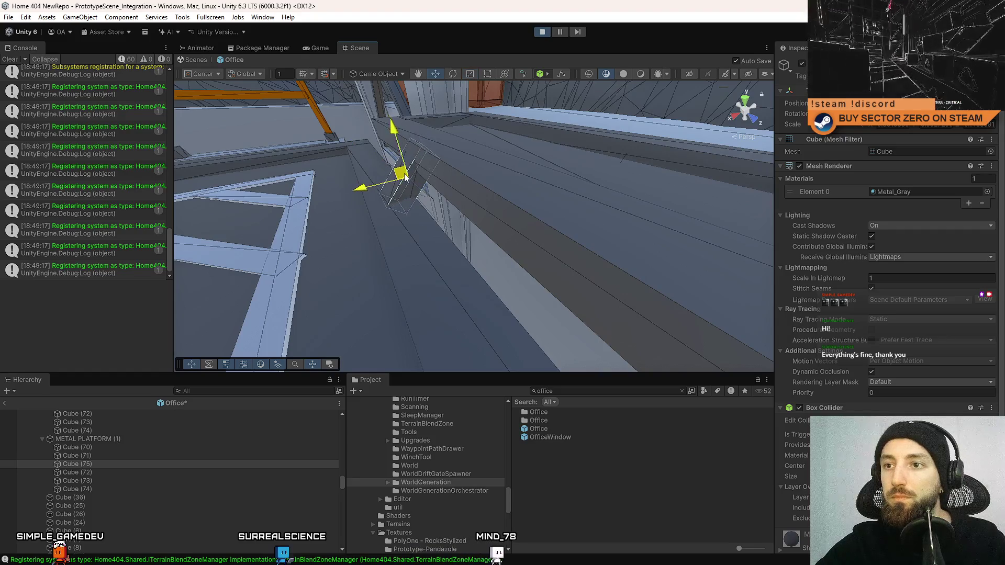
key(ctrl+s)
drag(474, 172, 522, 218)
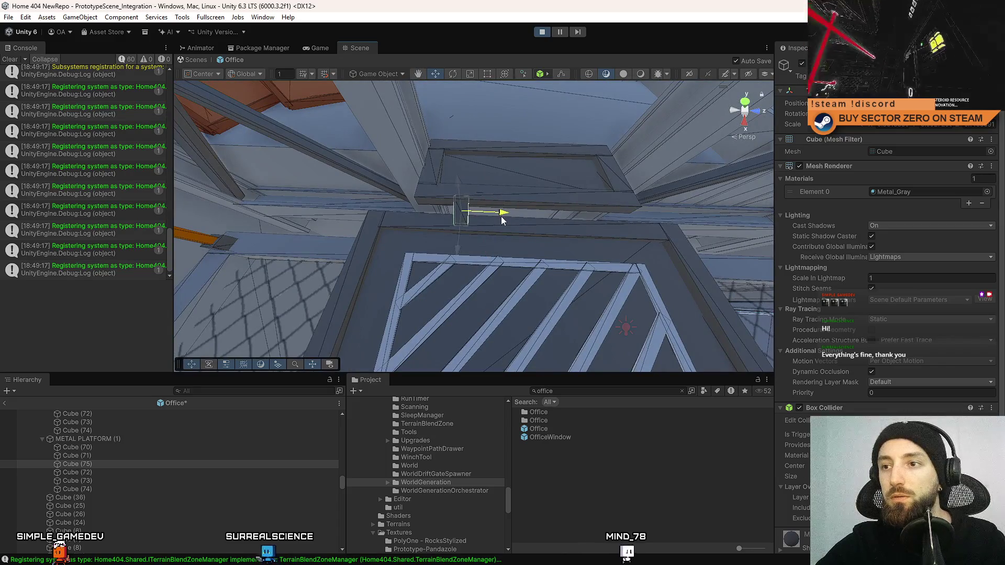
mouse_move(535, 179)
mouse_down()
mouse_move(527, 200)
mouse_move(471, 215)
mouse_up()
Duplicate the trim cube as Cube (76), slide it along the beam edge, and save
key(ctrl+d)
key(ctrl+s)
drag(566, 218, 514, 209)
key(ctrl+s)
key(f)
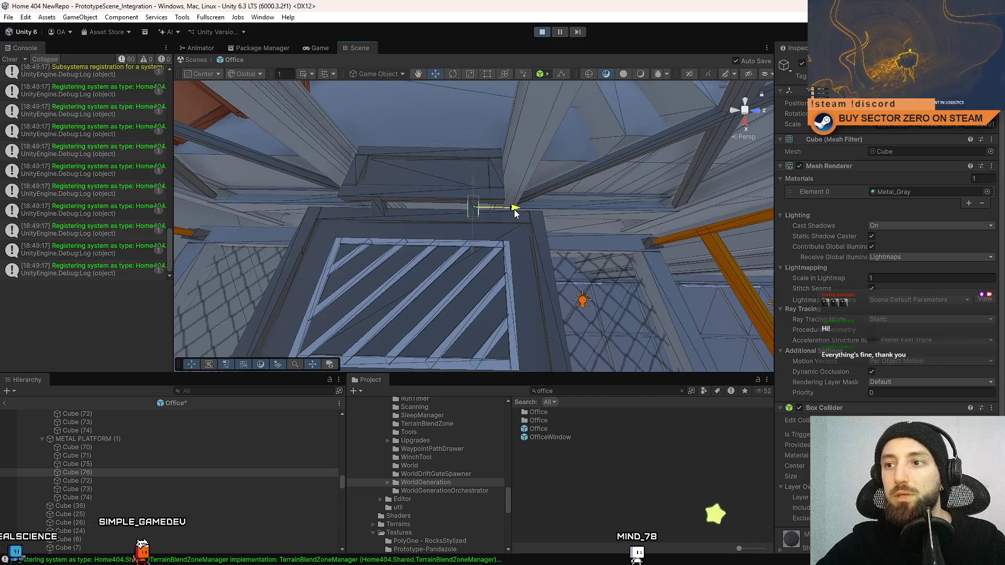
key(ctrl+s)
mouse_move(589, 209)
mouse_down()
mouse_move(349, 96)
mouse_move(416, 202)
mouse_move(433, 174)
mouse_up()
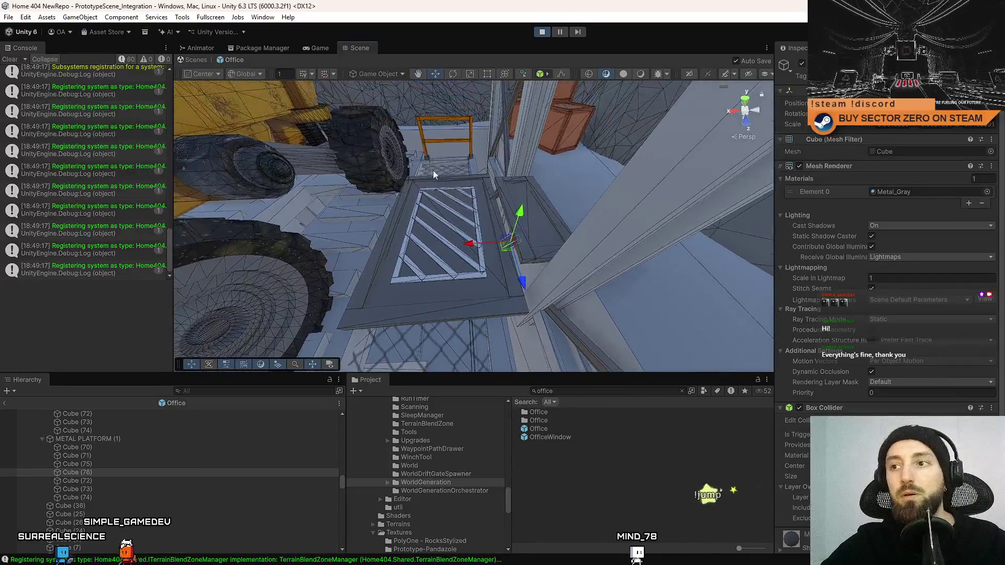
Create an empty GameObject from METAL PLATFORM's context menu and place it as its first child
click(498, 221)
scroll(100, 471, up, 4)
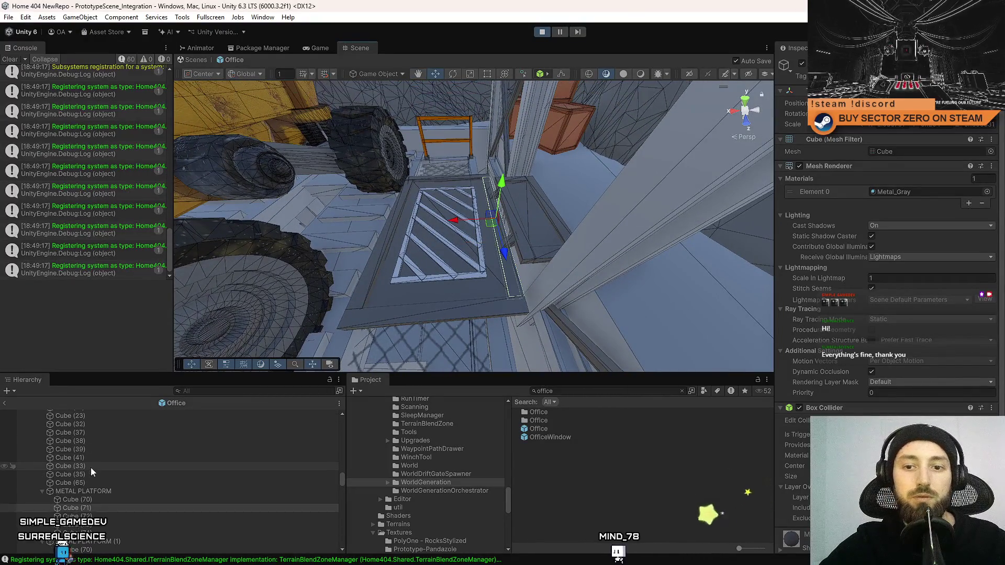
click(115, 492)
right_click(125, 488)
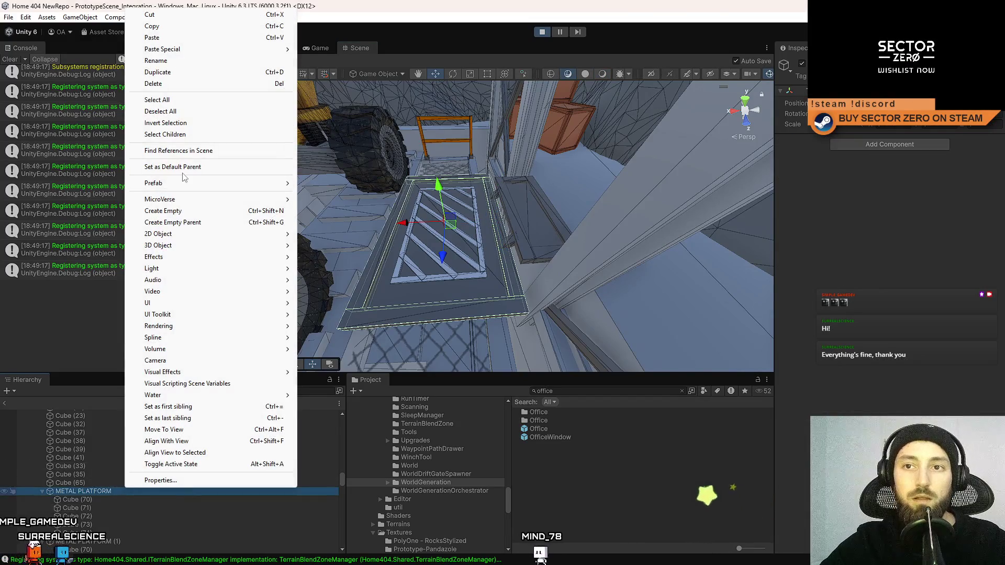
click(173, 211)
drag(98, 532, 91, 488)
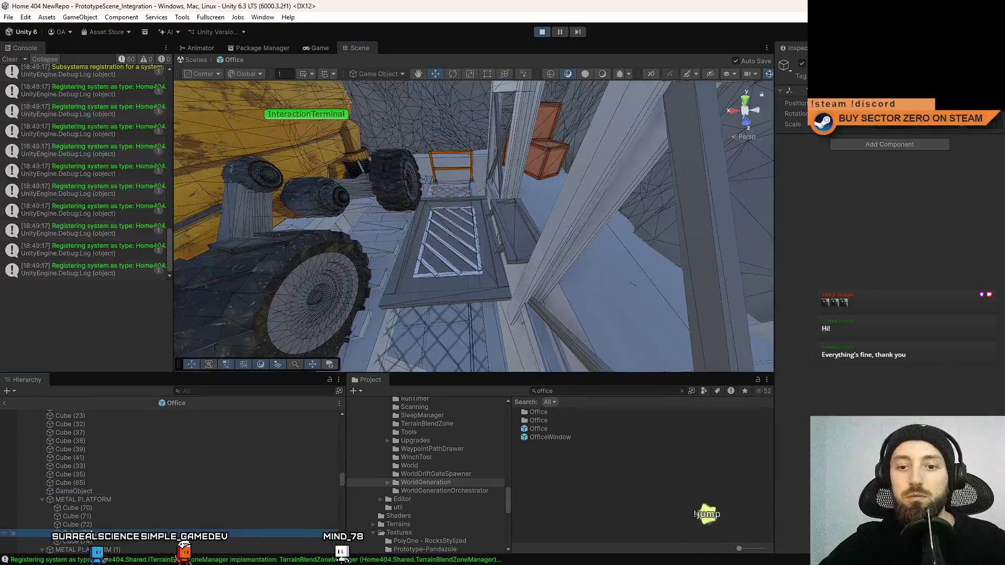
double_click(105, 492)
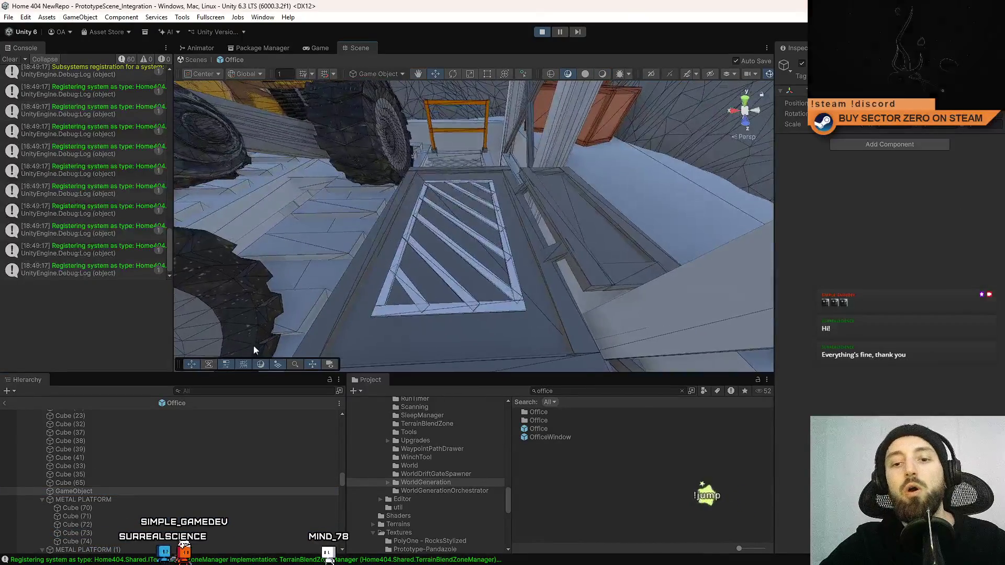
drag(105, 497, 104, 502)
click(109, 498)
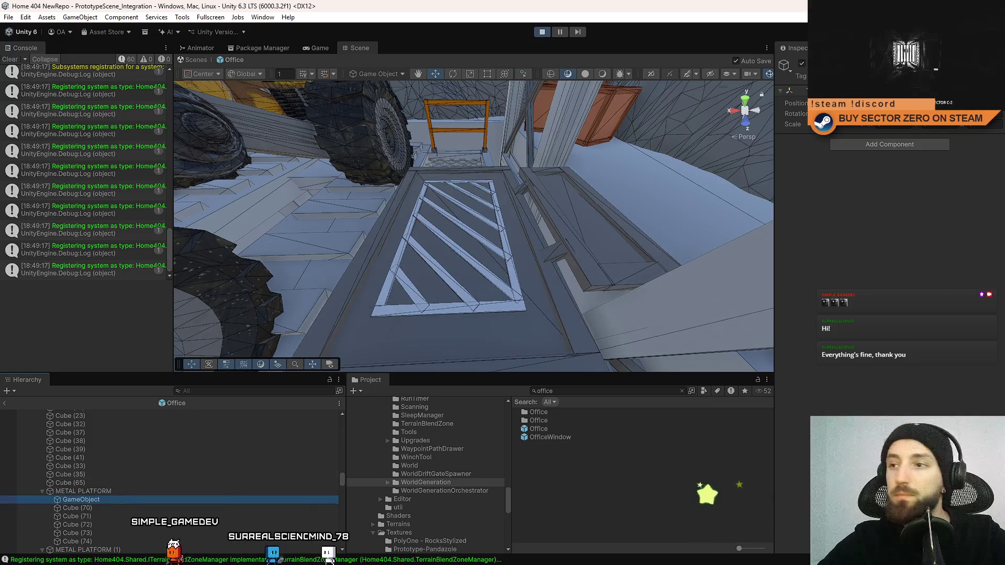
Compare the GameObject and METAL PLATFORM gizmos while toggling between pivot and centre
mouse_move(494, 285)
mouse_down()
mouse_move(508, 242)
mouse_move(539, 235)
mouse_move(369, 297)
mouse_up()
key(z)
drag(528, 244, 366, 314)
click(132, 491)
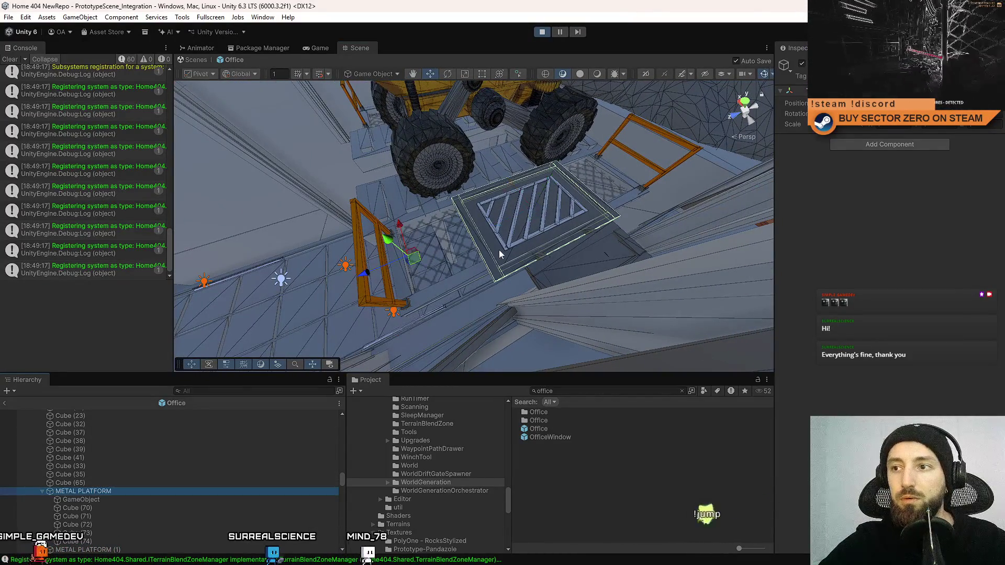
key(z)
click(81, 500)
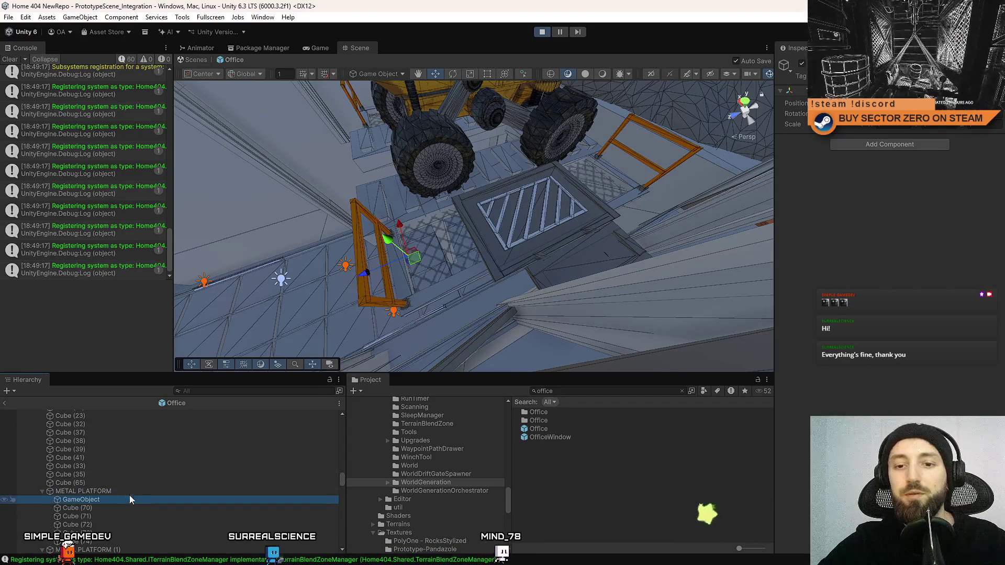
click(130, 490)
click(125, 498)
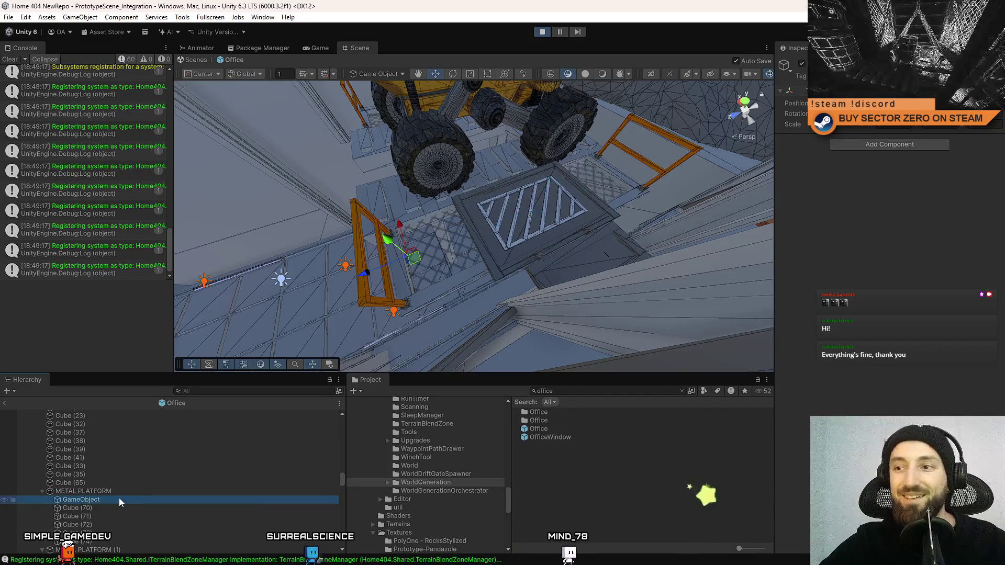
click(116, 492)
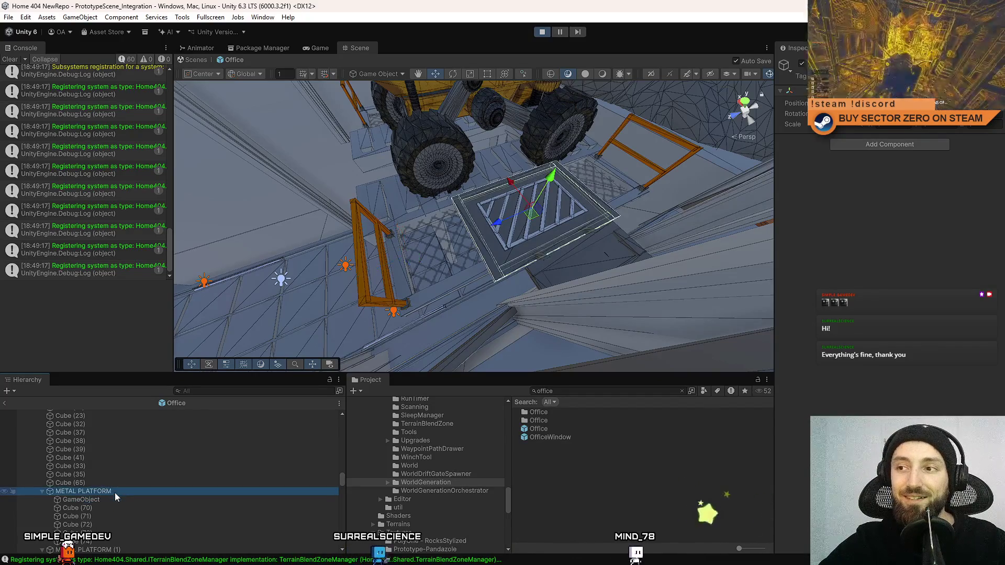
click(475, 206)
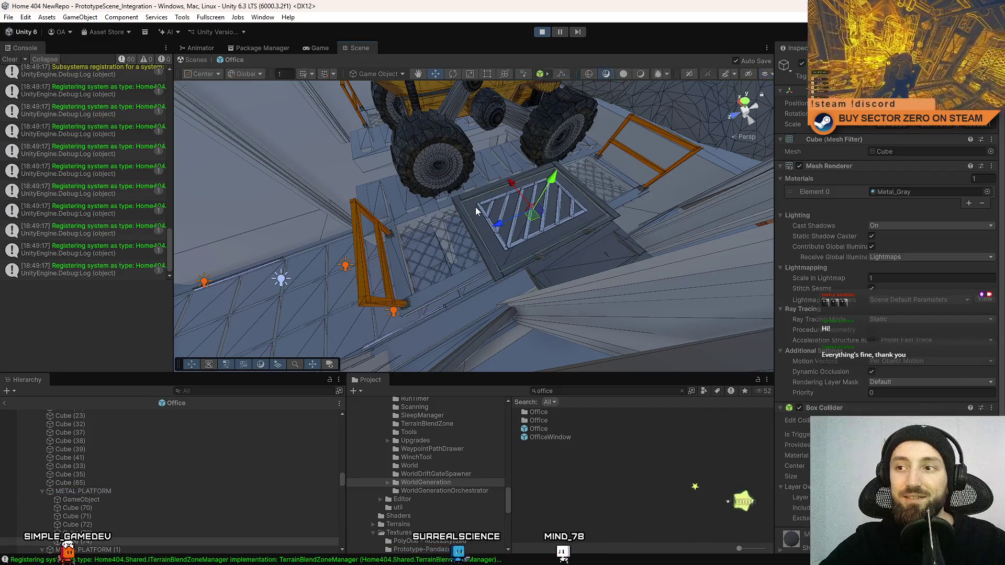
Create a new empty object above METAL PLATFORM, adjust its X position, and rename it METAL PLATFORM
right_click(98, 543)
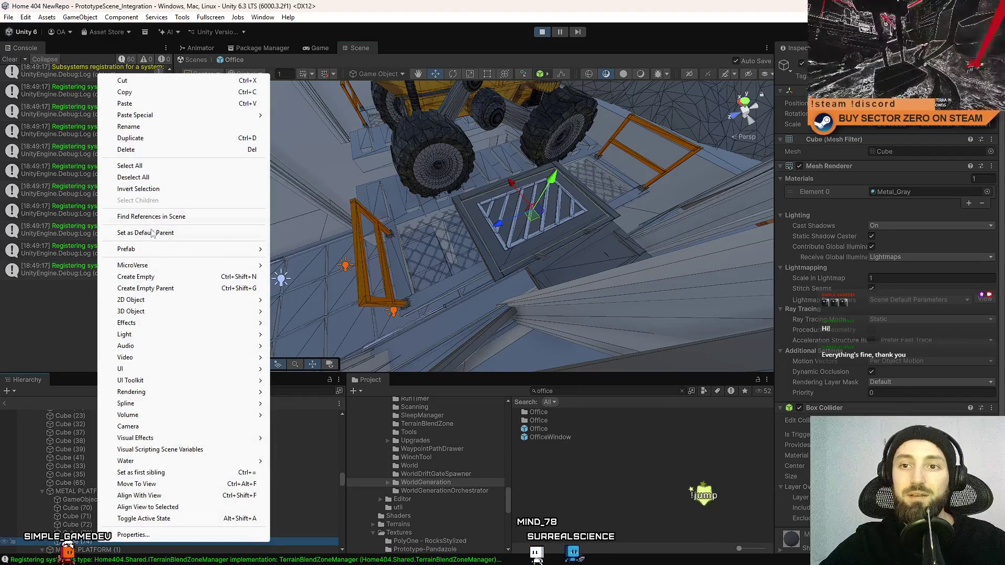
click(135, 276)
click(133, 482)
scroll(108, 478, down, 3)
click(106, 517)
mouse_move(106, 518)
mouse_down()
mouse_move(96, 504)
mouse_move(107, 456)
mouse_up()
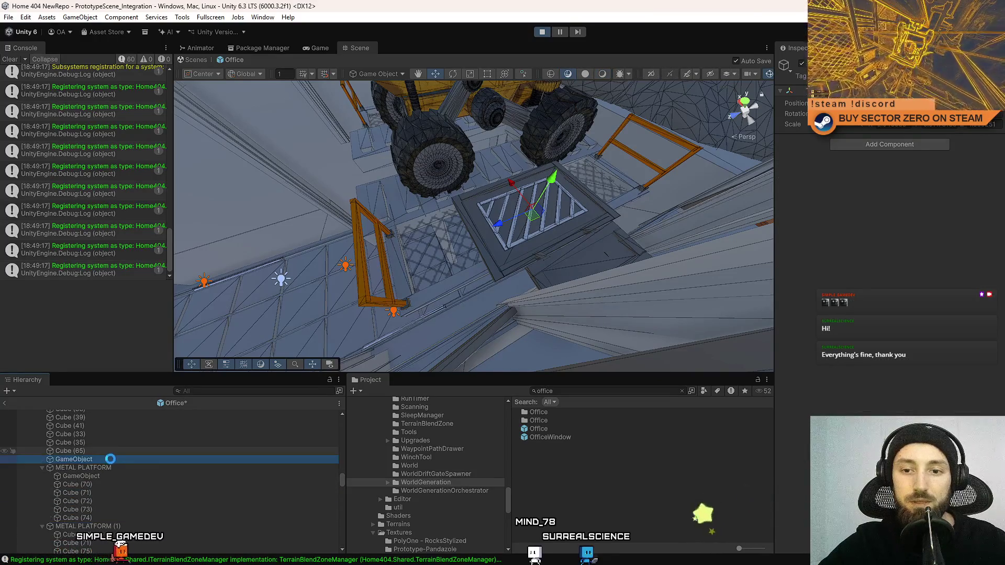
click(893, 127)
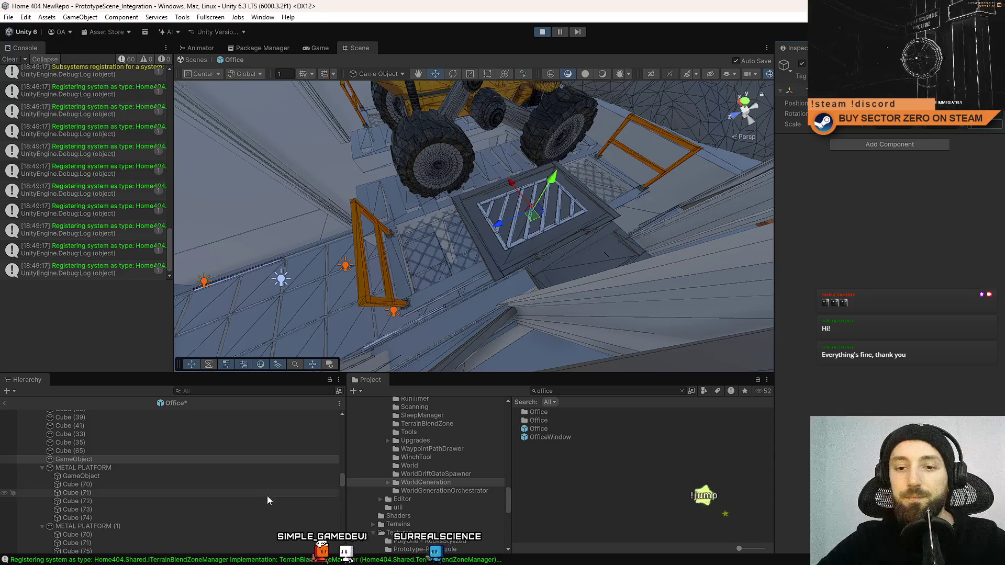
click(86, 449)
click(101, 460)
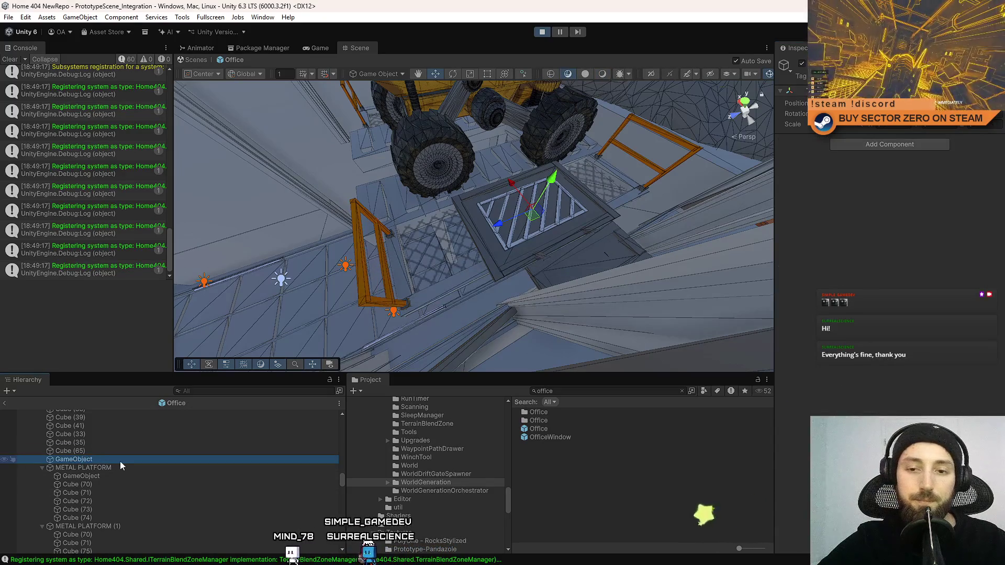
key(F2)
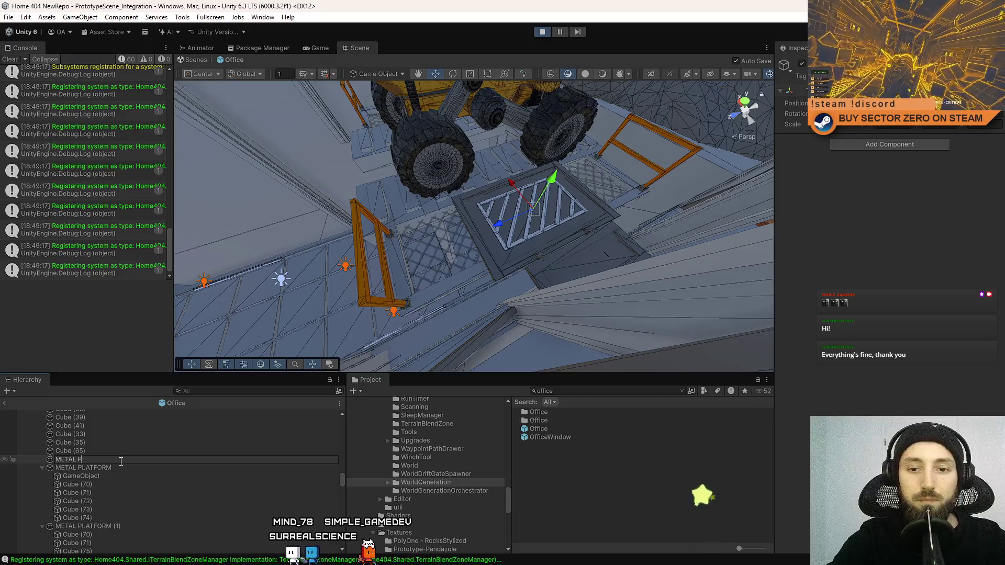
text(METAL PLATFORM)
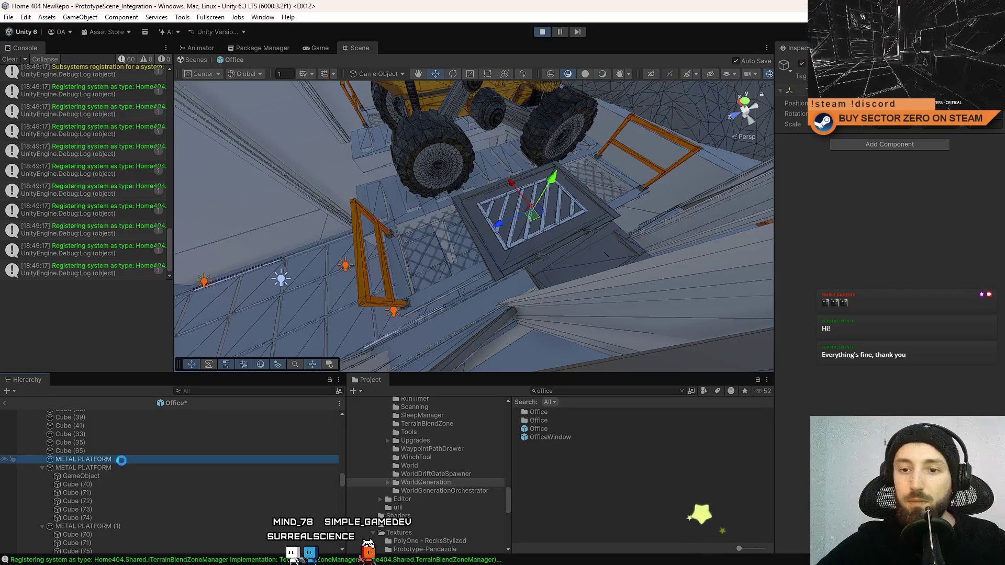
Move GameObject and Cube (70)–(74) under the new METAL PLATFORM parent
click(105, 469)
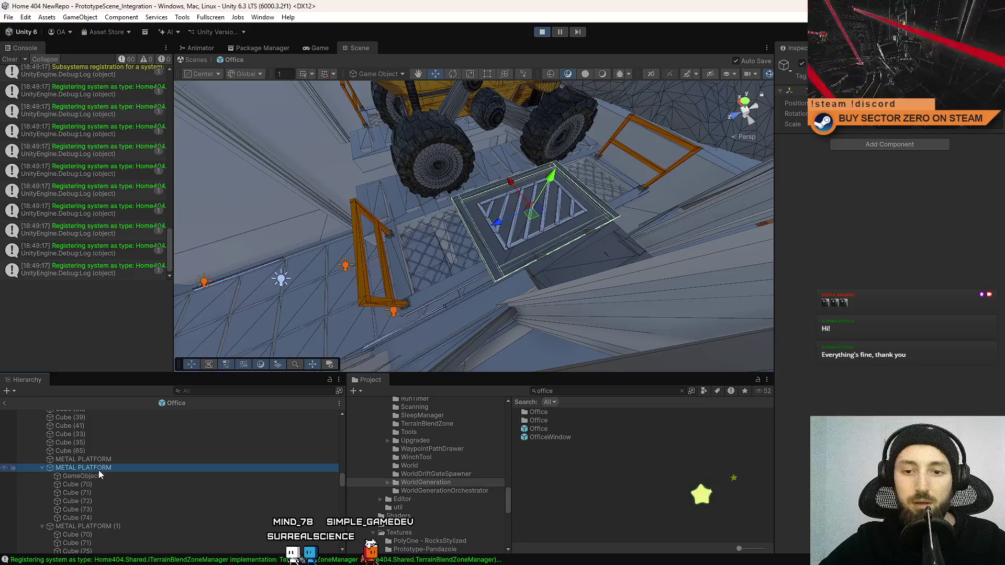
click(95, 475)
click(95, 483)
click(99, 476)
shift+click(84, 517)
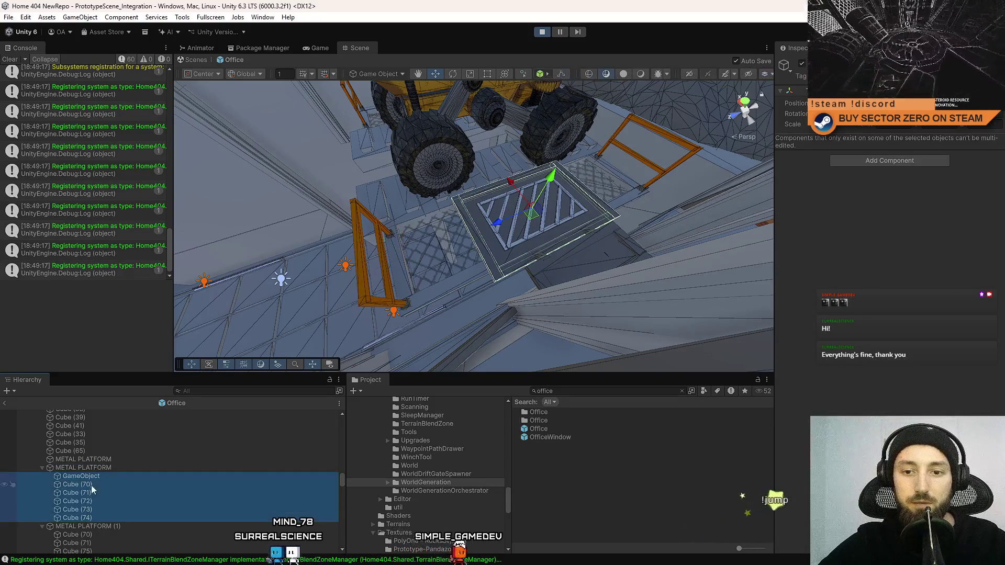
drag(102, 460, 102, 460)
Delete the now-empty old METAL PLATFORM and save the scene
click(102, 460)
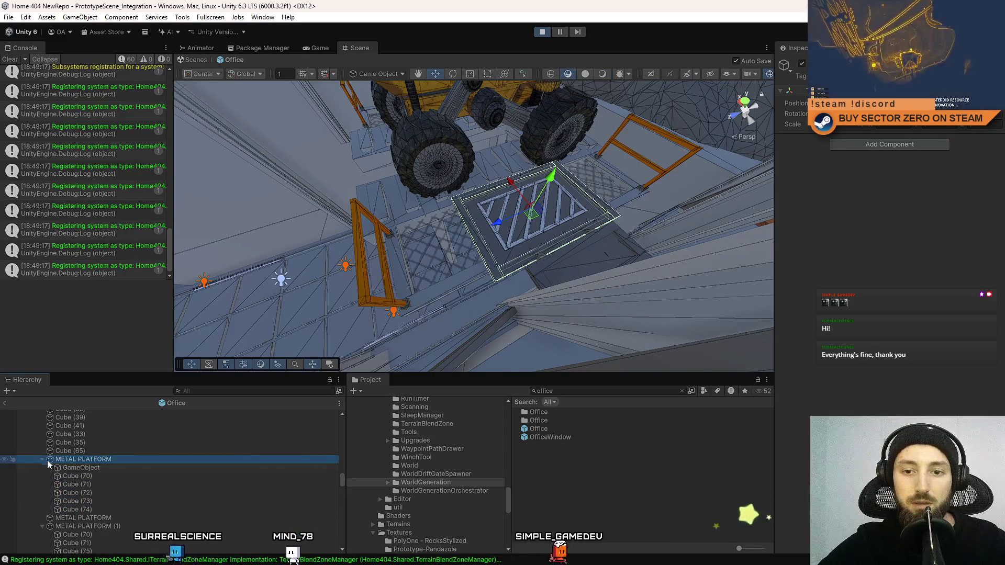
click(93, 518)
key(Delete)
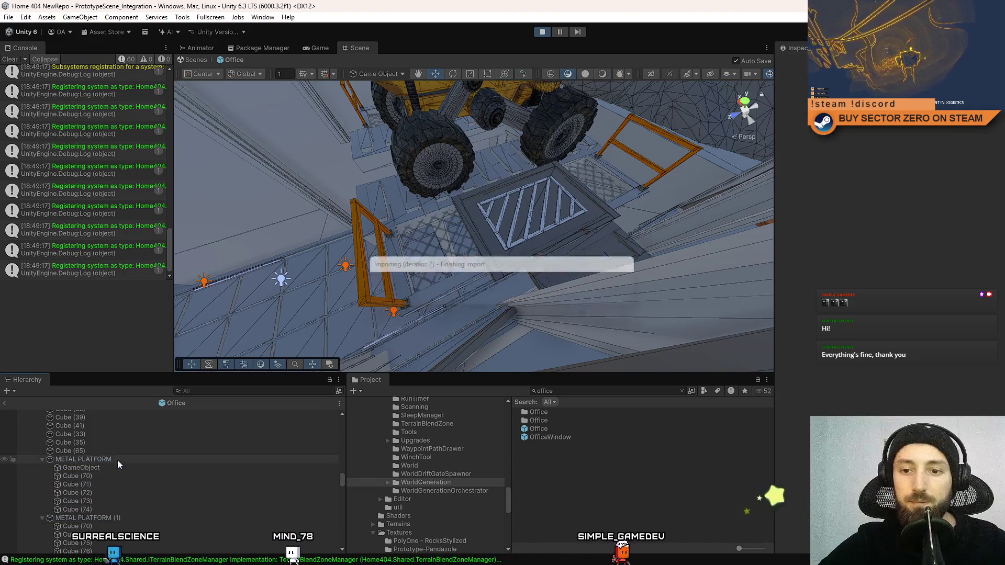
click(117, 460)
click(110, 467)
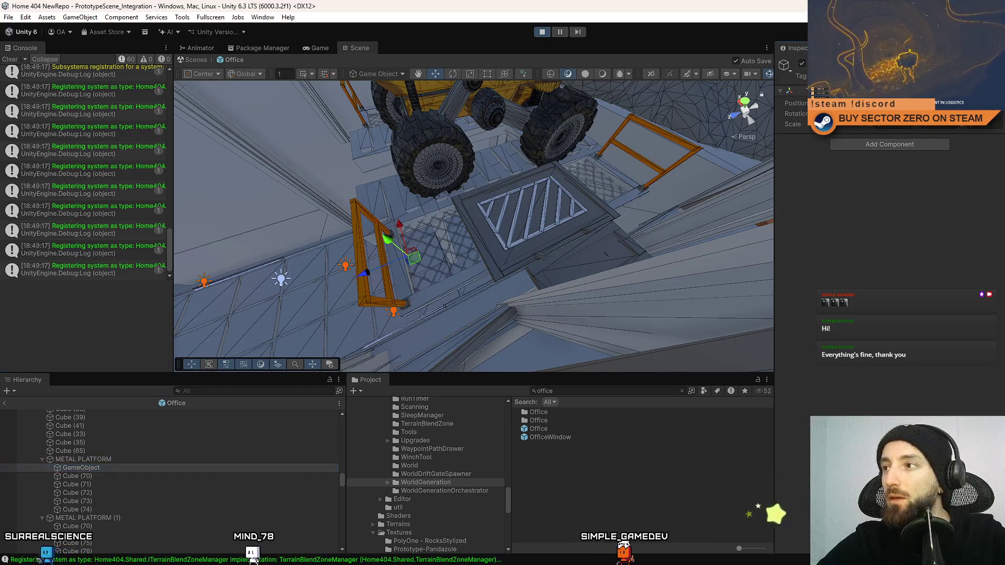
key(ctrl+s)
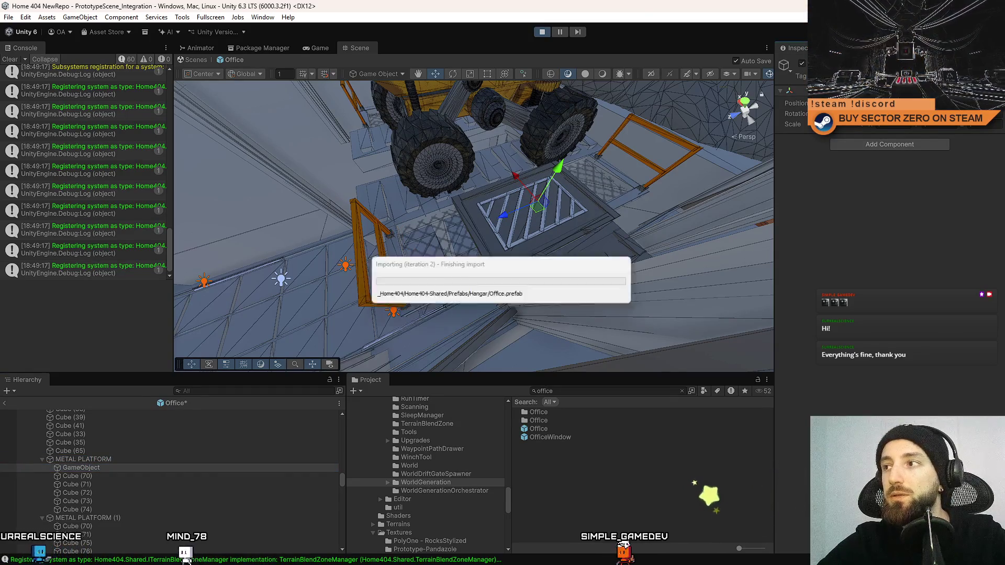
key(ctrl+s)
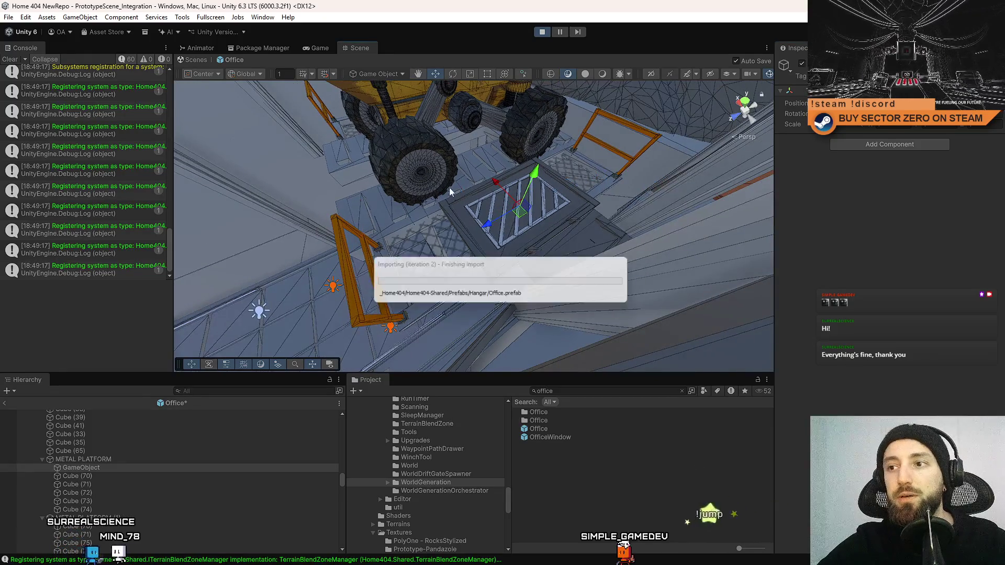
mouse_move(516, 179)
mouse_down()
mouse_move(372, 207)
mouse_move(449, 285)
mouse_move(454, 211)
mouse_move(442, 235)
mouse_move(385, 231)
mouse_up()
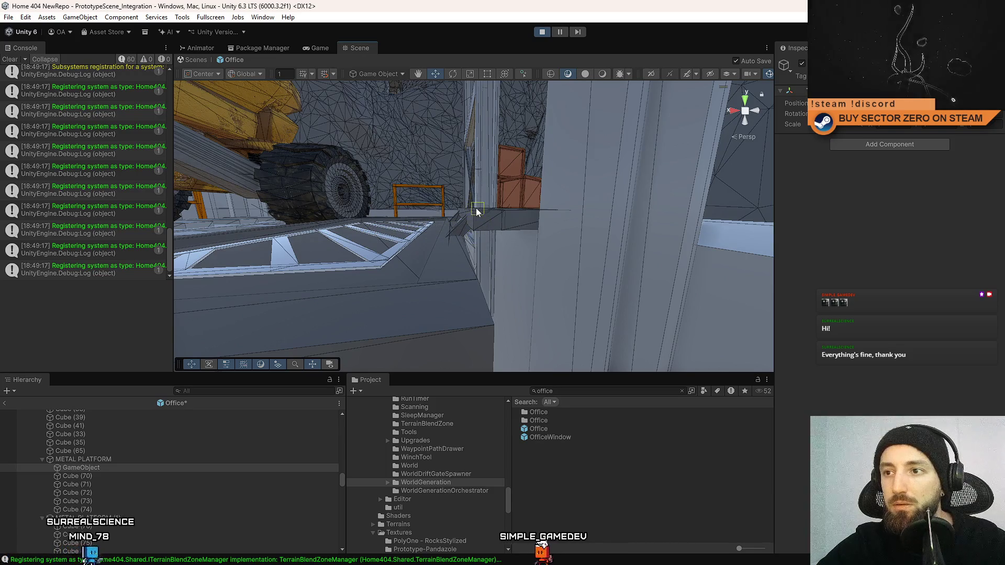
Slide the small beam piece along its Z axis to the platform edge and save the scene
mouse_move(435, 156)
mouse_down()
mouse_move(638, 269)
mouse_move(538, 206)
mouse_move(474, 203)
mouse_up()
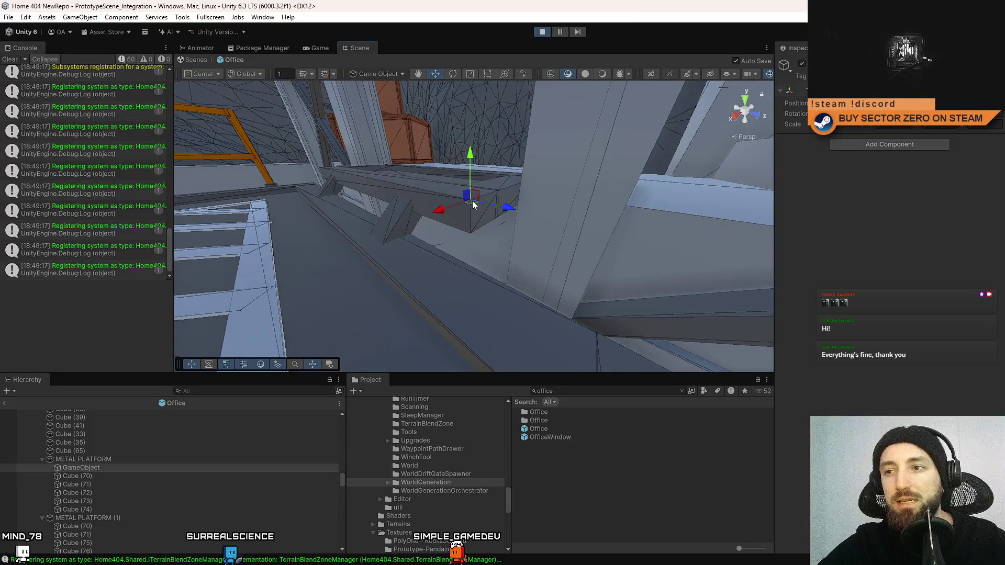
scroll(473, 191, up, 1)
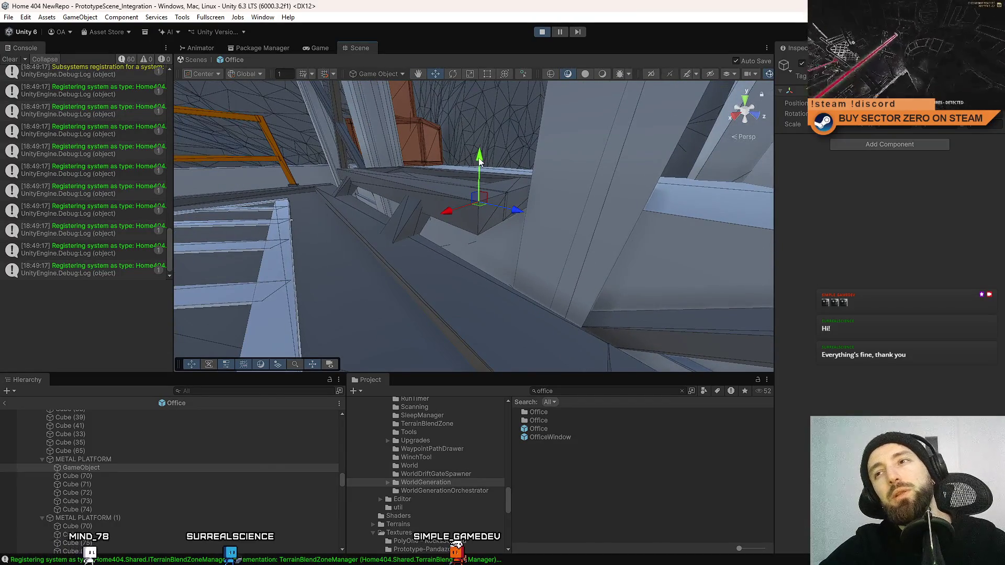
drag(506, 164, 466, 190)
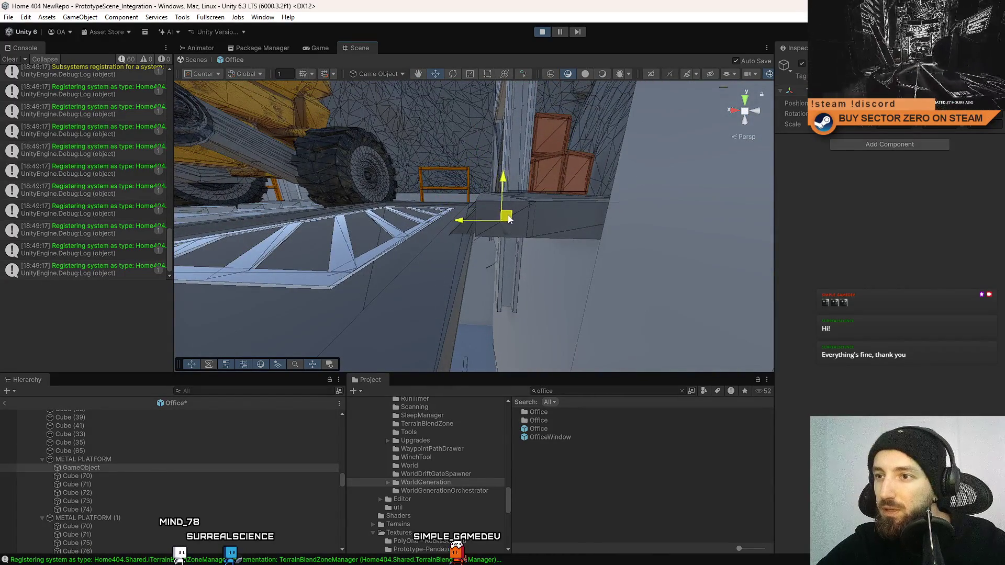
mouse_move(510, 214)
mouse_down()
mouse_move(486, 223)
mouse_move(485, 176)
mouse_up()
mouse_move(473, 111)
mouse_down()
mouse_move(717, 267)
mouse_move(629, 243)
mouse_up()
drag(576, 220, 444, 228)
key(ctrl+s)
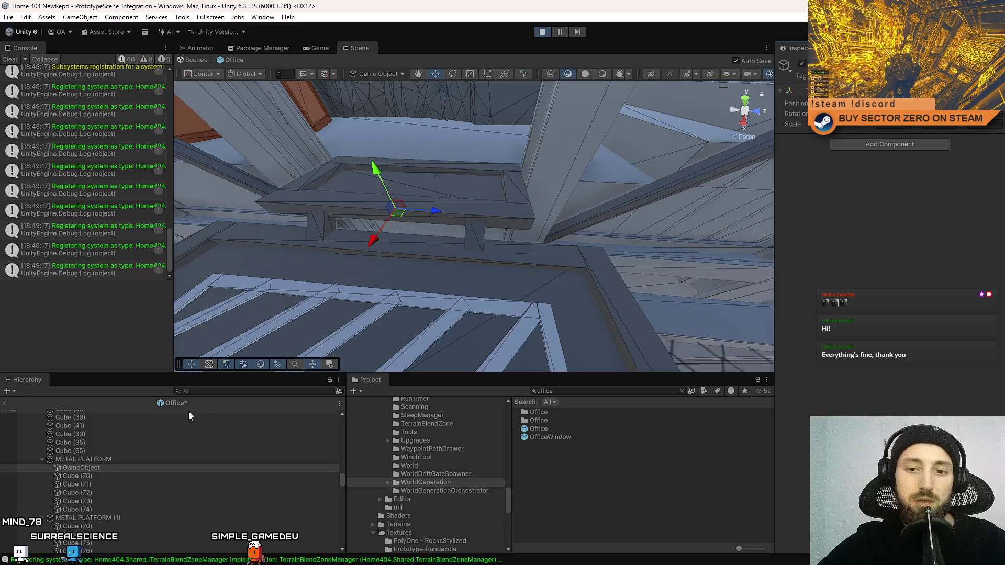
Move GameObject out of METAL PLATFORM to the Hierarchy root and start renaming it
drag(102, 459, 102, 455)
key(ctrl+s)
click(107, 460)
text(HINGE)
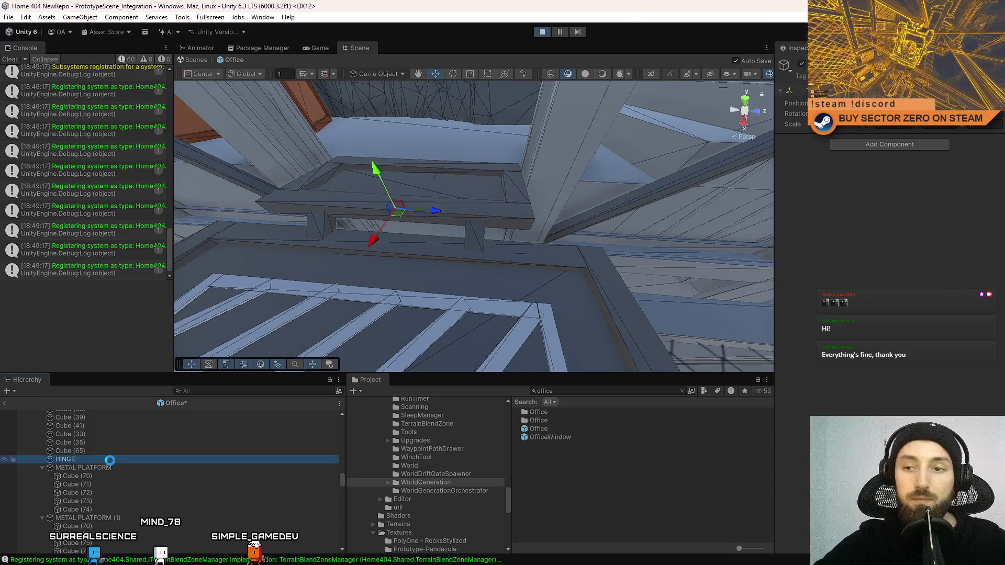
Locate METAL PLATFORM and the GROUND LINES (4) group in the scene and Hierarchy
click(92, 469)
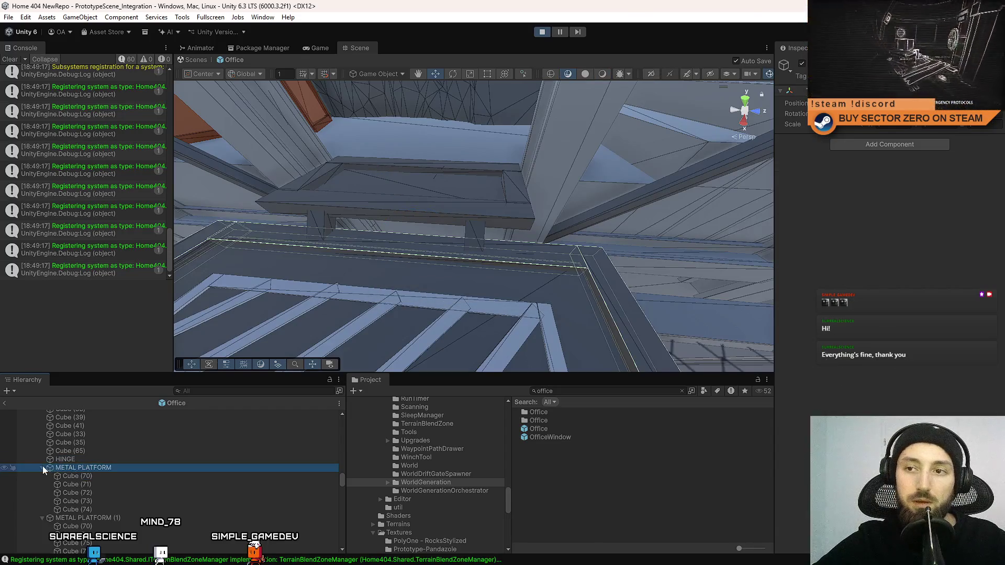
alt+drag(400, 221, 400, 238)
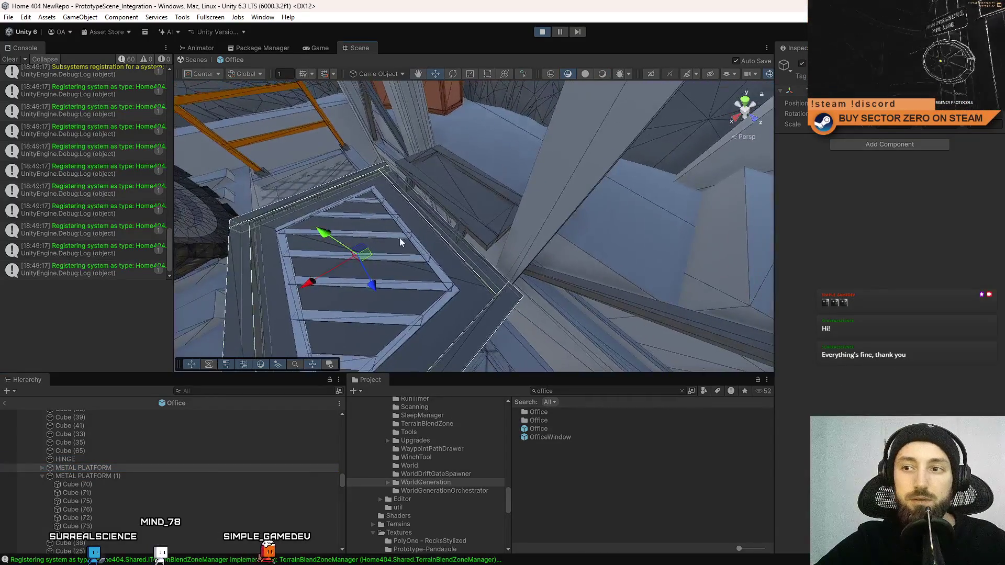
click(404, 236)
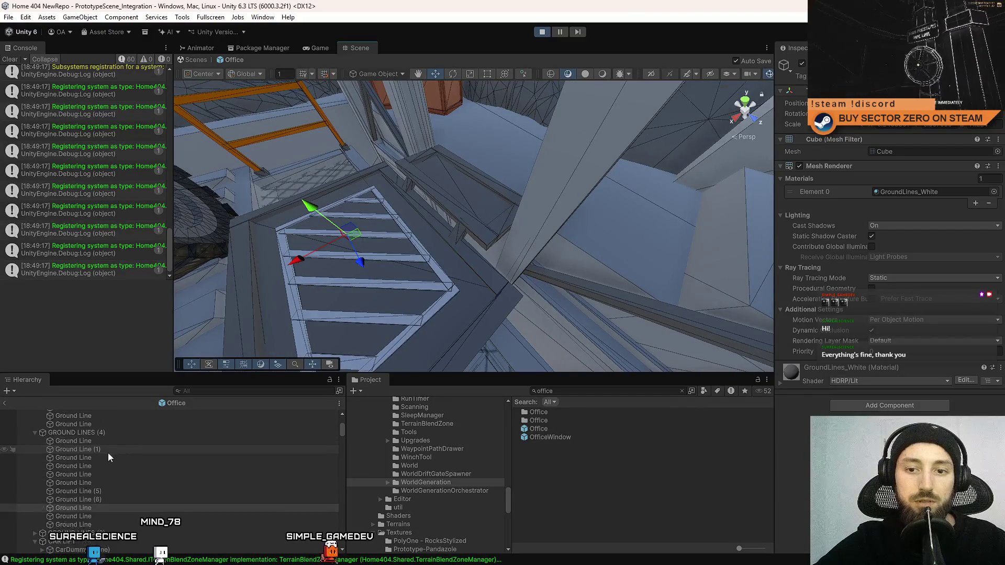
click(113, 433)
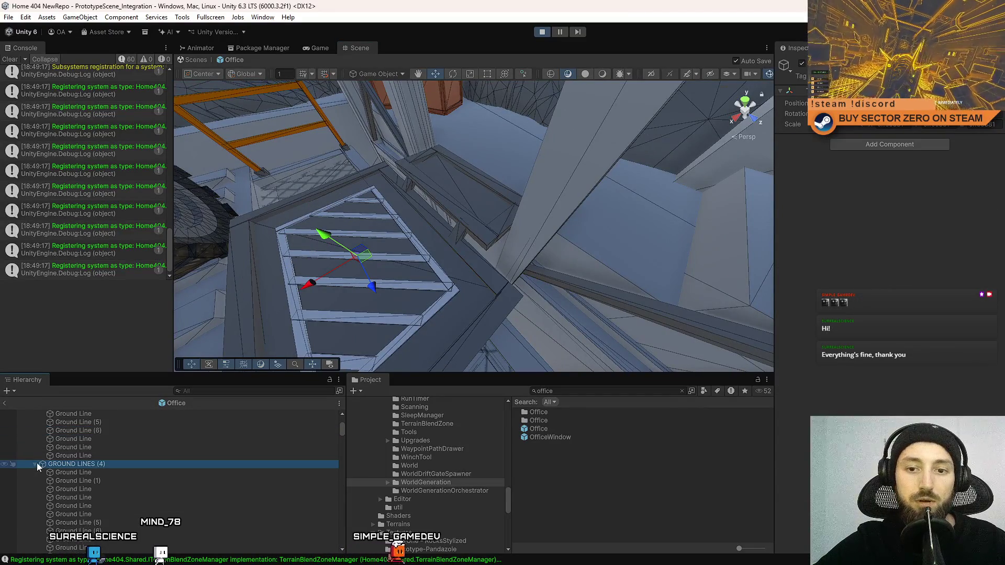
scroll(154, 525, up, 10)
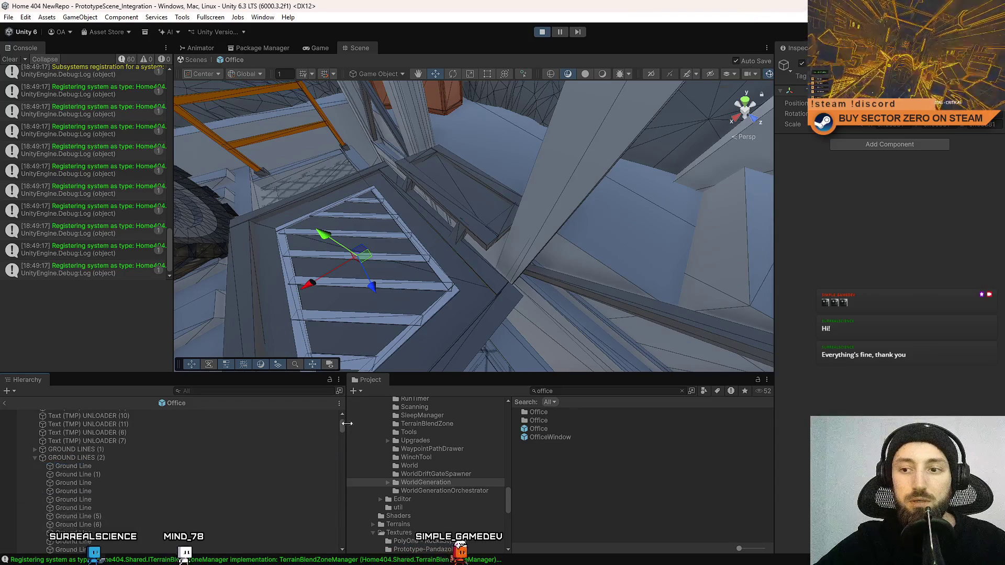
mouse_move(341, 422)
mouse_down()
mouse_move(343, 513)
mouse_move(344, 429)
mouse_up()
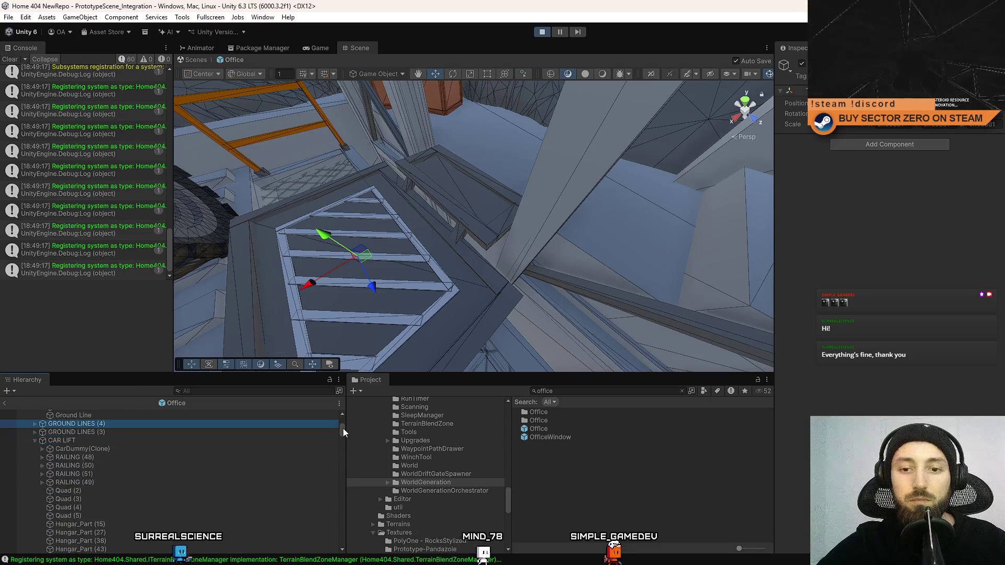
click(435, 225)
click(188, 532)
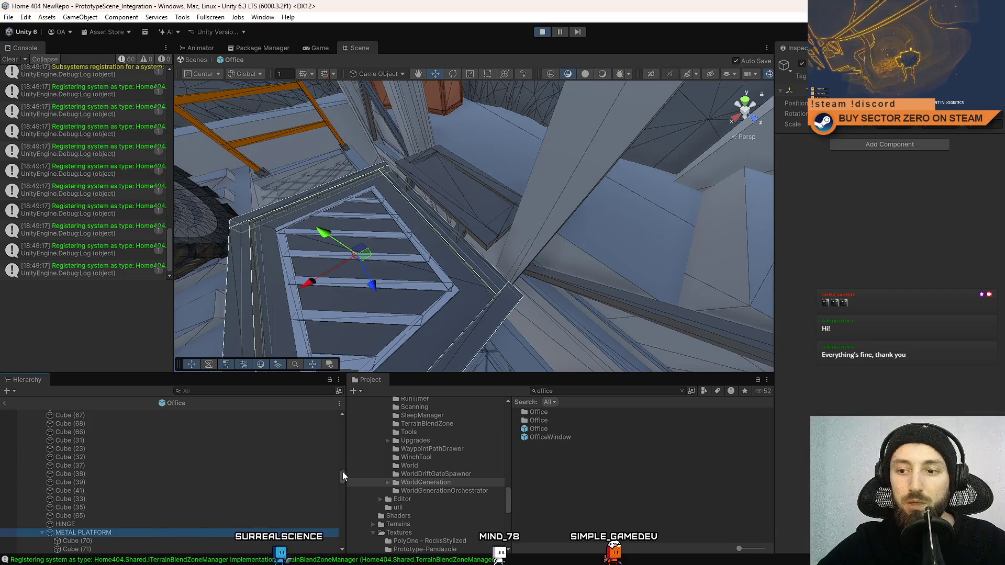
Drag GROUND LINES (4) into METAL PLATFORM in the Hierarchy
drag(342, 477, 360, 402)
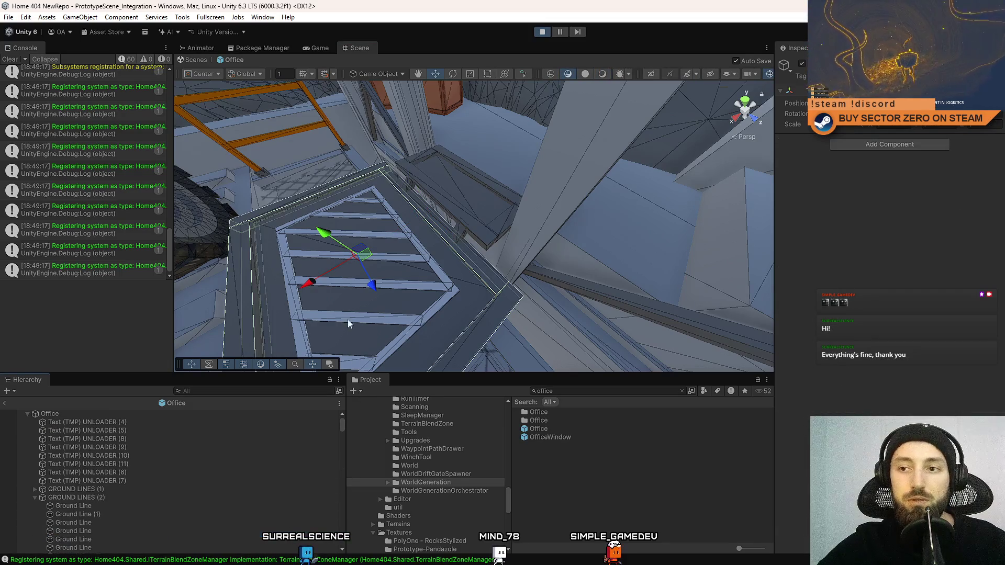
click(341, 285)
click(104, 499)
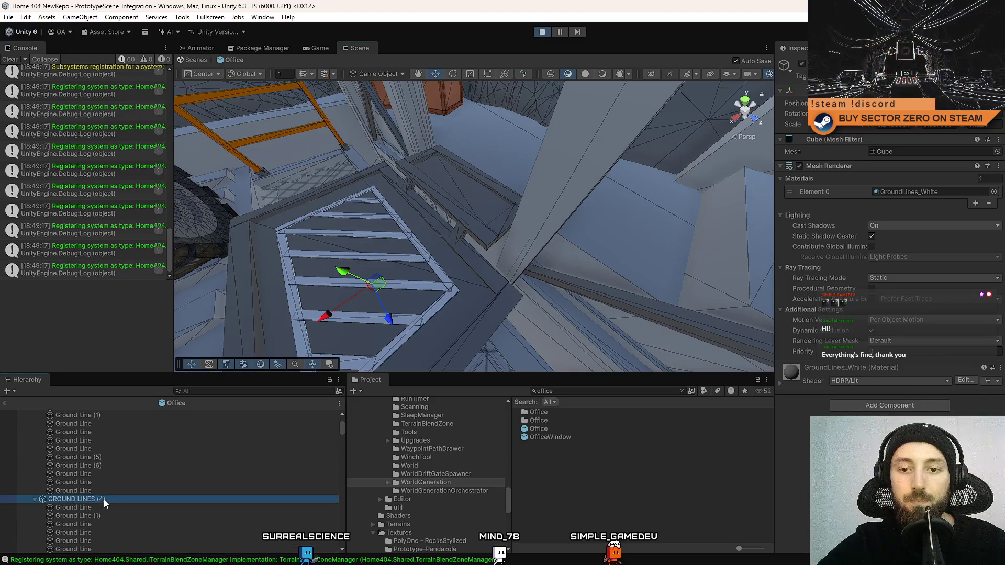
drag(343, 425, 356, 478)
scroll(156, 491, down, 3)
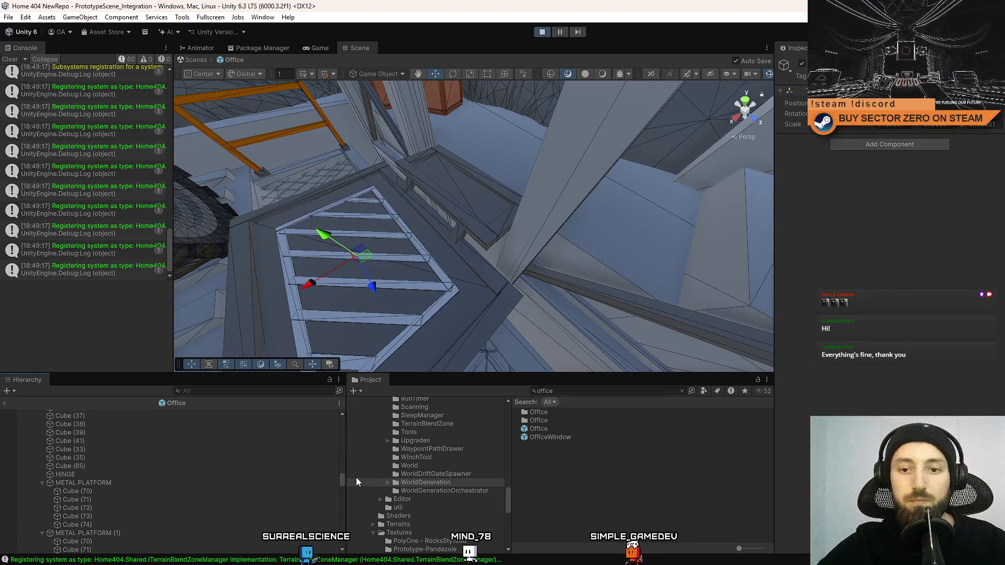
scroll(133, 476, up, 4)
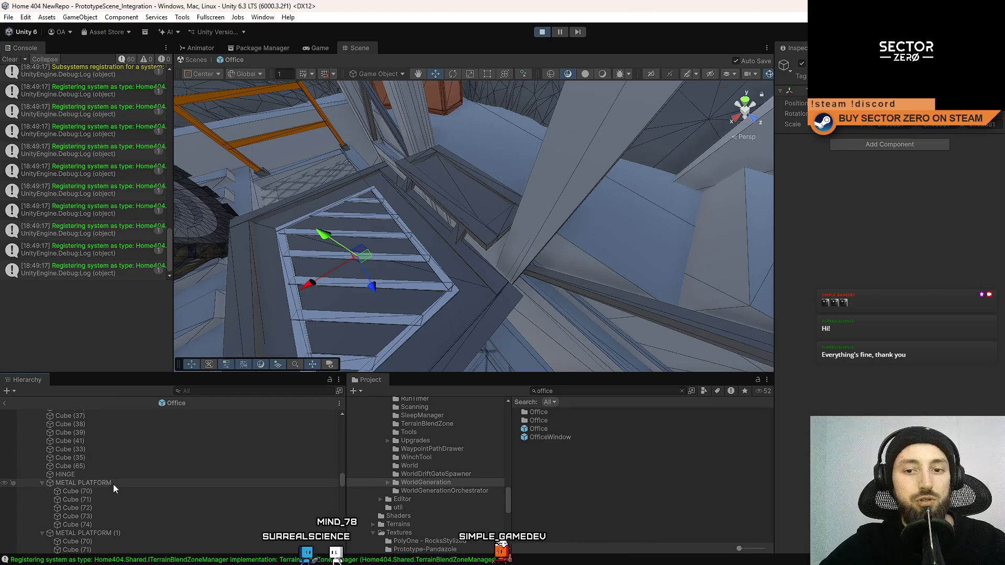
ctrl+click(100, 491)
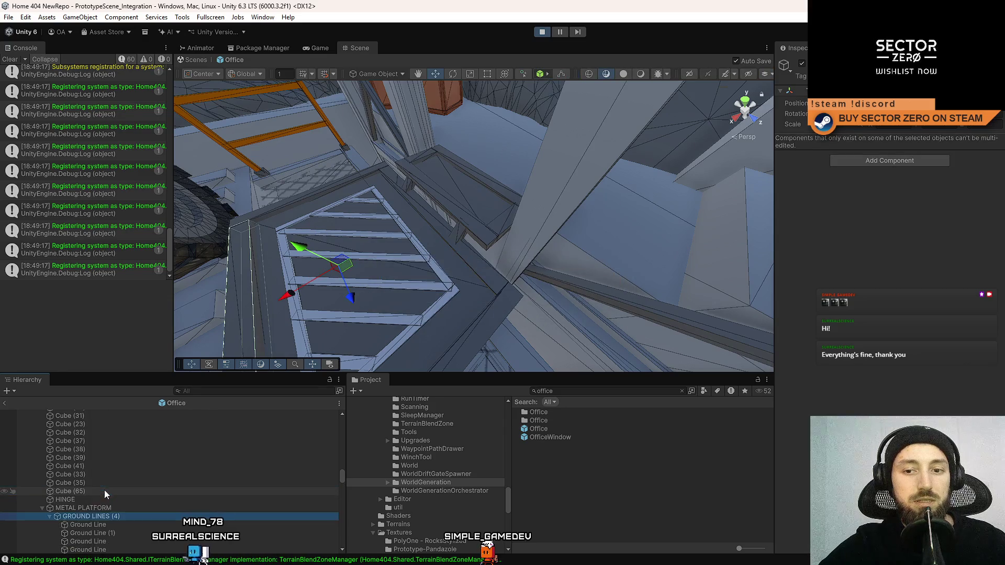
Collapse the platform's children and make METAL PLATFORM a child of HINGE
ctrl+click(49, 486)
click(49, 486)
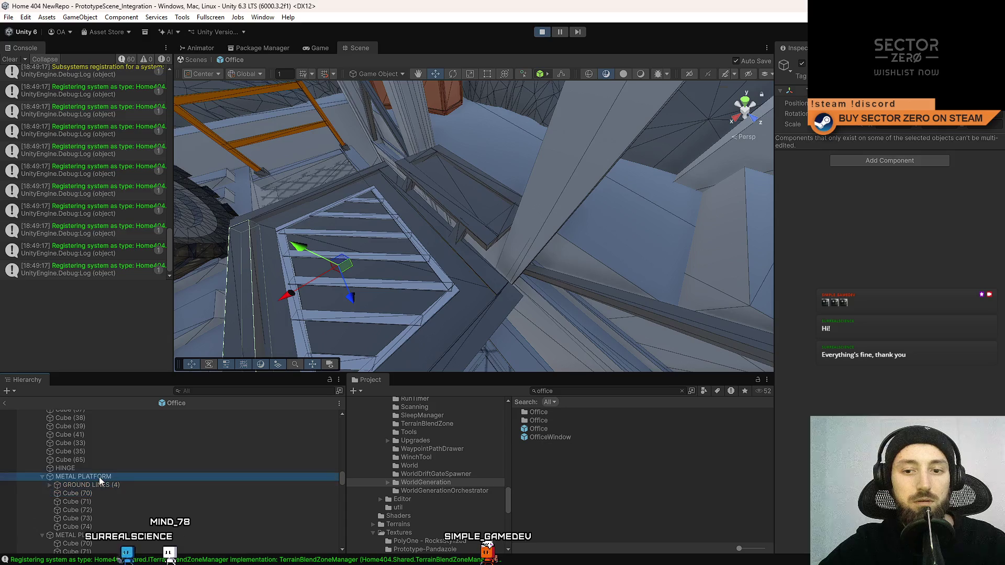
click(99, 476)
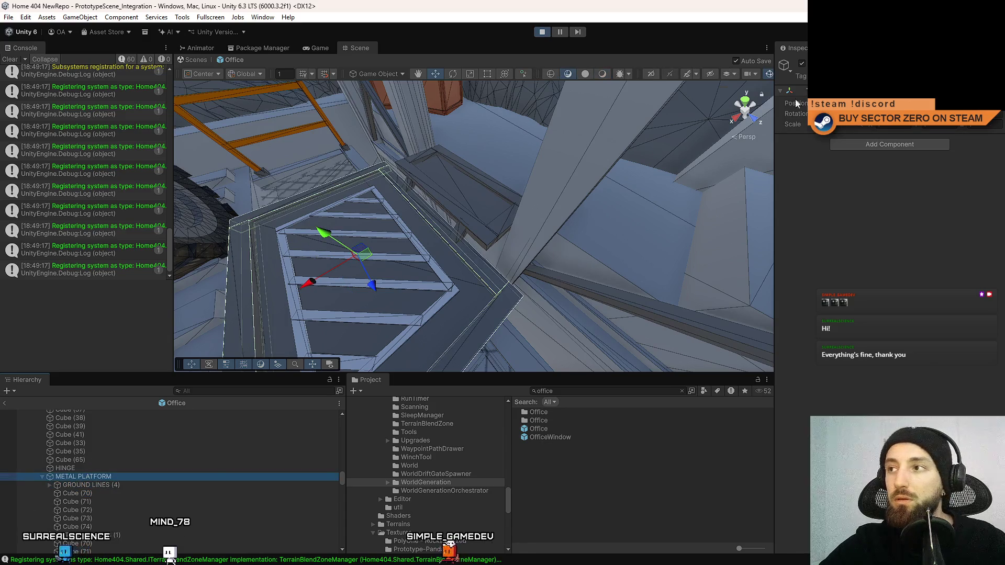
key(ctrl+d)
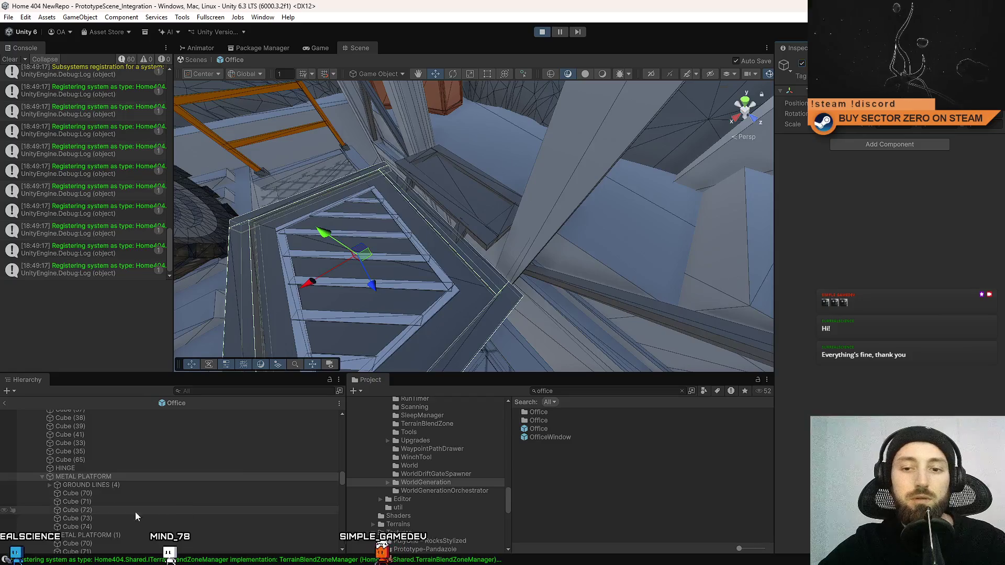
click(42, 477)
click(92, 477)
drag(93, 474, 83, 469)
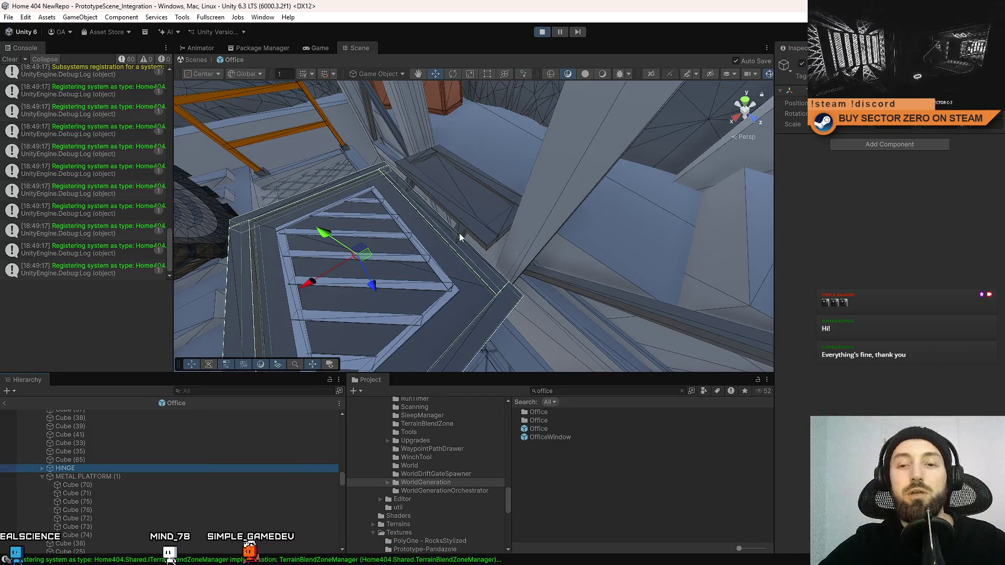
Switch to the Rotate tool with Pivot handles and bring the view close to the platform
key(z)
mouse_move(486, 236)
mouse_down()
mouse_move(463, 175)
mouse_move(645, 181)
mouse_move(513, 199)
mouse_move(529, 201)
mouse_move(651, 200)
mouse_move(563, 197)
mouse_move(509, 157)
mouse_move(518, 153)
mouse_up()
key(e)
key(w)
key(s)
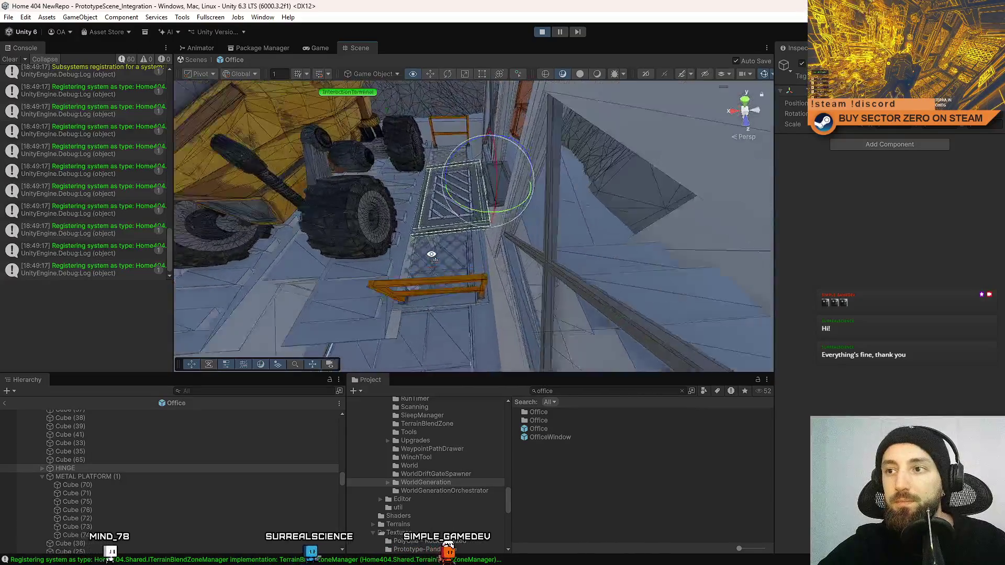
key(w)
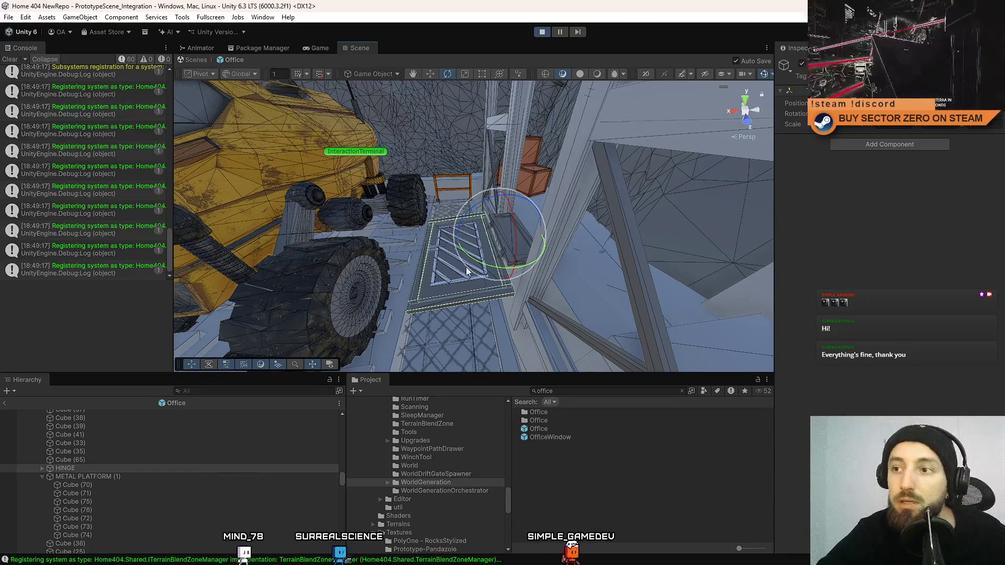
Swing the hatched platform about its HINGE pivot until it lies flat, then save
mouse_move(467, 208)
mouse_down()
mouse_move(700, 216)
mouse_move(654, 230)
mouse_up()
key(ctrl+z)
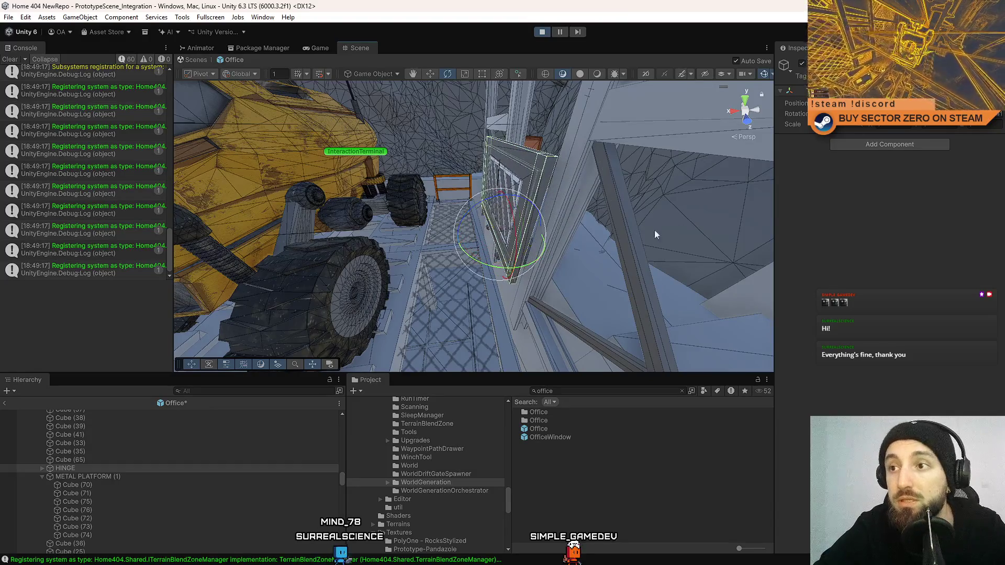
drag(568, 231, 378, 212)
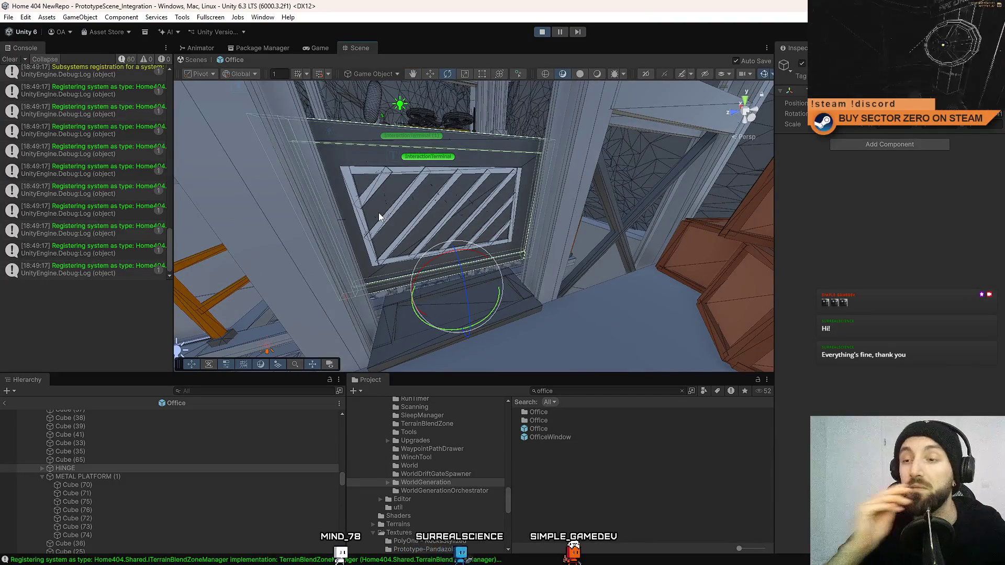
mouse_move(255, 231)
mouse_down()
mouse_move(427, 223)
mouse_move(389, 221)
mouse_move(413, 225)
mouse_move(313, 240)
mouse_move(645, 247)
mouse_move(534, 226)
mouse_move(436, 256)
mouse_move(284, 333)
mouse_move(301, 322)
mouse_up()
key(ctrl+s)
mouse_move(485, 167)
mouse_down()
mouse_move(373, 255)
mouse_move(415, 258)
mouse_move(525, 233)
mouse_move(527, 160)
mouse_up()
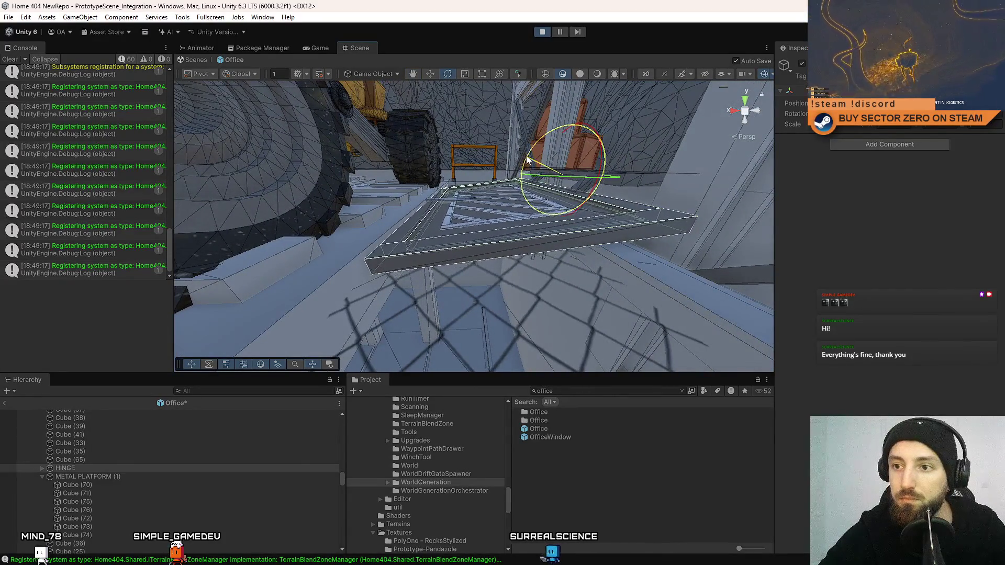
mouse_move(465, 140)
mouse_down()
mouse_move(471, 262)
mouse_move(476, 165)
mouse_move(460, 220)
mouse_move(225, 278)
mouse_move(446, 188)
mouse_move(449, 202)
mouse_move(482, 206)
mouse_move(505, 170)
mouse_move(530, 173)
mouse_move(534, 278)
mouse_move(558, 242)
mouse_move(560, 253)
mouse_move(542, 144)
mouse_move(506, 175)
mouse_move(515, 174)
mouse_move(398, 110)
mouse_move(431, 234)
mouse_up()
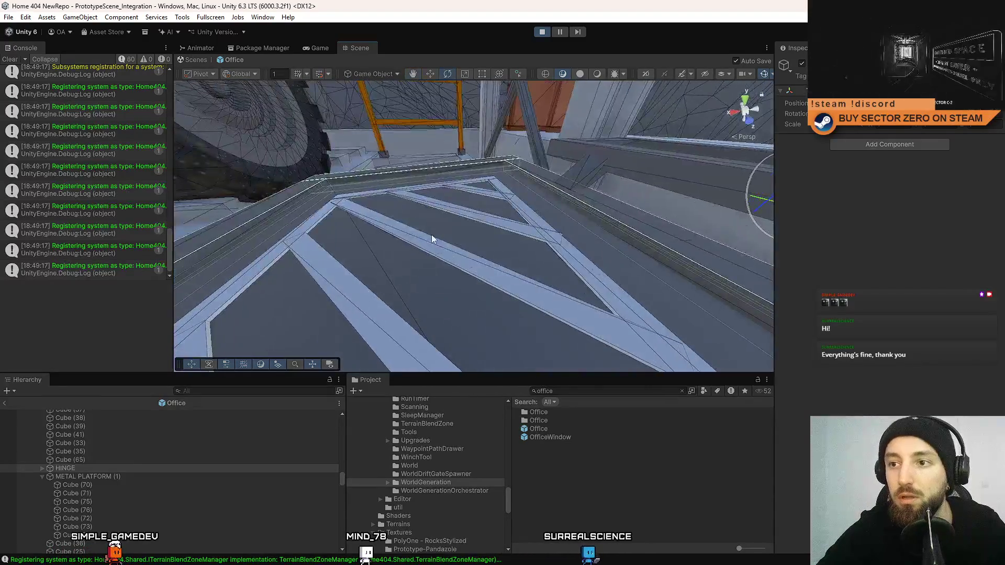
Select the GROUND LINES (4) group and nudge it slightly along Y onto the hangar floor
click(408, 239)
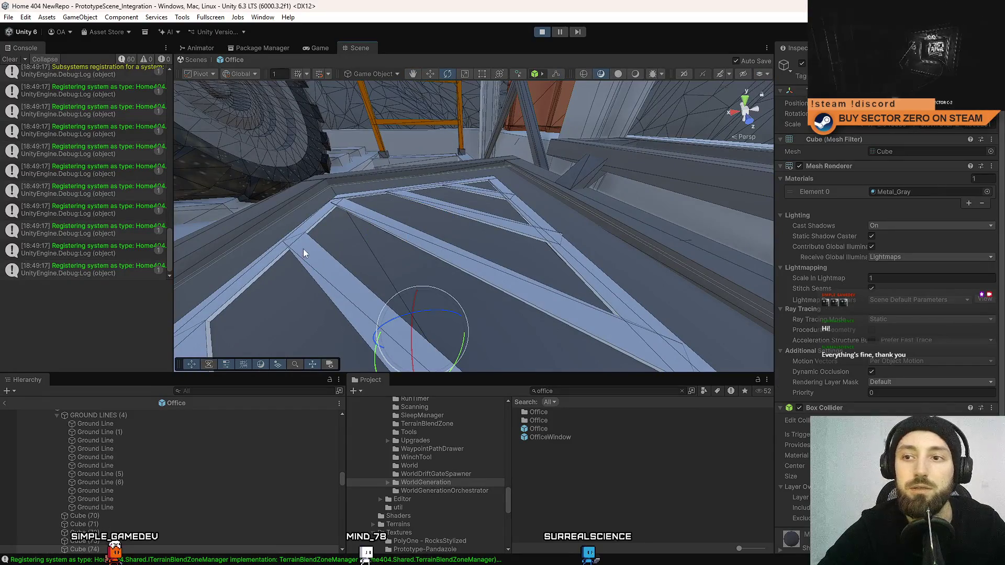
click(297, 271)
click(121, 416)
key(f)
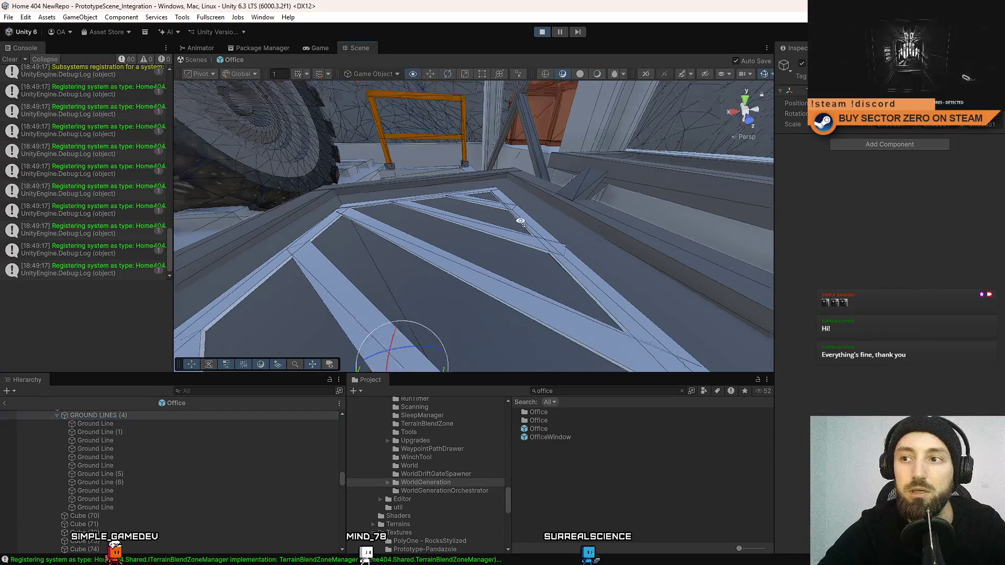
drag(483, 156, 469, 172)
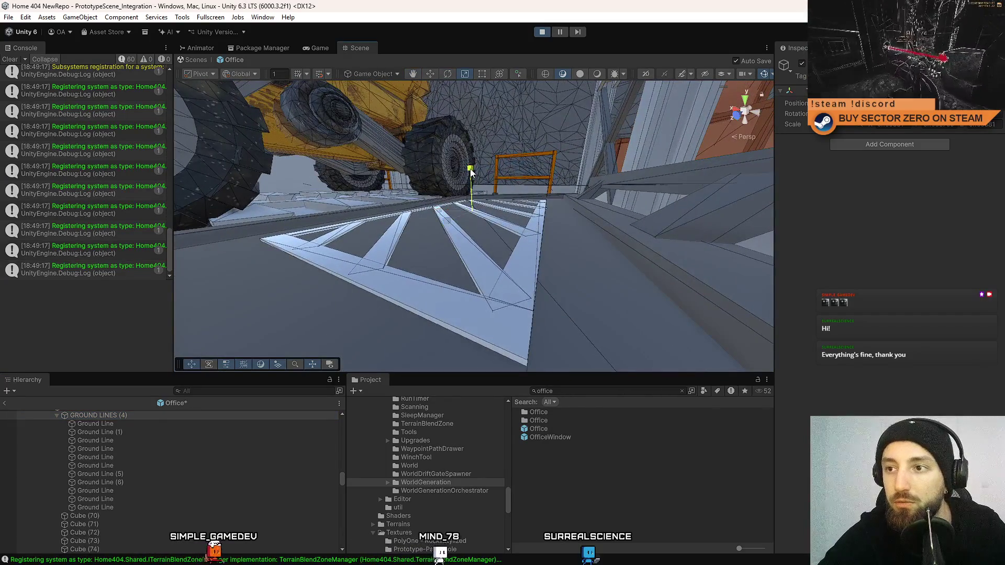
key(w)
drag(471, 172, 472, 174)
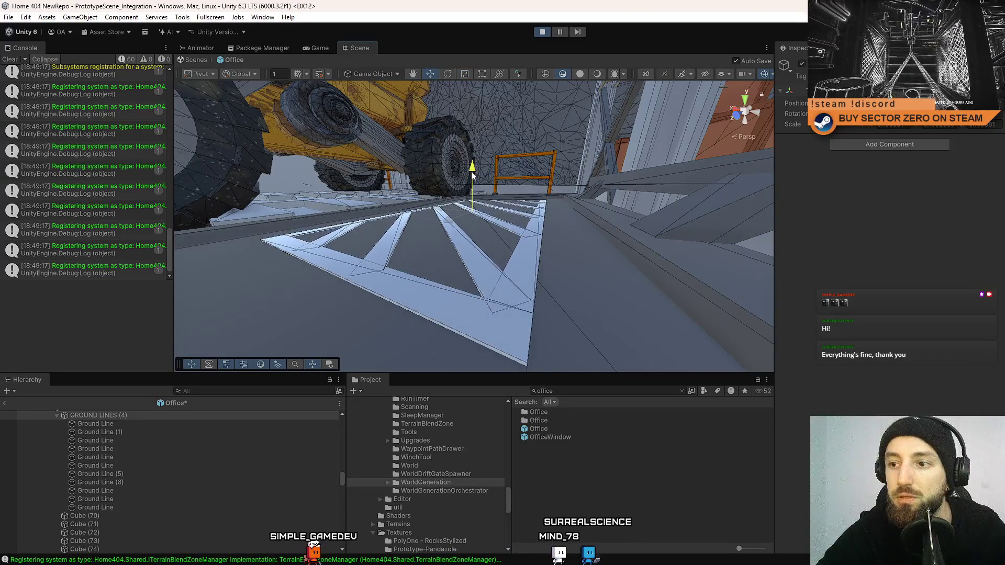
mouse_move(549, 153)
mouse_down()
mouse_move(594, 204)
mouse_move(496, 166)
mouse_up()
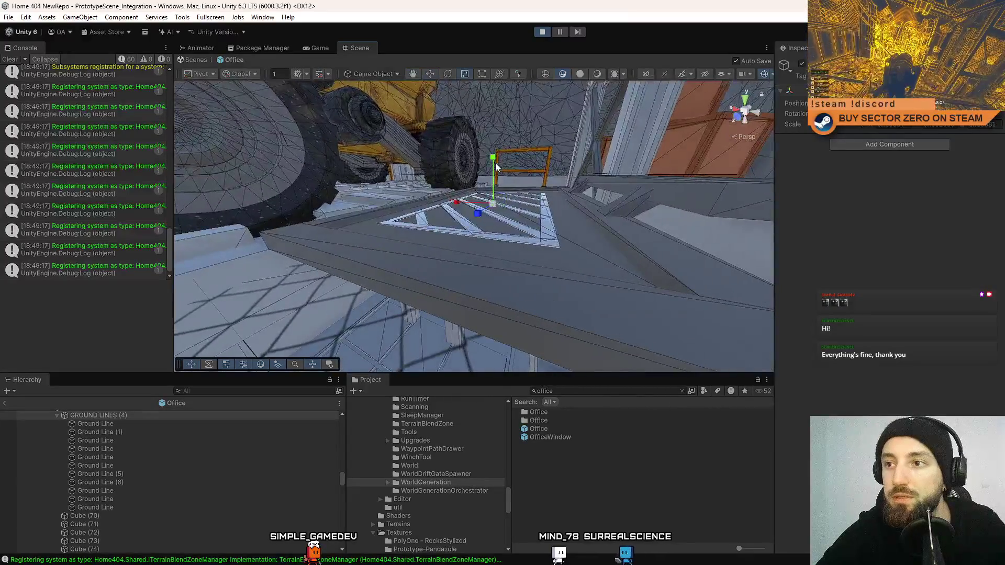
key(w)
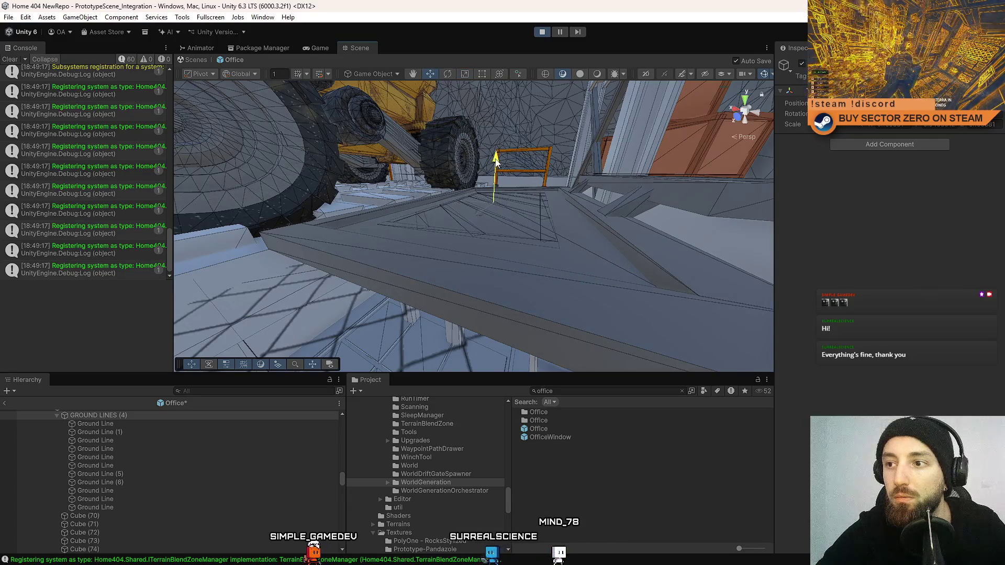
mouse_move(413, 182)
mouse_down()
mouse_move(545, 251)
mouse_move(579, 297)
mouse_move(553, 233)
mouse_up()
mouse_move(538, 269)
mouse_down()
mouse_move(708, 263)
mouse_move(542, 288)
mouse_move(775, 204)
mouse_move(371, 270)
mouse_move(371, 299)
mouse_move(350, 305)
mouse_move(406, 287)
mouse_move(230, 299)
mouse_move(547, 205)
mouse_move(623, 212)
mouse_move(371, 267)
mouse_move(726, 259)
mouse_move(538, 240)
mouse_move(392, 263)
mouse_up()
Select a thin metal trim beam under the scaffolding and switch to the Scale tool
click(504, 231)
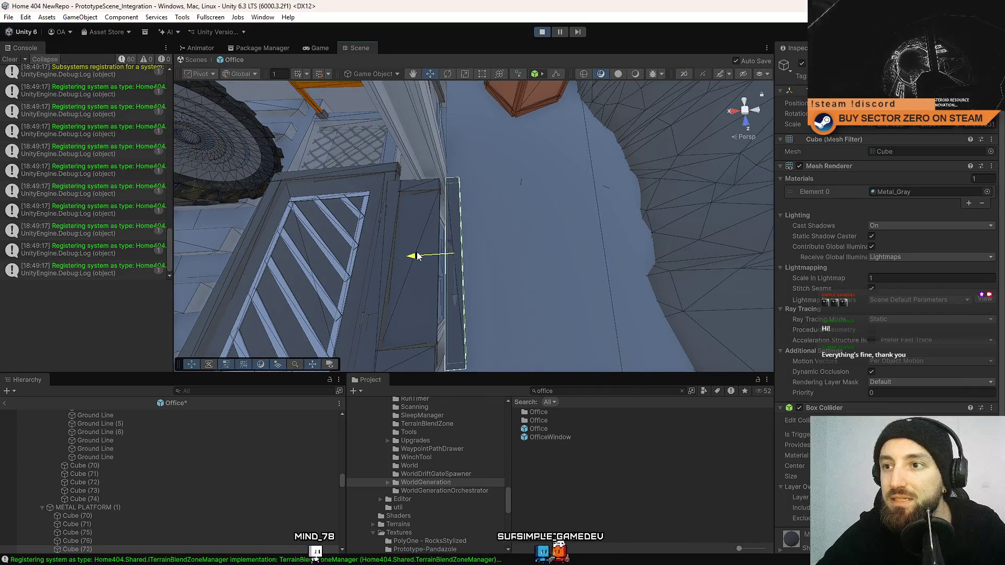
mouse_move(557, 196)
mouse_down()
mouse_move(271, 205)
mouse_move(411, 235)
mouse_up()
key(r)
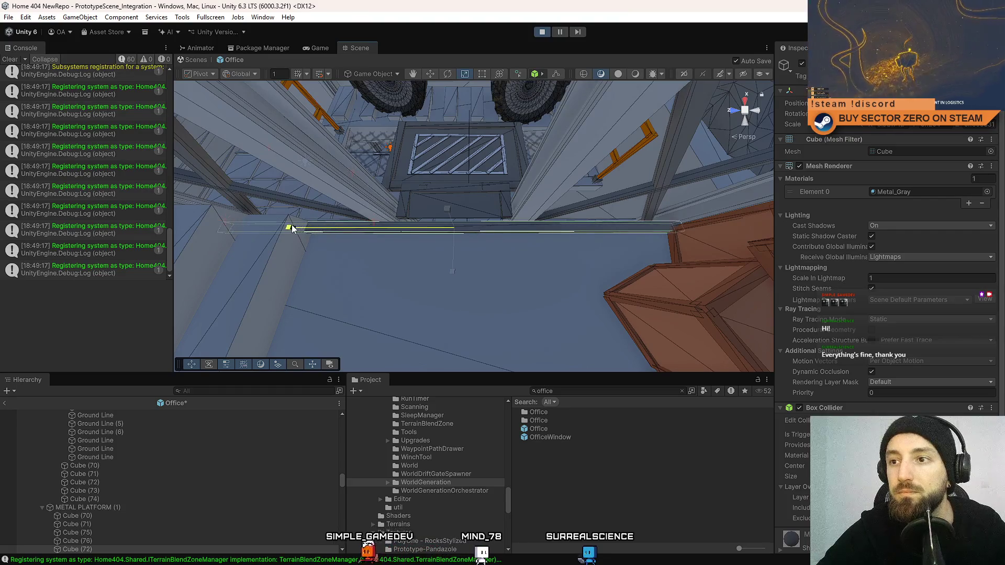
mouse_move(471, 220)
mouse_down()
mouse_move(94, 108)
mouse_move(33, 105)
mouse_move(58, 96)
mouse_move(79, 112)
mouse_move(105, 112)
mouse_move(78, 100)
mouse_move(719, 260)
mouse_up()
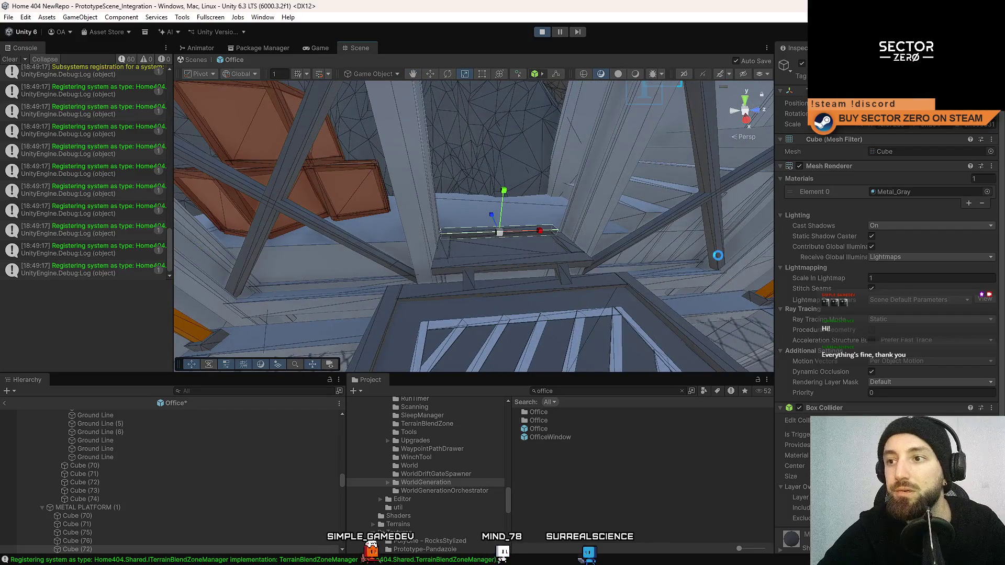
mouse_move(650, 206)
mouse_down()
mouse_move(567, 227)
mouse_move(532, 207)
mouse_move(577, 182)
mouse_move(614, 182)
mouse_up()
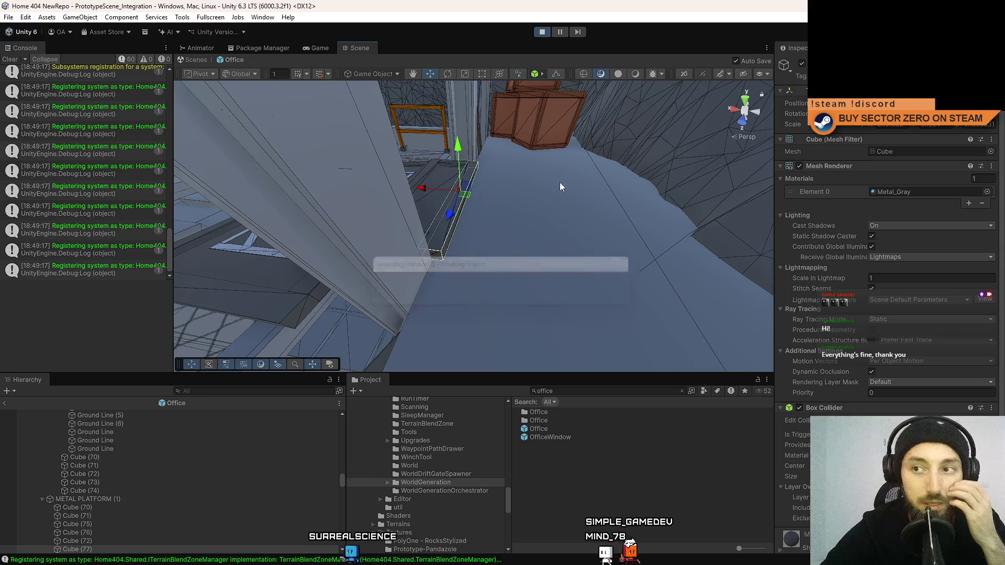
Unparent Cube (77) from METAL PLATFORM (1), slide it along X, adjust its scale and save
drag(99, 484, 97, 516)
mouse_move(466, 252)
mouse_down()
mouse_move(438, 160)
mouse_move(451, 164)
mouse_move(444, 170)
mouse_up()
key(r)
key(ctrl+s)
drag(492, 120, 495, 115)
drag(615, 196, 489, 187)
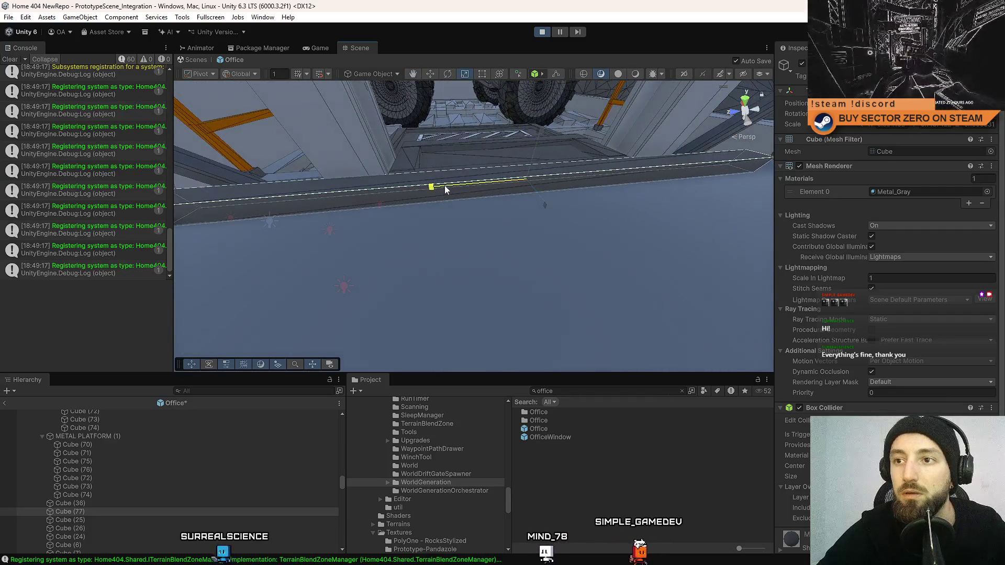
key(ctrl+s)
Shift the beam into place along its blue axis, saving as it goes
mouse_move(418, 158)
mouse_down()
mouse_move(675, 191)
mouse_move(467, 209)
mouse_move(539, 204)
mouse_up()
key(w)
key(ctrl+s)
mouse_move(522, 251)
mouse_down()
mouse_move(533, 224)
mouse_move(336, 321)
mouse_move(799, 127)
mouse_move(746, 120)
mouse_move(408, 303)
mouse_move(496, 298)
mouse_move(430, 261)
mouse_up()
key(r)
key(w)
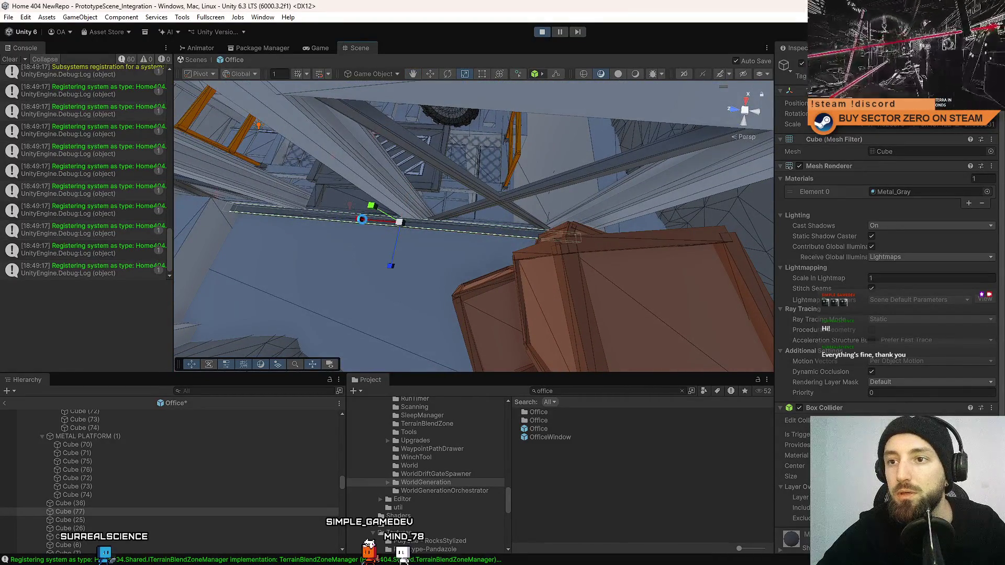
drag(361, 222, 368, 222)
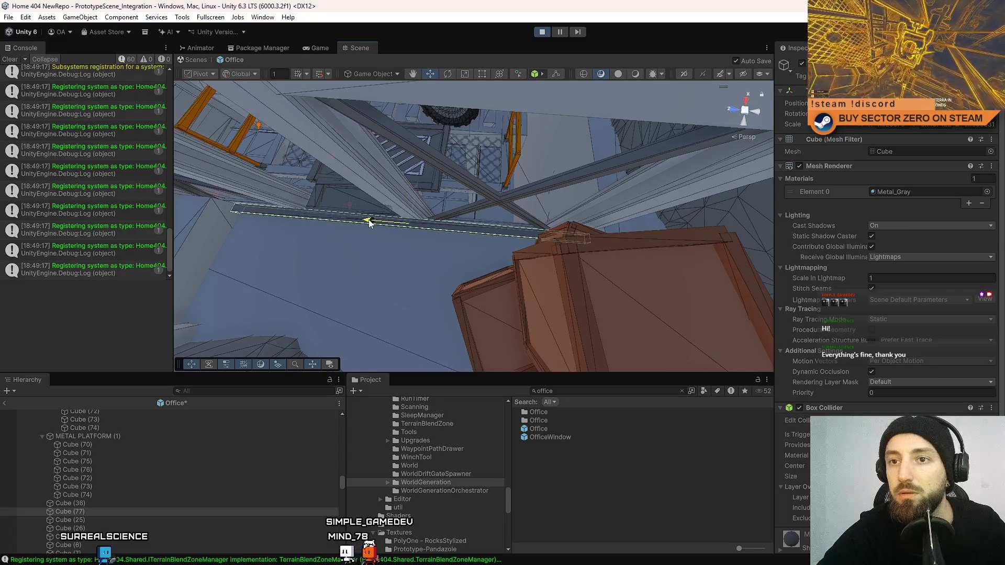
mouse_move(406, 258)
mouse_down()
mouse_move(440, 236)
mouse_move(451, 247)
mouse_up()
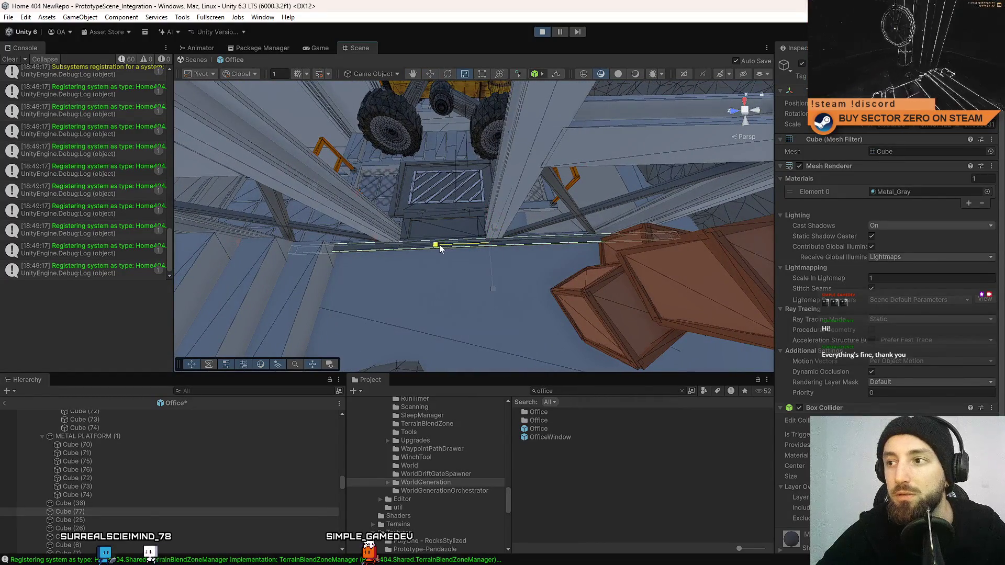
key(w)
key(ctrl+s)
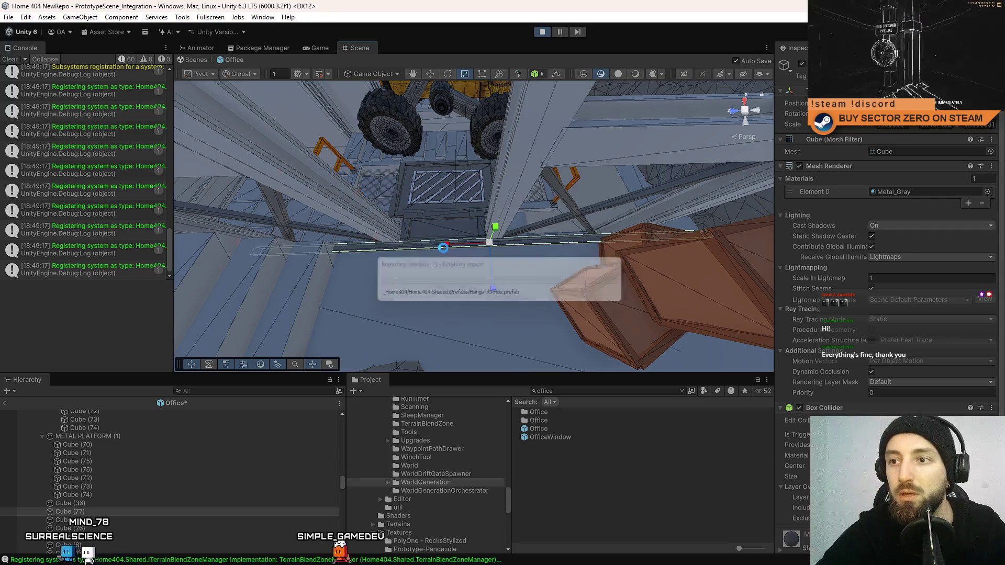
drag(451, 244, 526, 245)
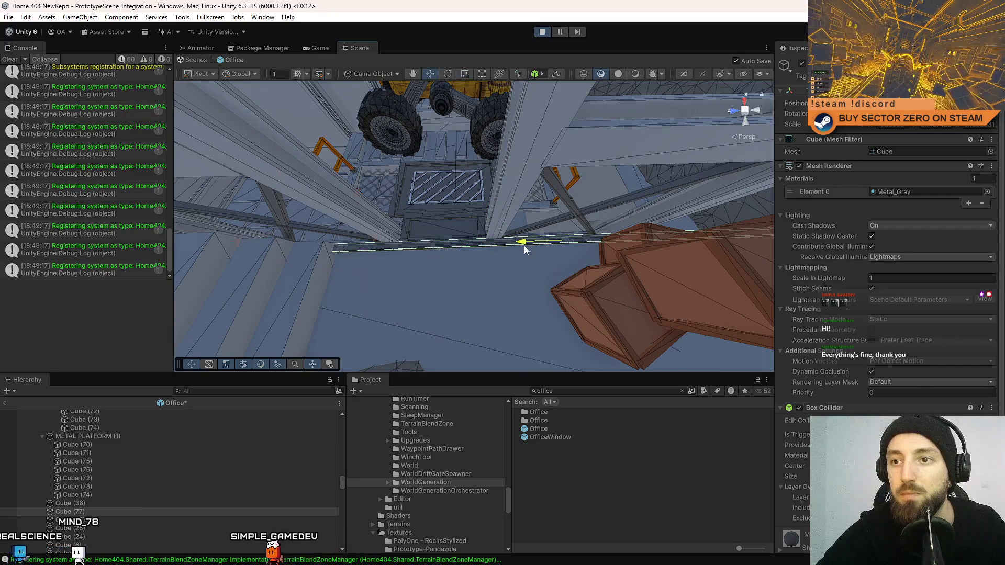
key(ctrl+s)
Rotate the thin vertical beam, slide it right along X, then back left
mouse_move(478, 273)
mouse_down()
mouse_move(492, 267)
mouse_move(466, 262)
mouse_move(546, 175)
mouse_move(489, 157)
mouse_move(523, 157)
mouse_up()
mouse_move(848, 164)
mouse_down()
mouse_move(835, 145)
mouse_move(914, 182)
mouse_move(395, 280)
mouse_move(442, 291)
mouse_move(405, 241)
mouse_move(455, 259)
mouse_move(479, 296)
mouse_move(559, 278)
mouse_move(698, 277)
mouse_move(474, 283)
mouse_move(467, 234)
mouse_up()
key(e)
key(ctrl+s)
key(w)
mouse_move(359, 239)
mouse_down()
mouse_move(448, 249)
mouse_move(426, 260)
mouse_move(442, 261)
mouse_move(442, 181)
mouse_move(599, 155)
mouse_move(675, 173)
mouse_move(799, 240)
mouse_move(766, 179)
mouse_up()
key(ctrl+s)
mouse_move(382, 241)
mouse_down()
mouse_move(199, 241)
mouse_move(225, 232)
mouse_up()
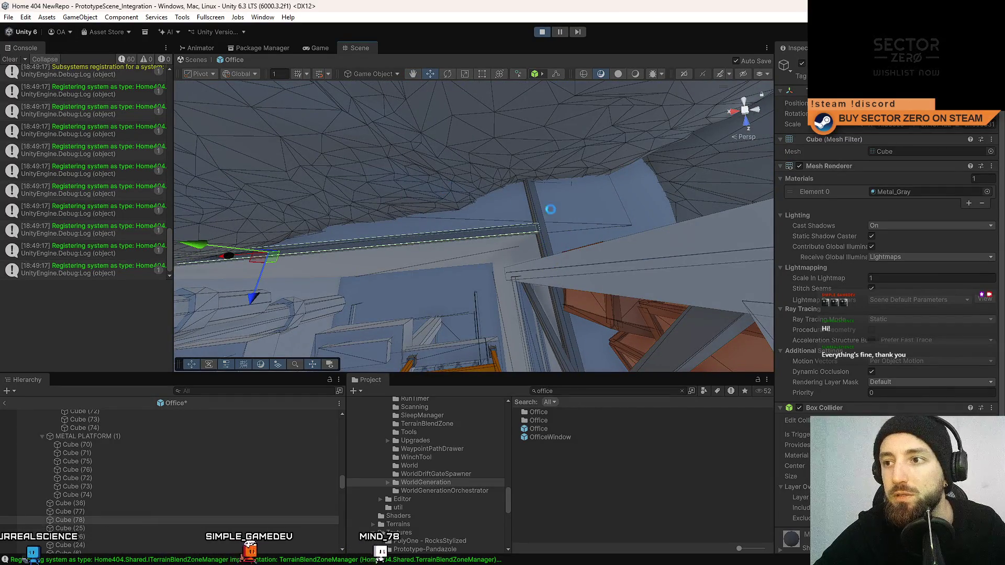
Select the overhead rock Rock_A_02_LOD00 in the Scene view
mouse_move(573, 209)
mouse_down()
mouse_move(542, 124)
mouse_move(482, 171)
mouse_move(426, 81)
mouse_move(433, 210)
mouse_move(461, 130)
mouse_move(491, 89)
mouse_move(464, 199)
mouse_move(461, 169)
mouse_move(449, 197)
mouse_move(508, 146)
mouse_up()
click(483, 170)
click(434, 210)
click(467, 174)
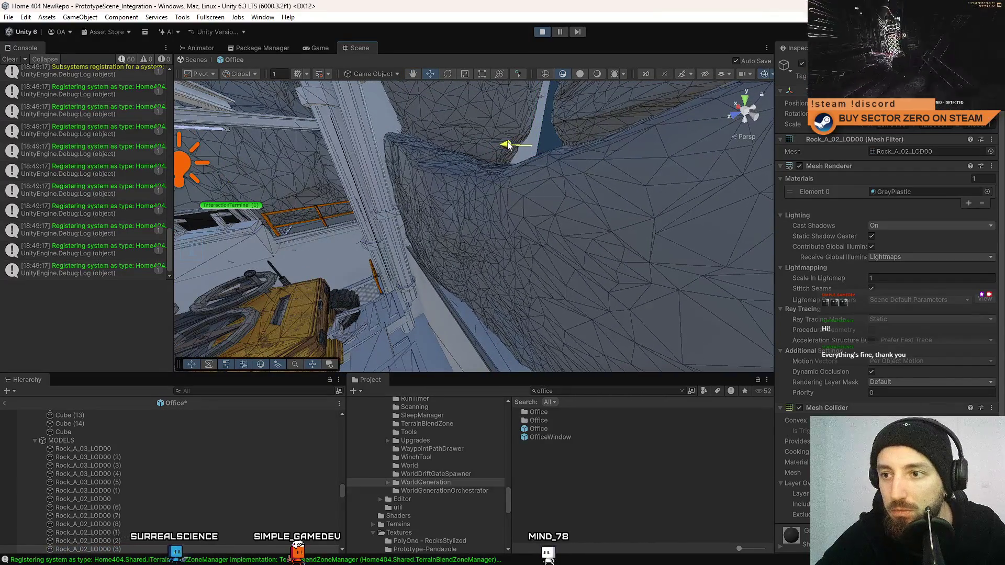
Rotate and move Rock_A_02_LOD00 with the rotate and move gizmos
mouse_move(407, 162)
mouse_down()
mouse_move(505, 170)
mouse_move(494, 162)
mouse_up()
key(e)
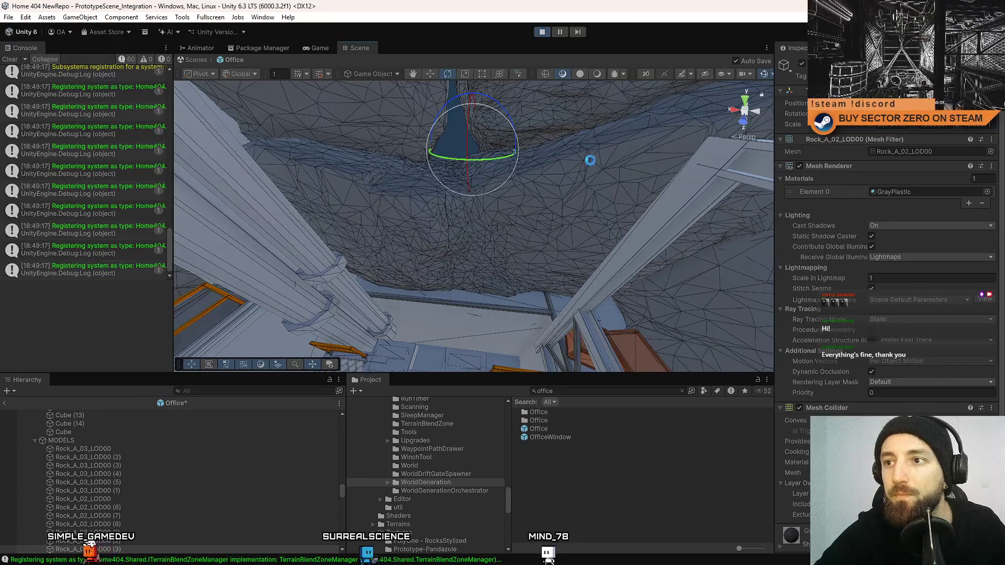
mouse_move(580, 148)
mouse_down()
mouse_move(473, 155)
mouse_move(526, 156)
mouse_up()
key(w)
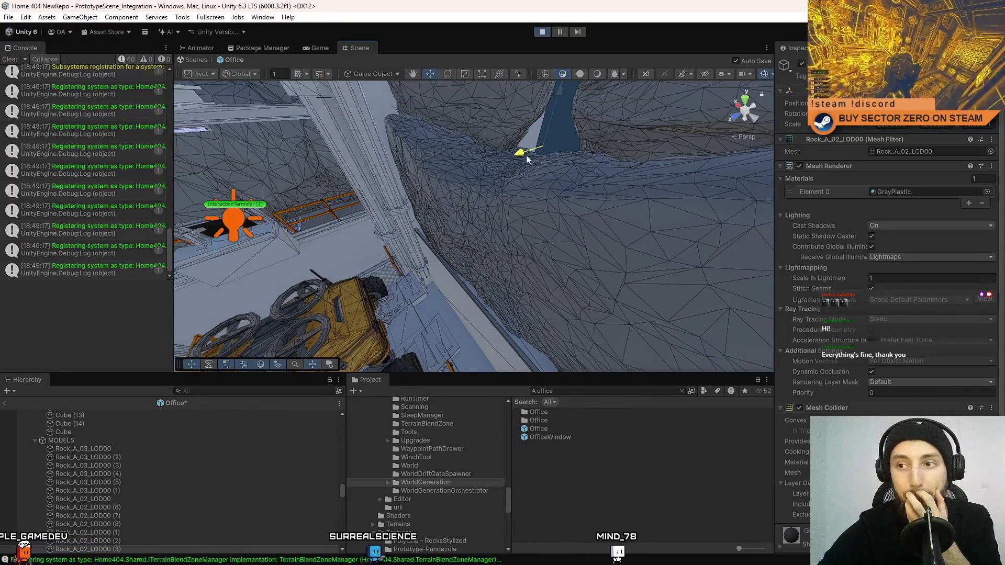
mouse_move(617, 325)
mouse_down()
mouse_move(646, 242)
mouse_move(605, 163)
mouse_move(576, 152)
mouse_up()
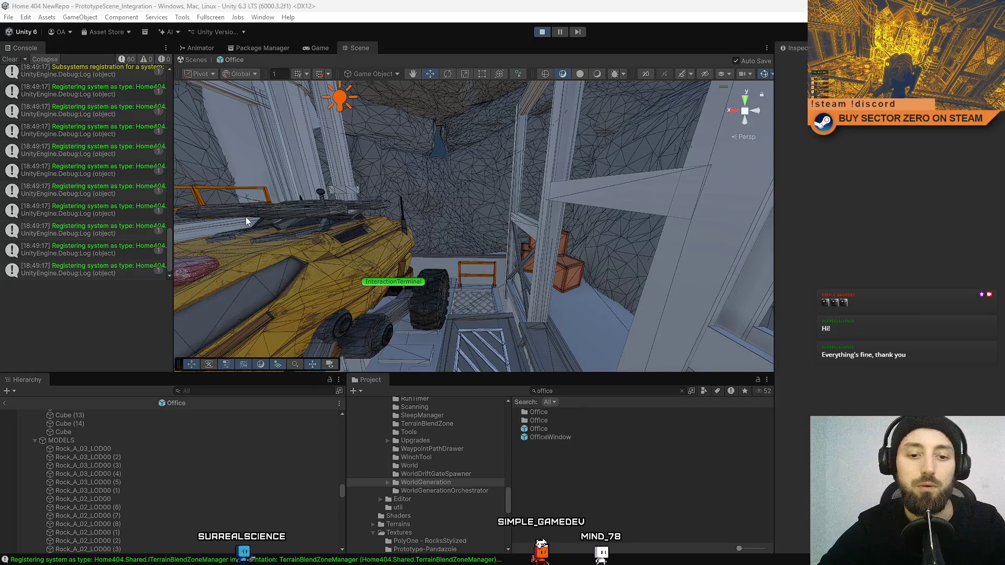
Check the running game in the Game view, return to the Scene view, and stop Play mode
mouse_move(500, 165)
mouse_down()
mouse_move(445, 183)
mouse_move(537, 238)
mouse_move(777, 184)
mouse_move(728, 156)
mouse_move(701, 181)
mouse_up()
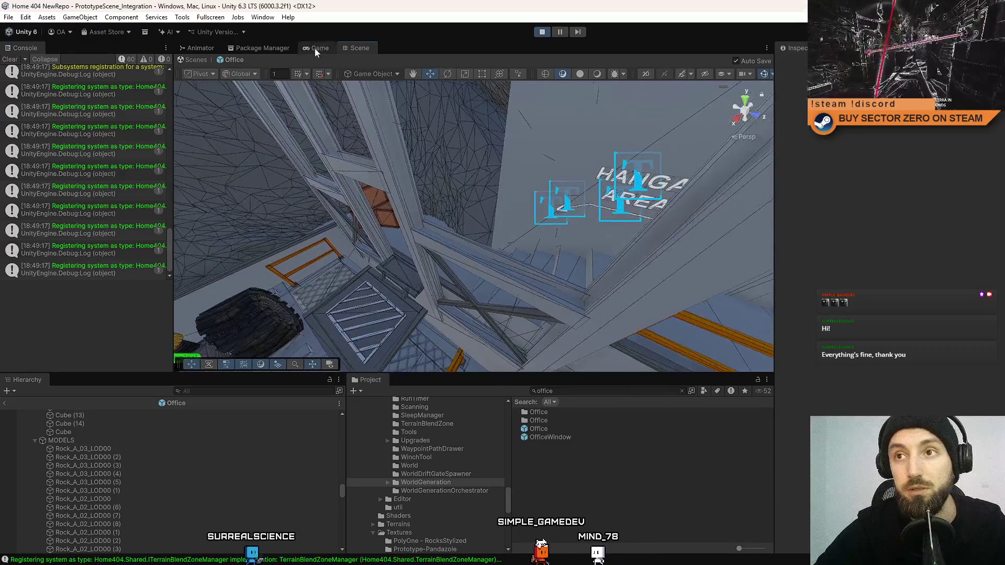
click(316, 48)
key(Escape)
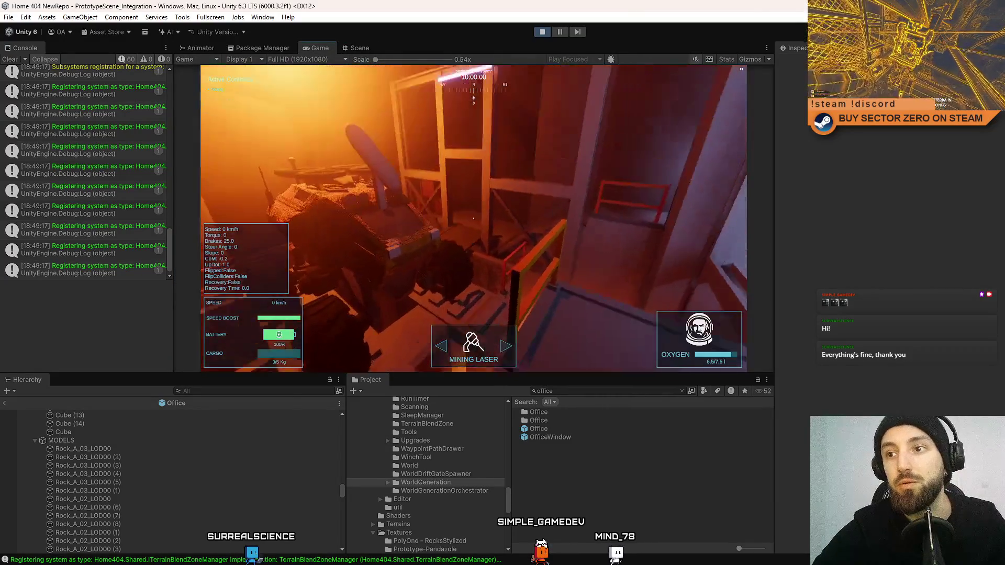
key(Escape)
key(Escape)
click(360, 48)
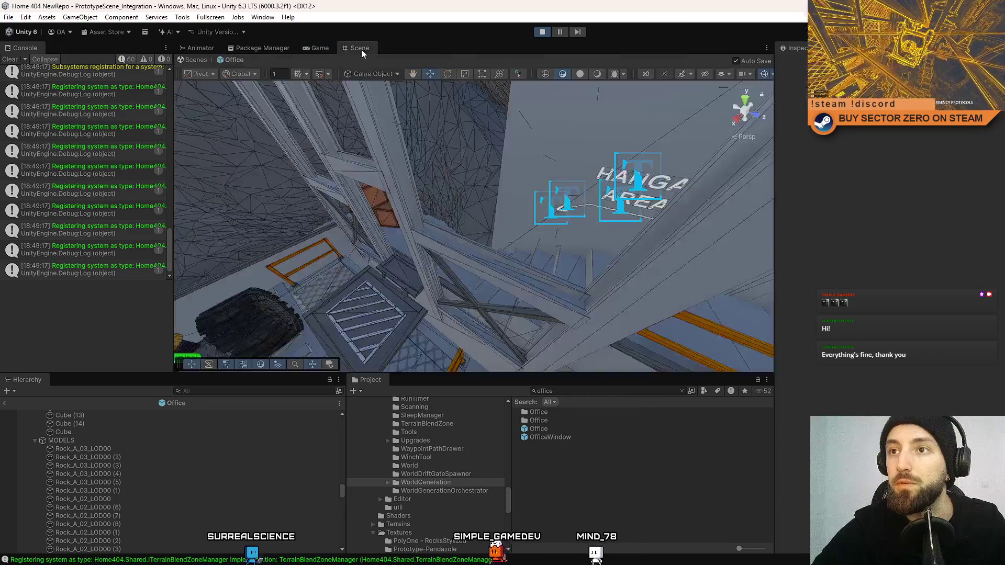
click(542, 33)
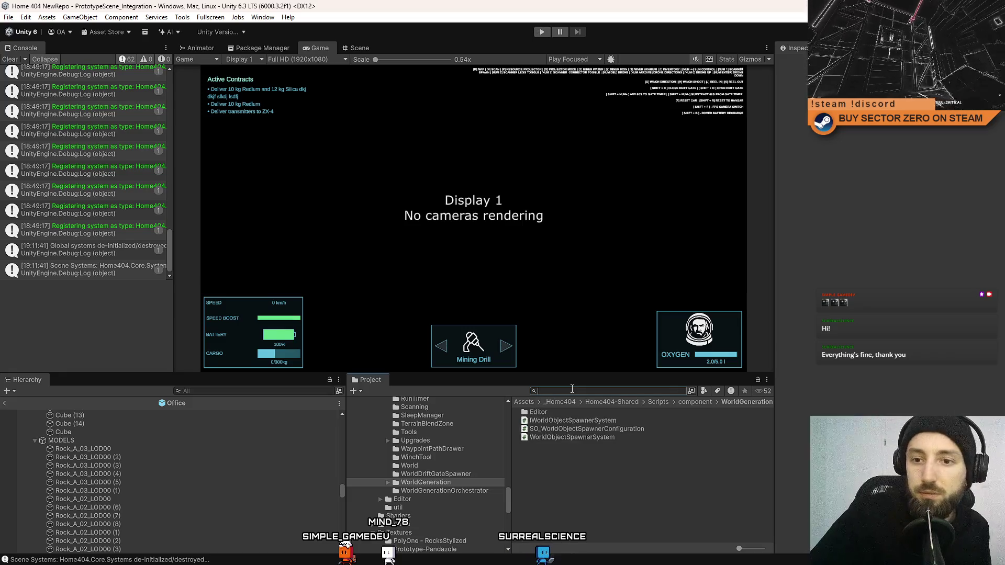
Enter Play mode, walk the player to the HANGAR AREA sign, and briefly view it fullscreen
click(542, 33)
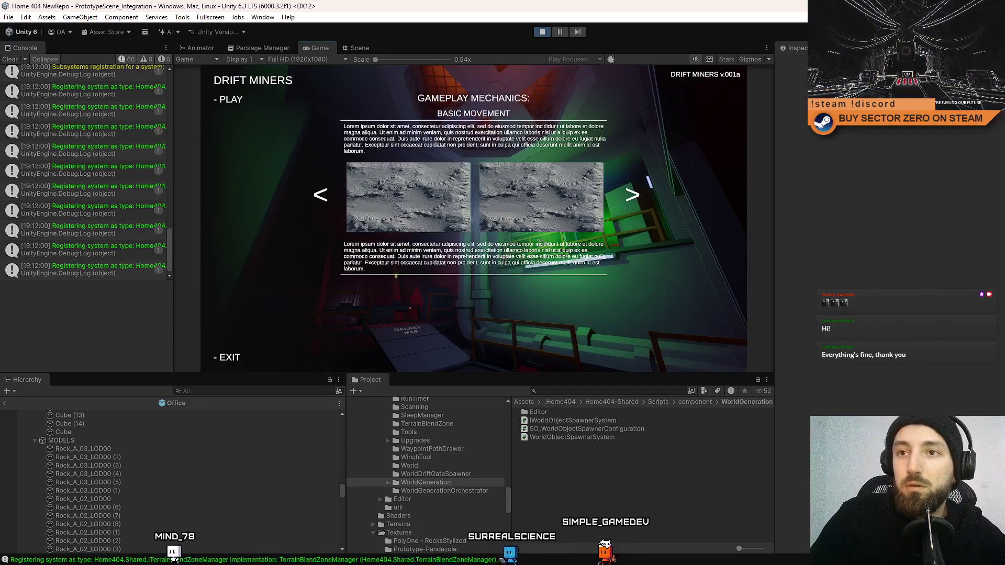
key(Escape)
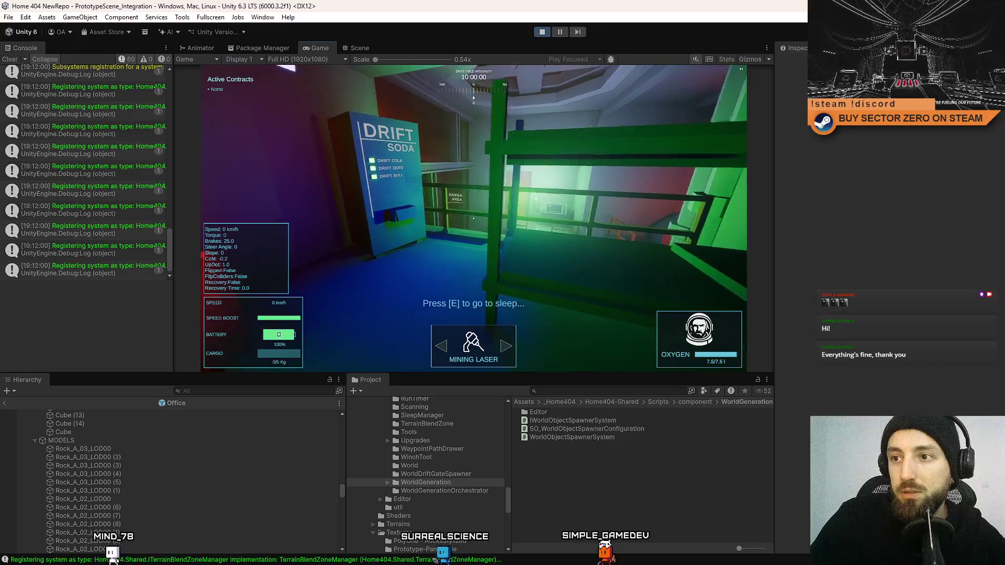
key(w)
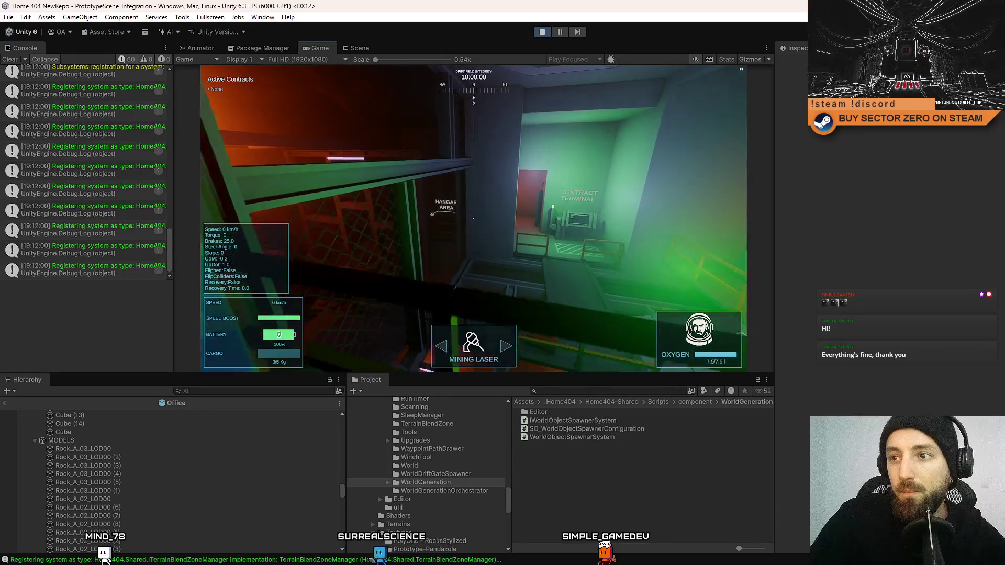
key(w)
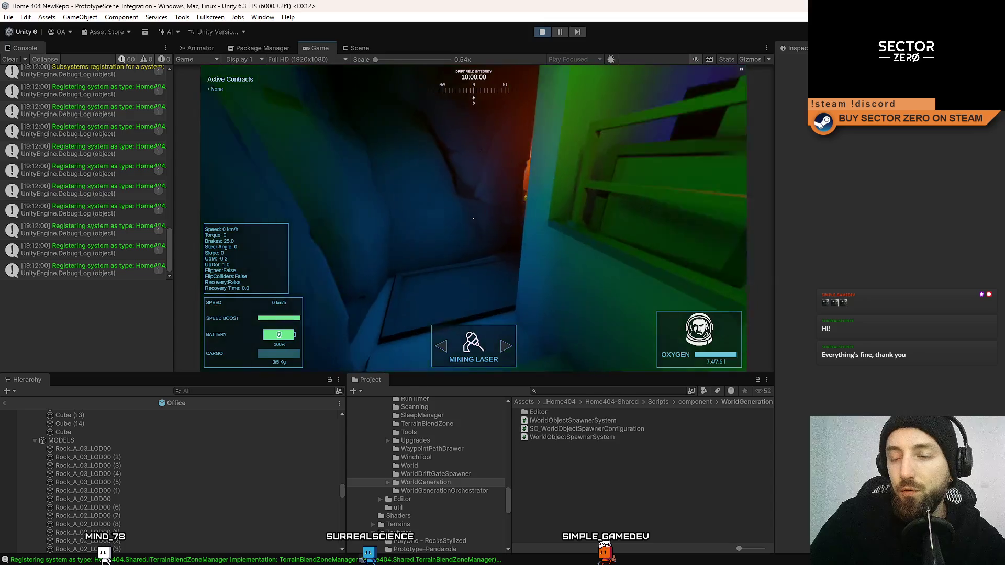
key(w)
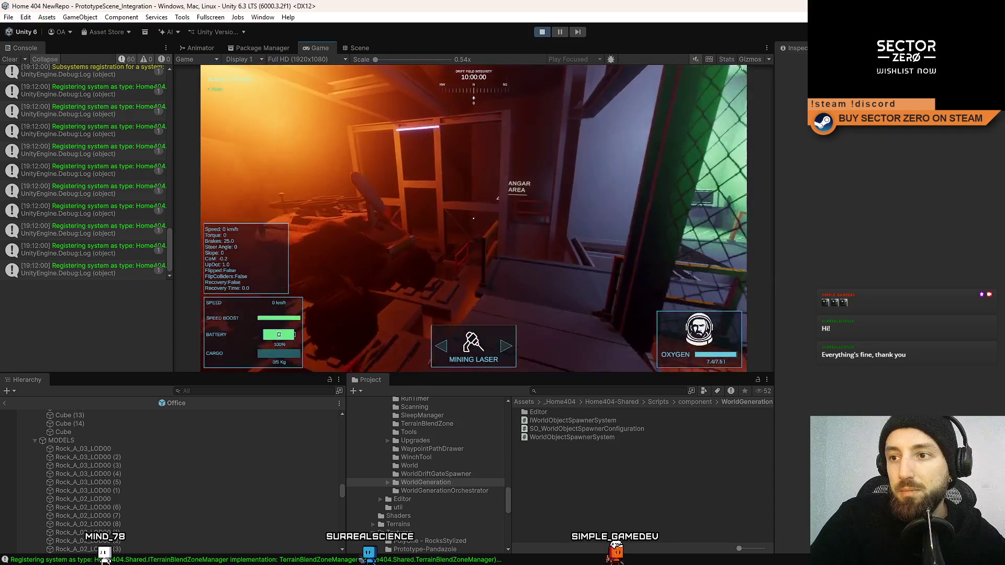
key(w)
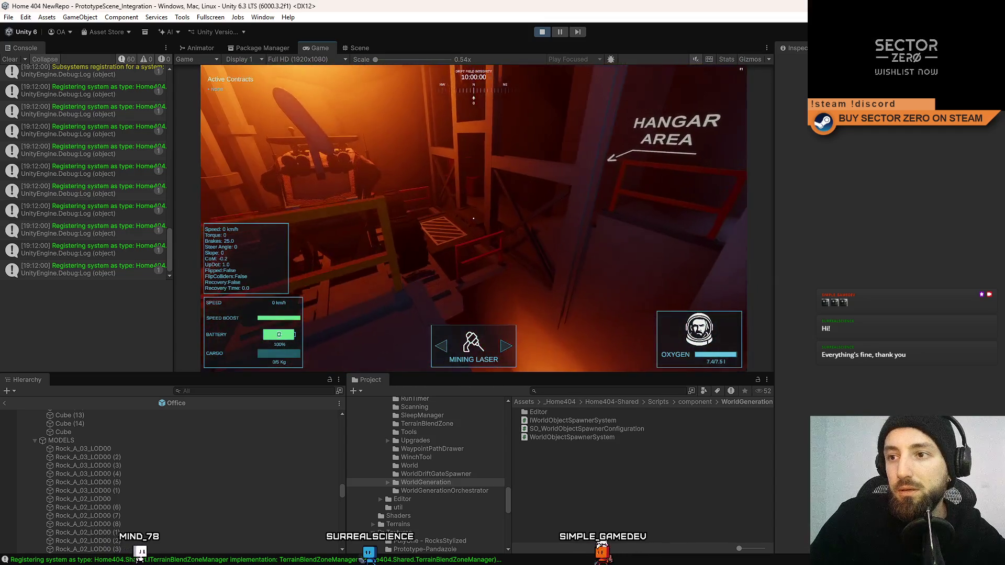
key(w)
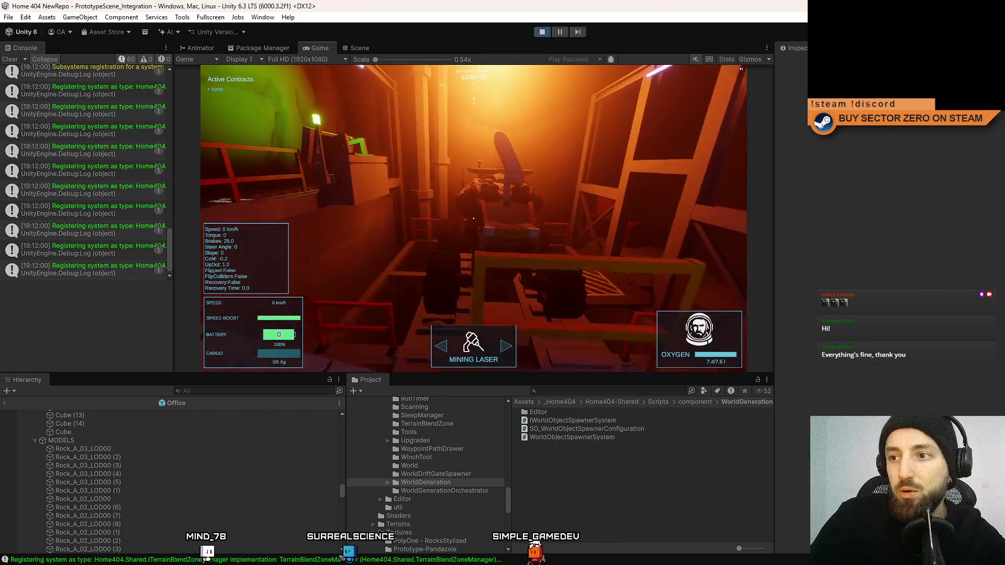
key(w)
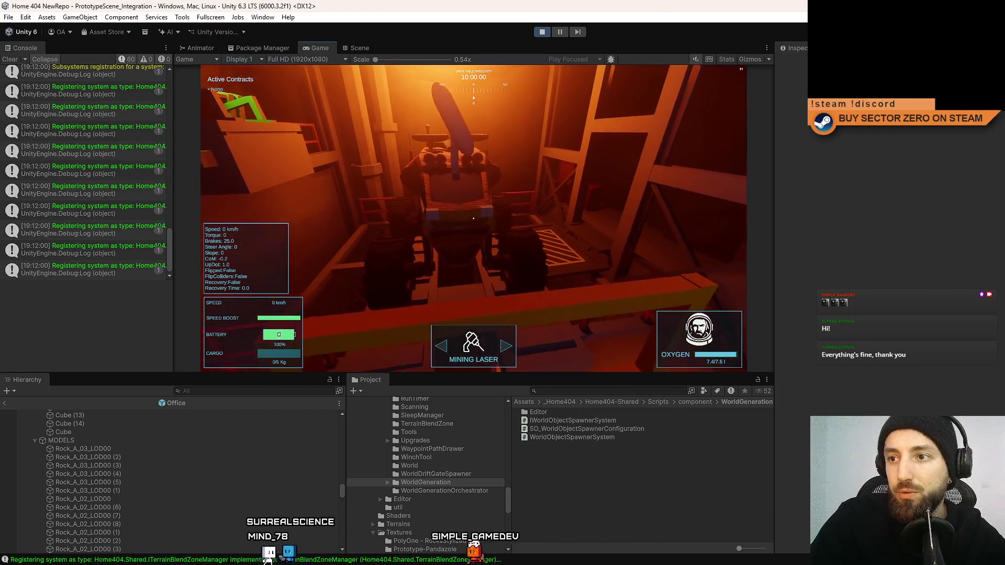
key(w)
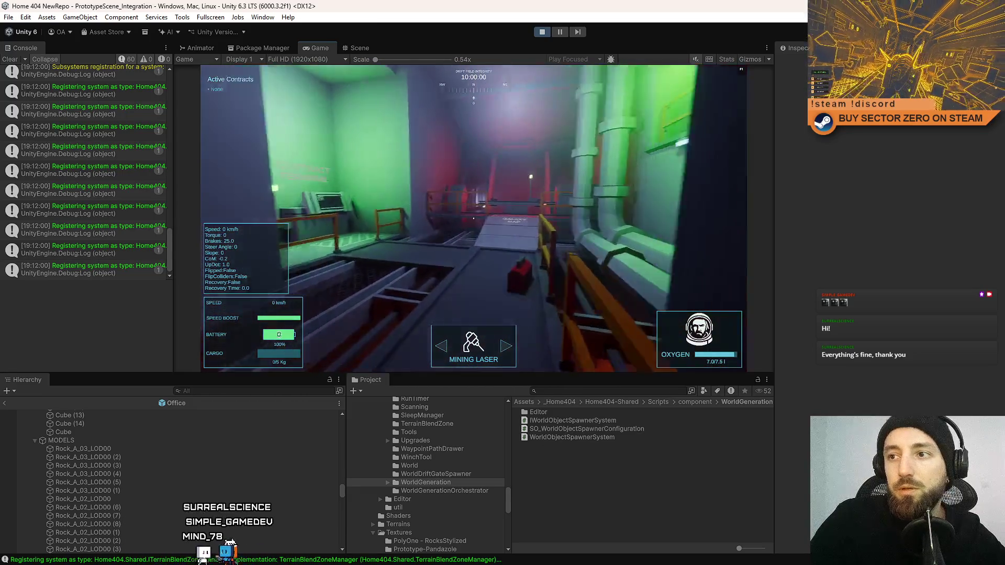
key(F10)
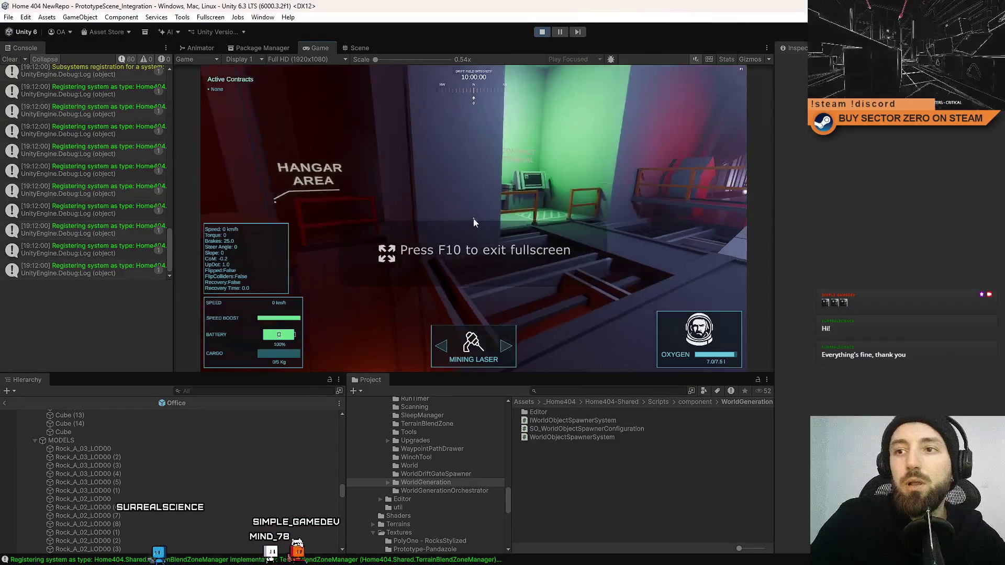
key(Escape)
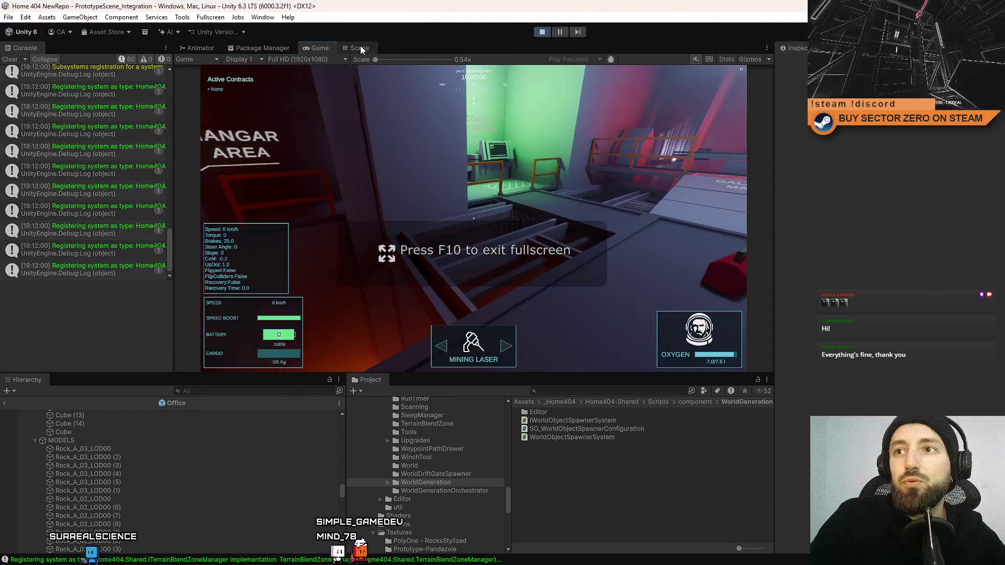
Select and frame the blue point light beside the HANGAR AREA sign while the game keeps running
click(359, 47)
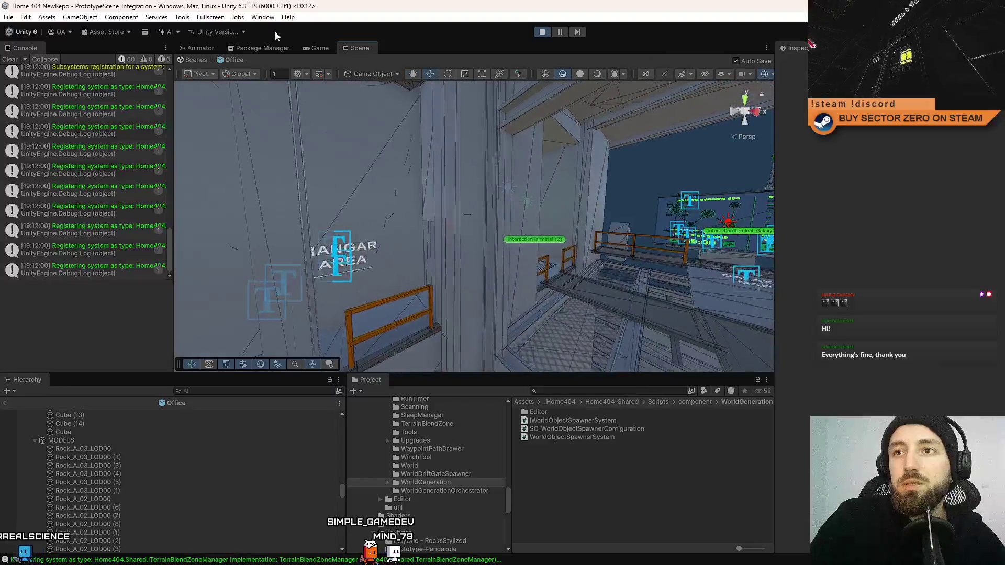
click(314, 48)
key(Escape)
key(Escape)
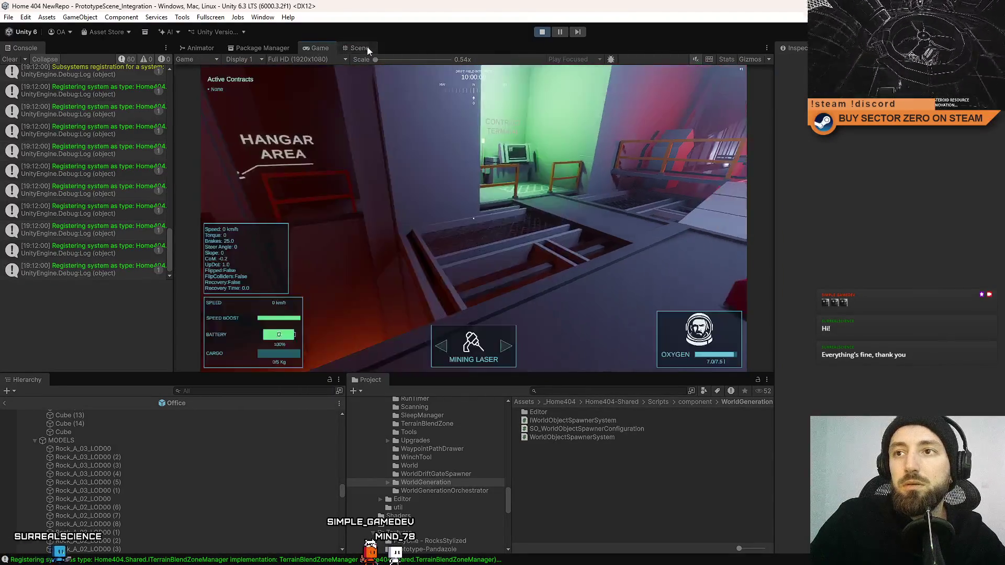
click(359, 48)
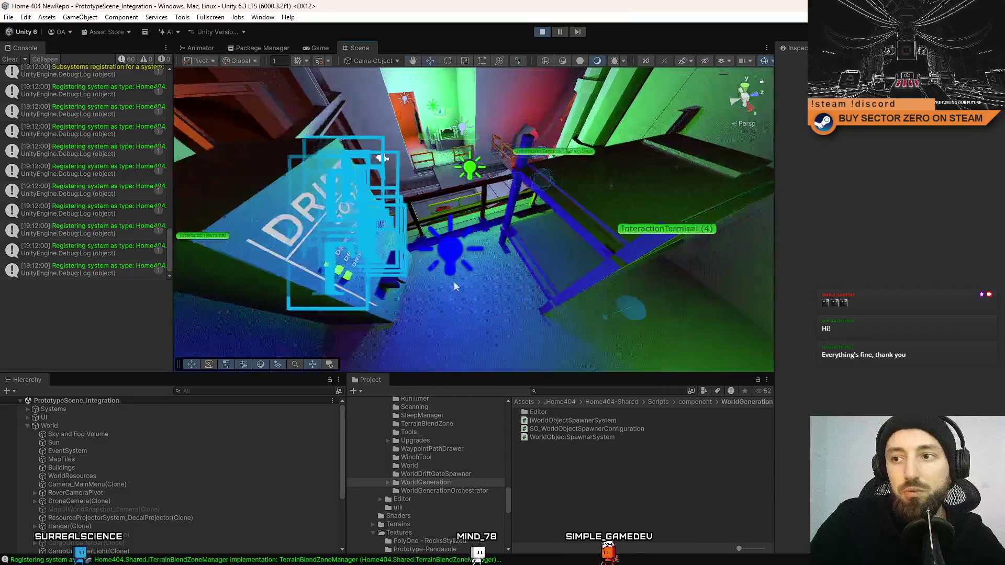
click(509, 222)
key(f)
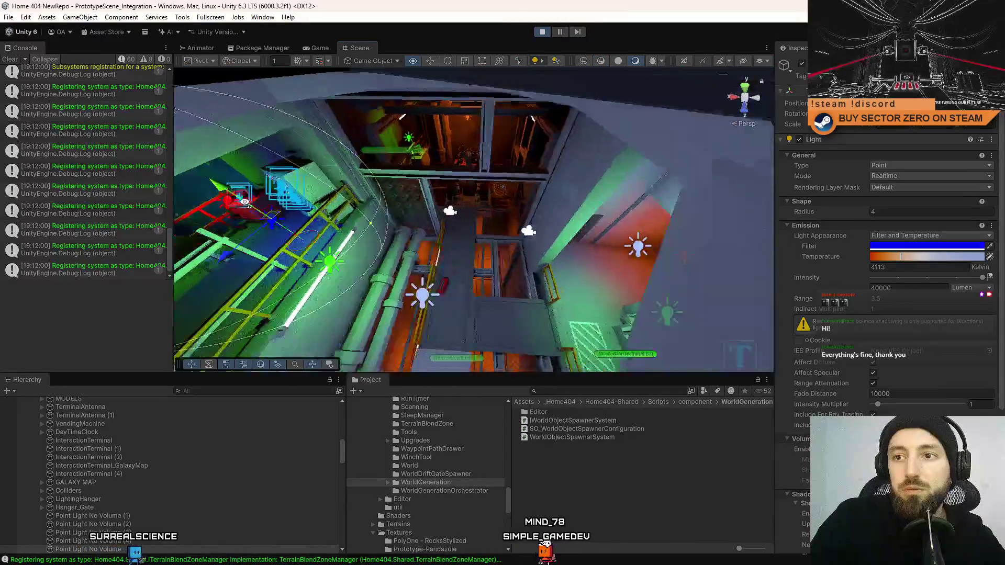
mouse_move(506, 191)
mouse_down()
mouse_move(450, 195)
mouse_move(482, 224)
mouse_move(612, 129)
mouse_move(436, 91)
mouse_move(468, 190)
mouse_move(429, 159)
mouse_move(489, 162)
mouse_move(572, 218)
mouse_move(375, 238)
mouse_move(431, 247)
mouse_move(471, 220)
mouse_move(494, 152)
mouse_move(476, 161)
mouse_move(636, 129)
mouse_move(523, 172)
mouse_move(431, 225)
mouse_move(421, 251)
mouse_up()
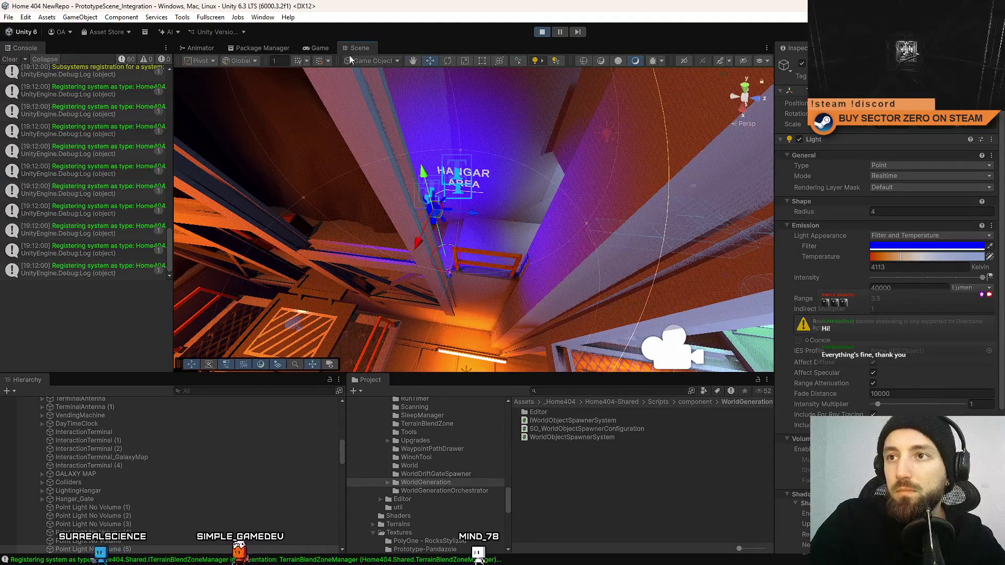
key(ctrl+2)
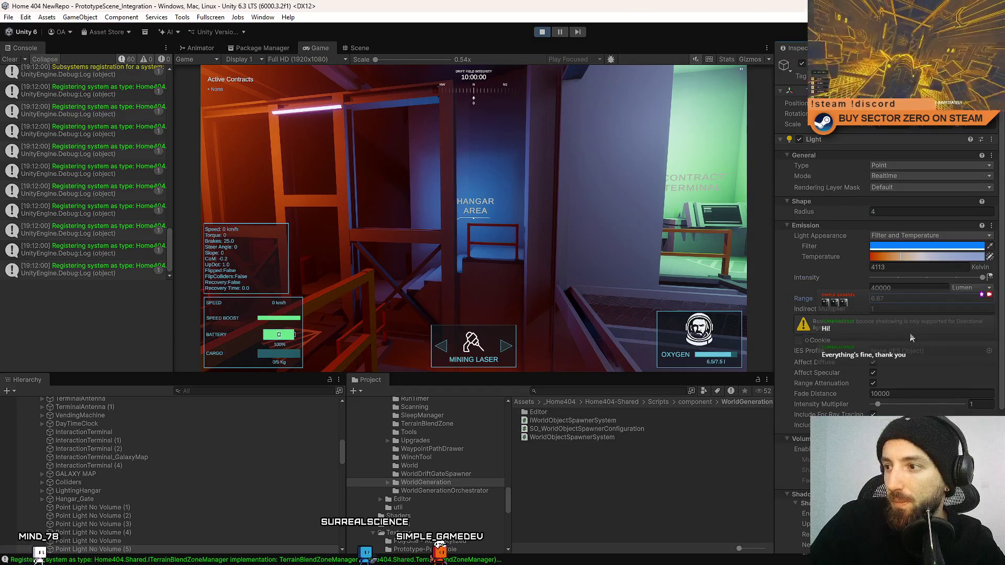
Compare the blue hangar light's Shadow Map Enable on and off, leaving it disabled
scroll(910, 338, down, 3)
scroll(910, 336, down, 1)
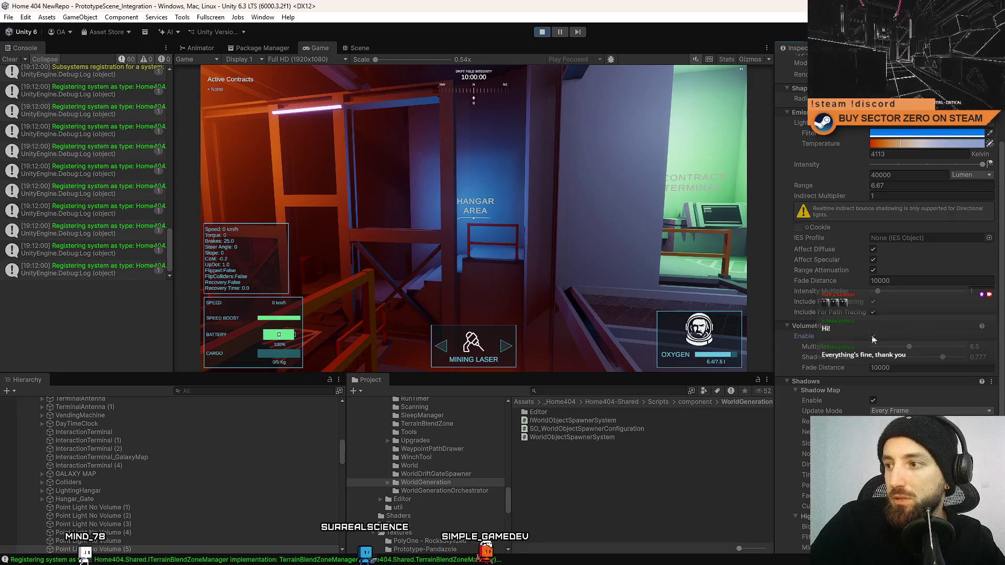
scroll(877, 339, down, 2)
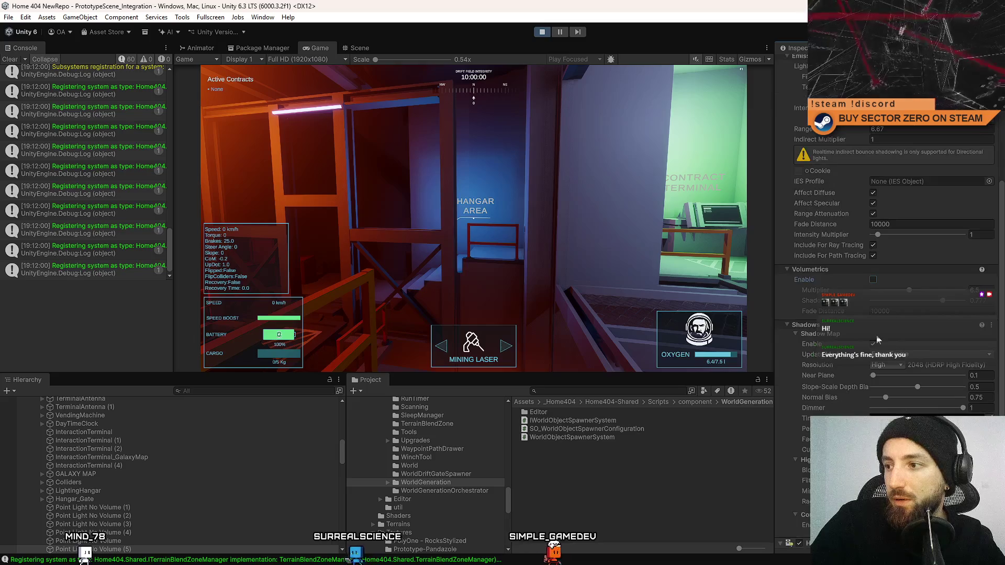
click(873, 344)
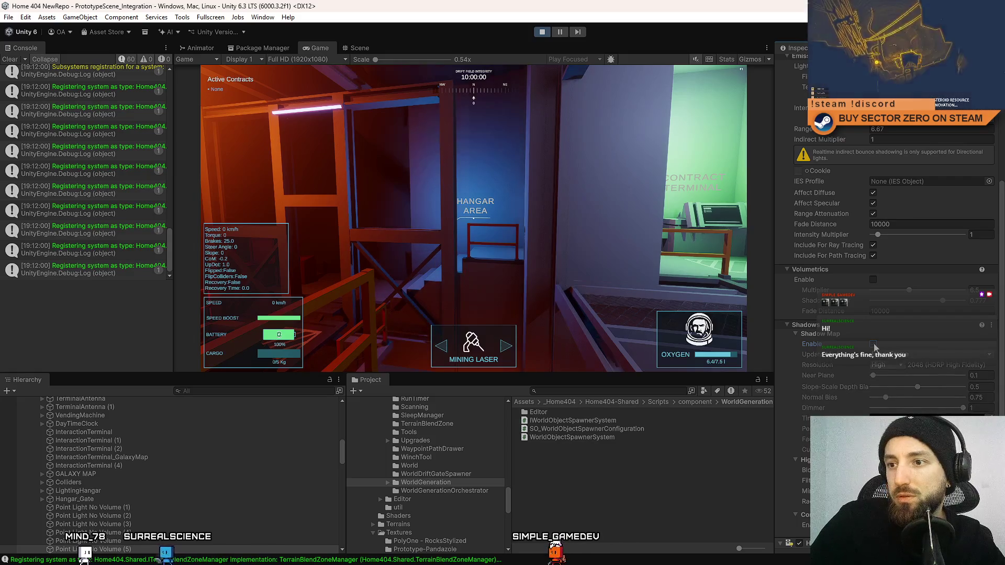
click(873, 344)
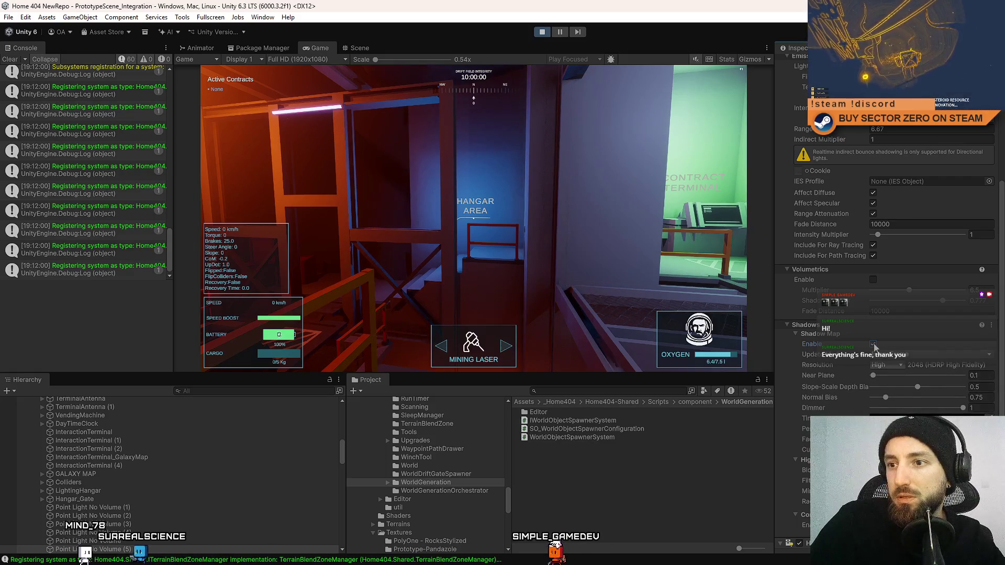
click(873, 344)
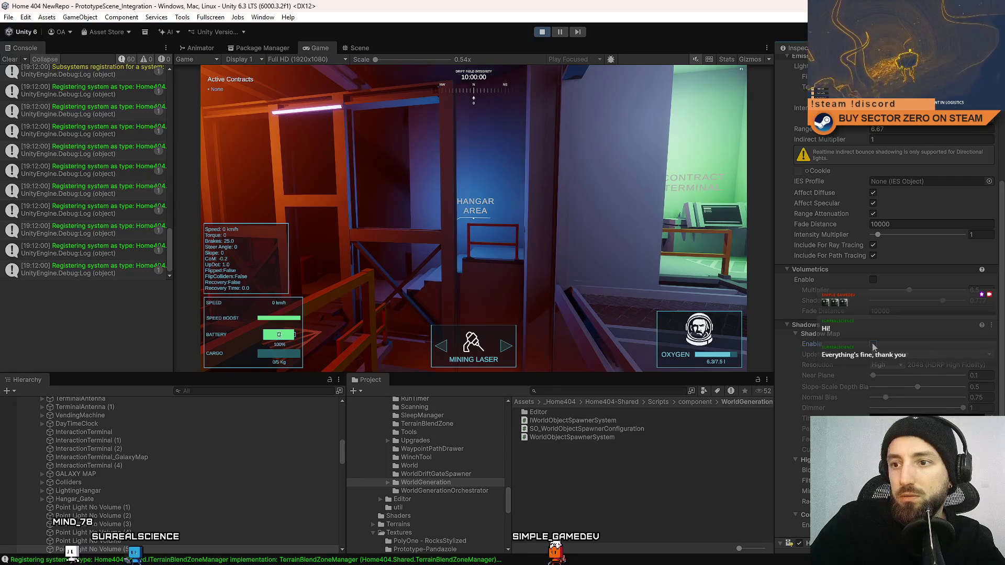
click(873, 344)
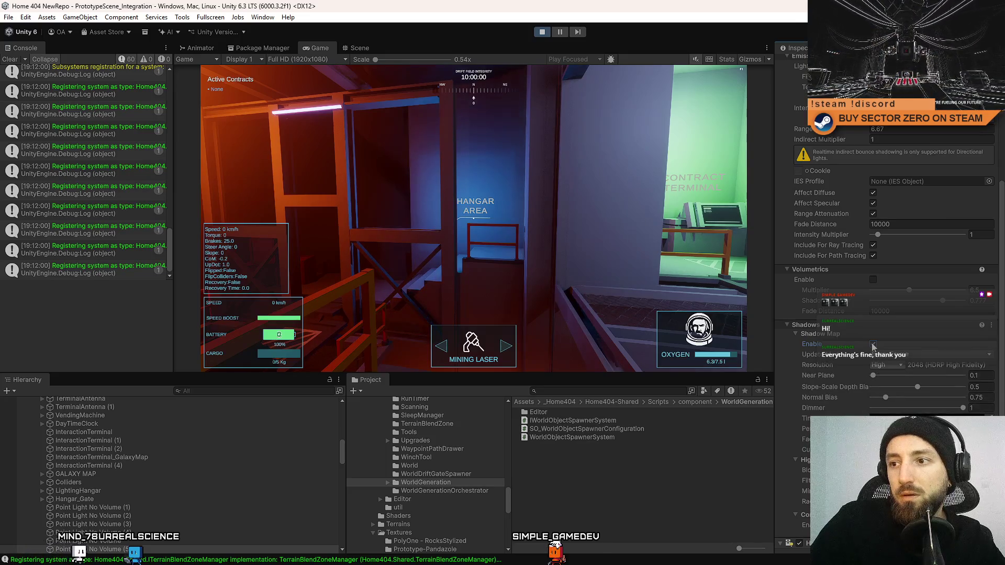
click(873, 345)
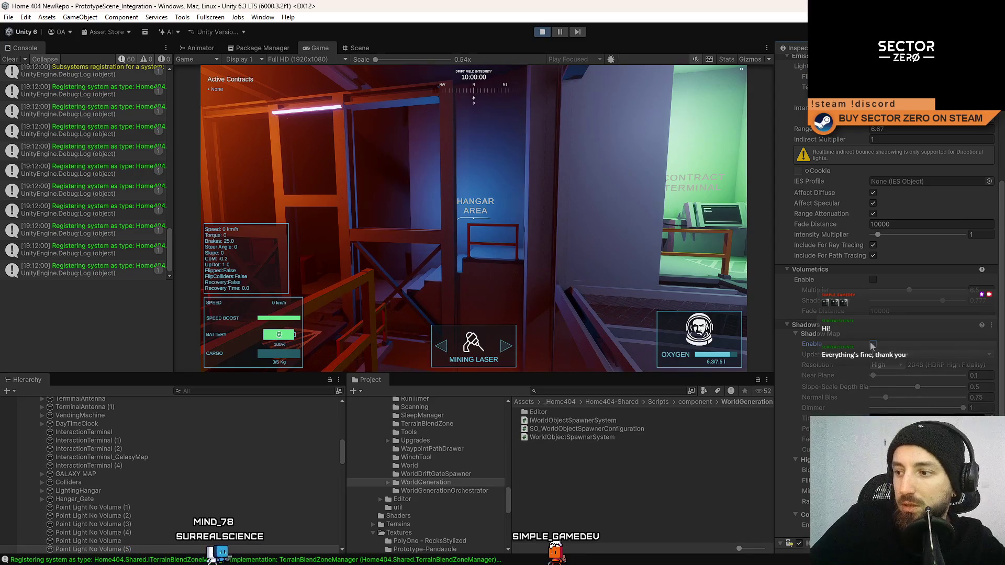
Clear the console, then select and frame the red point light by the Galaxy Map terminal
click(10, 59)
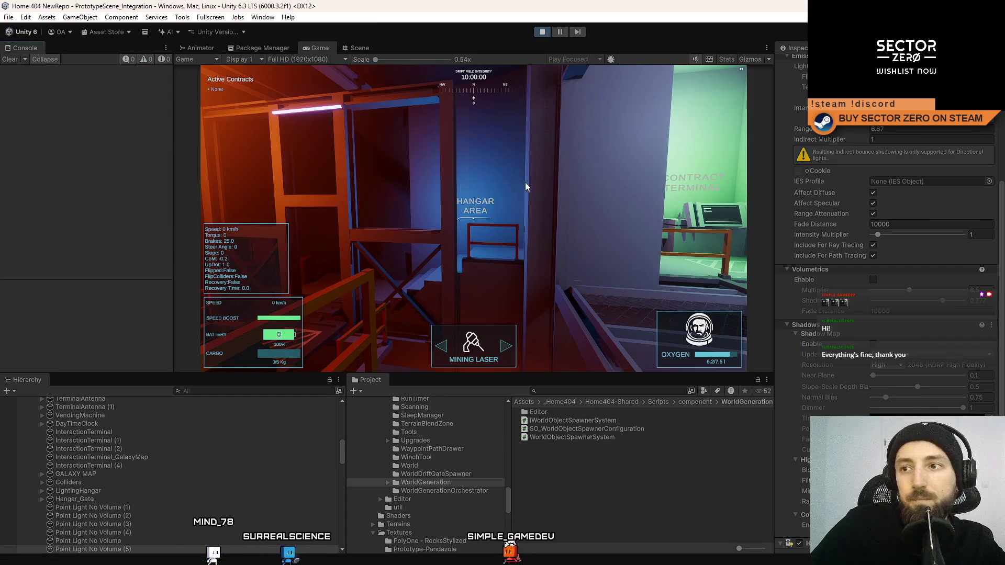
click(522, 199)
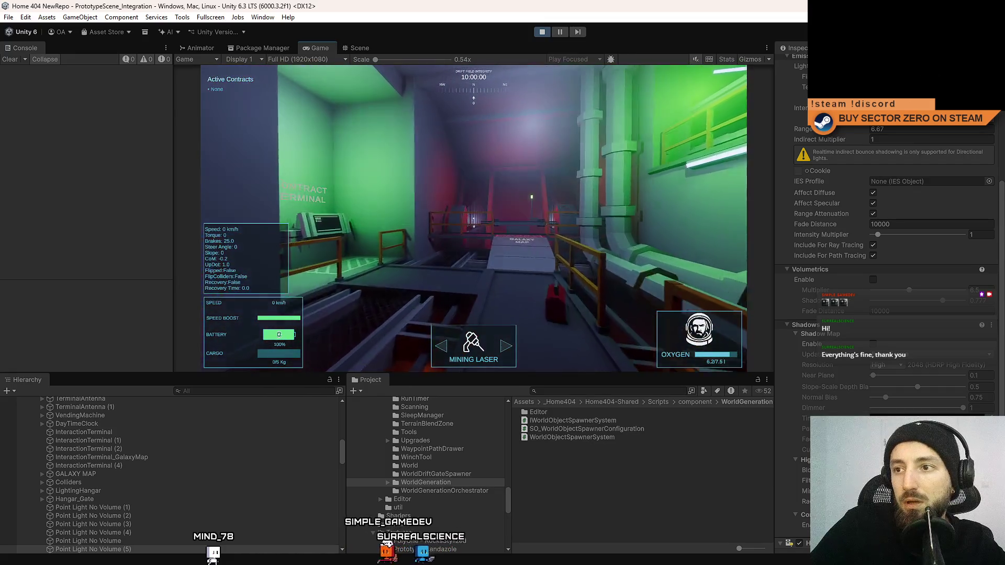
key(Escape)
key(Escape)
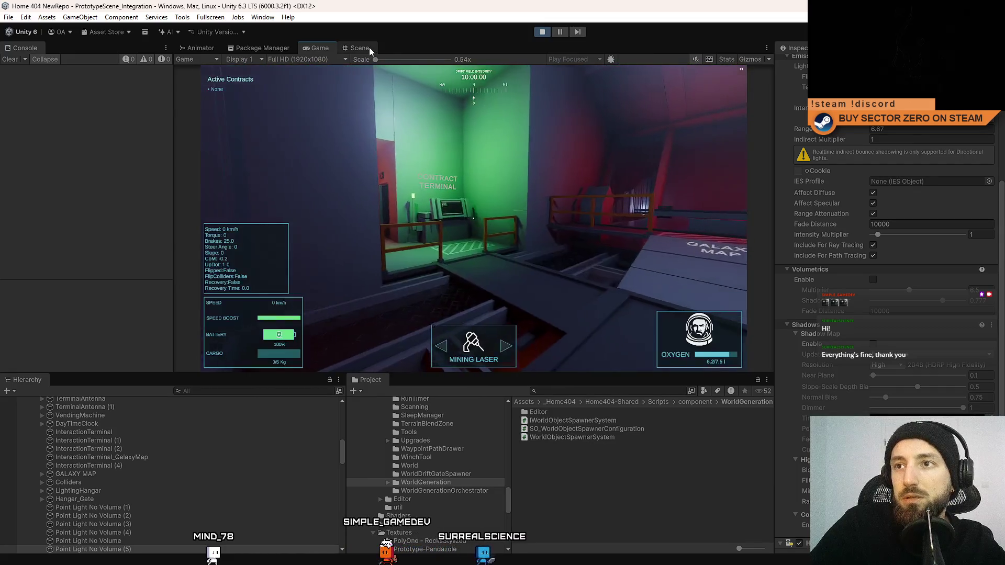
click(360, 47)
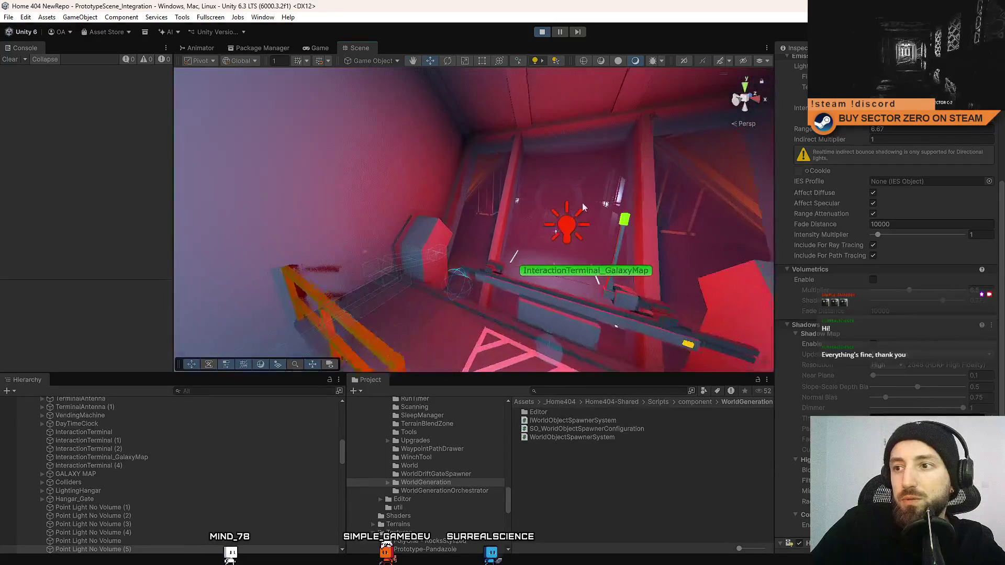
click(567, 226)
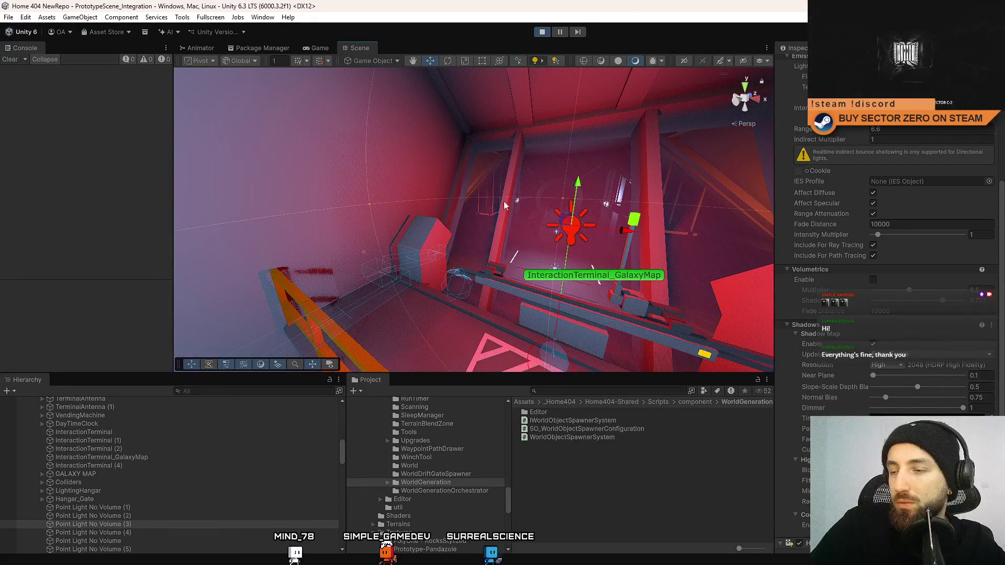
key(f)
click(318, 48)
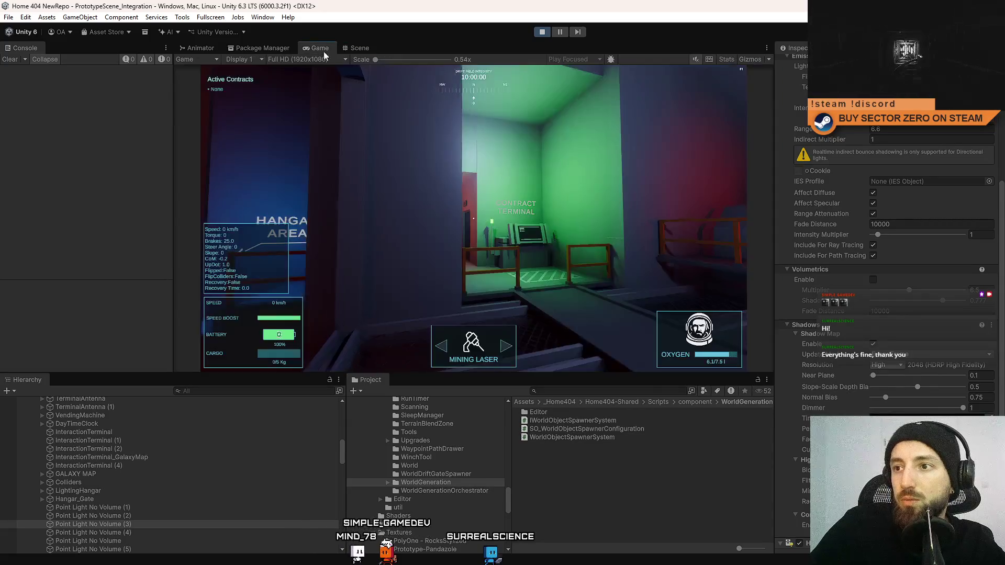
Toggle the red light's shadows off and back on, then walk in-game to the HANGAR AREA wall
click(873, 343)
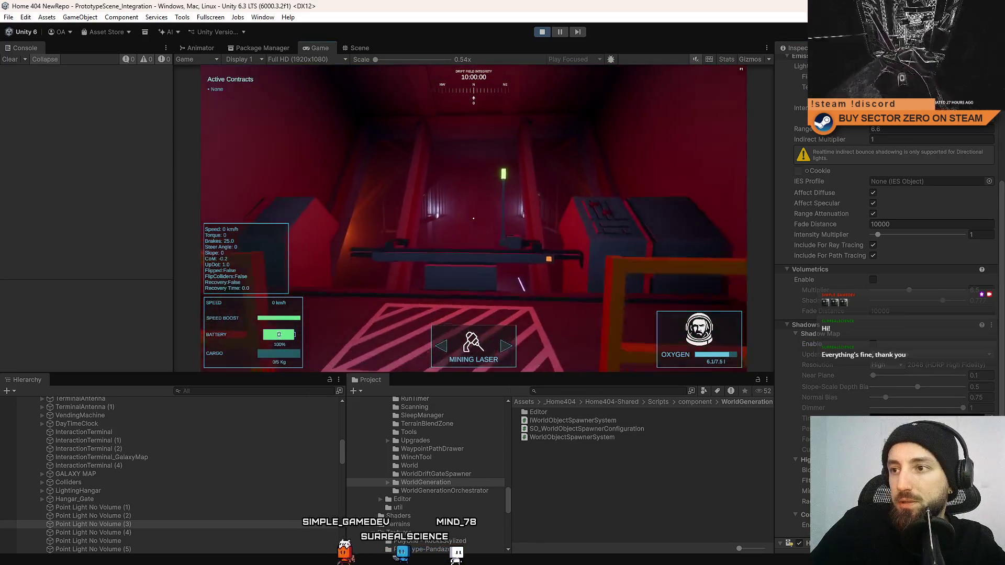
key(Escape)
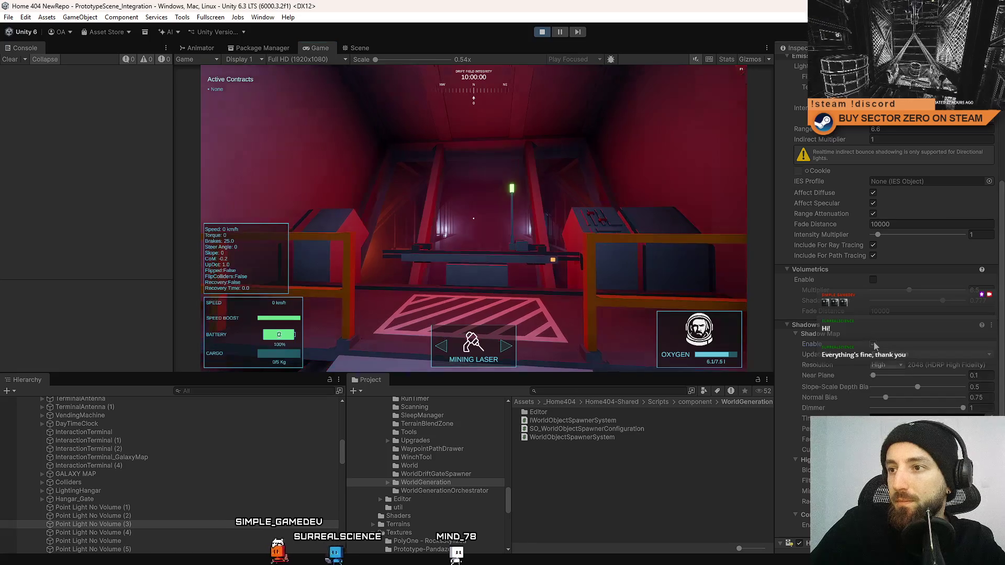
click(873, 345)
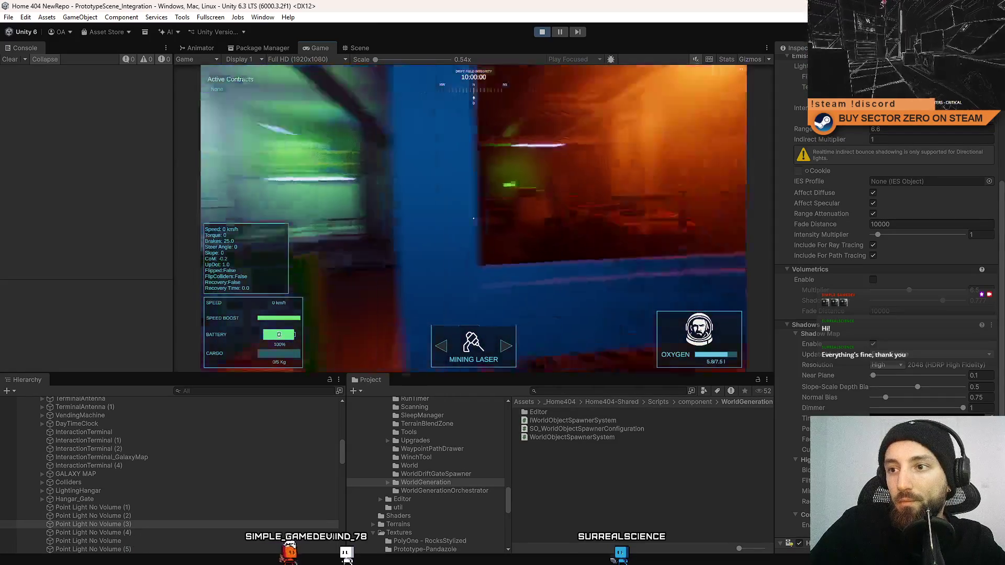
key(w)
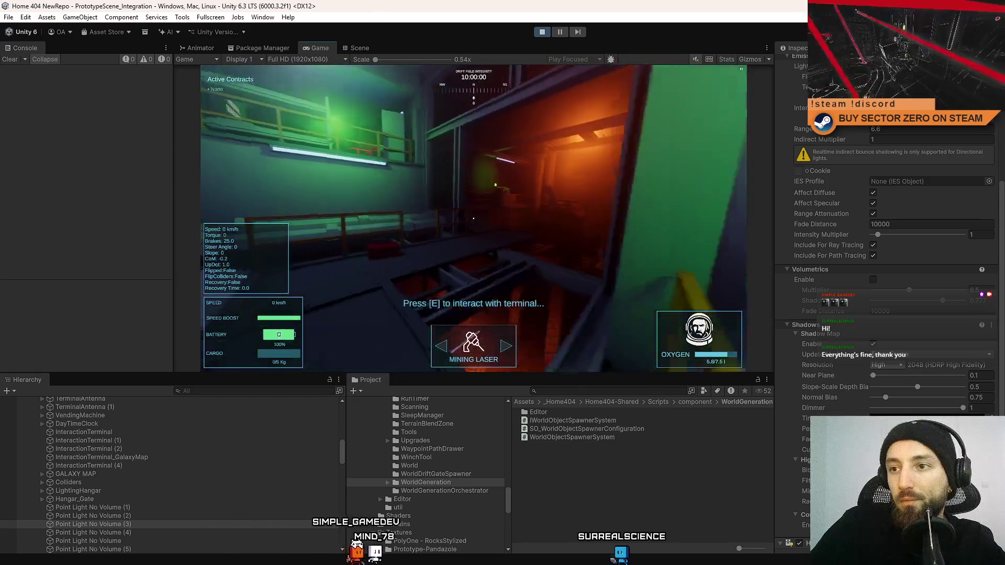
key(w)
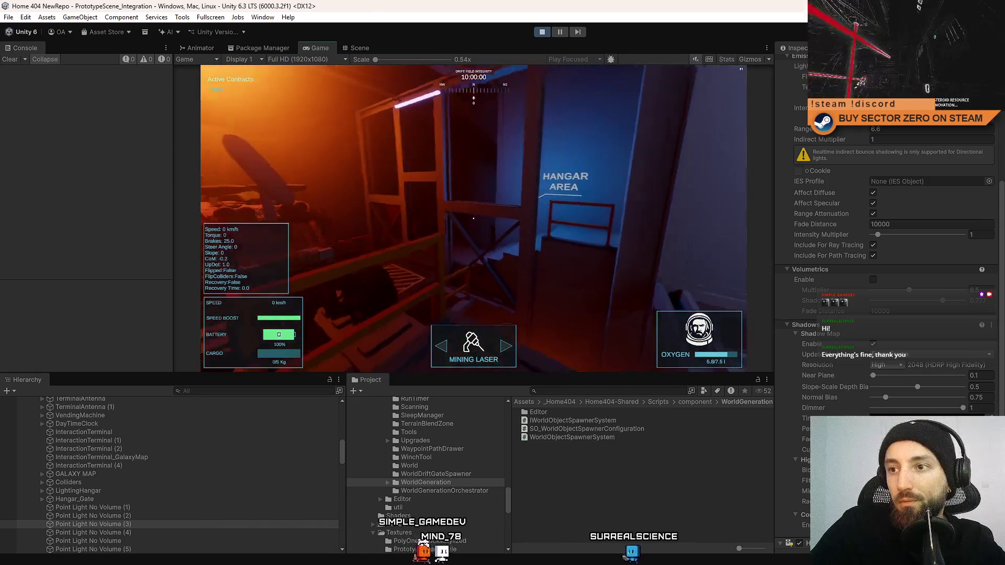
key(Escape)
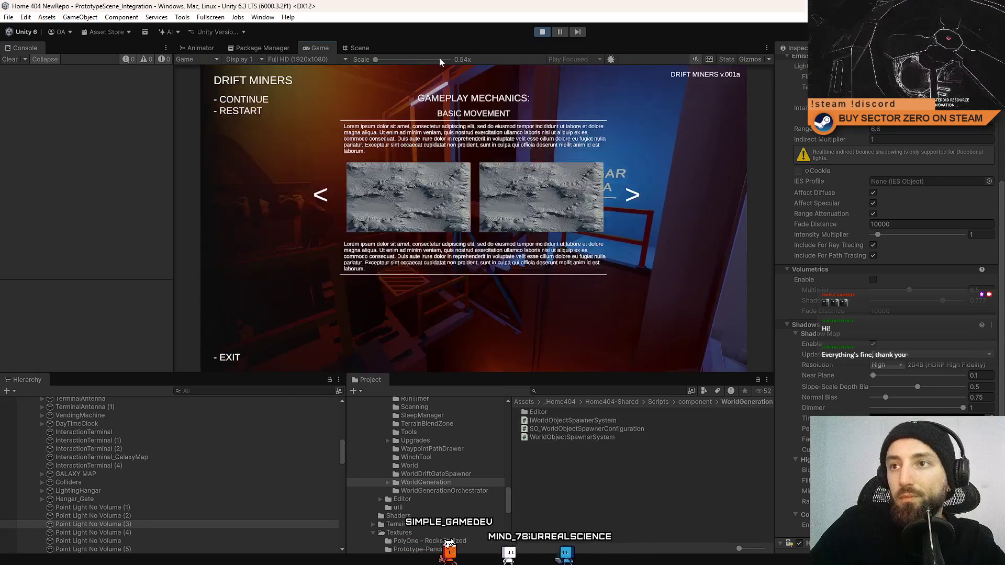
key(Escape)
click(358, 48)
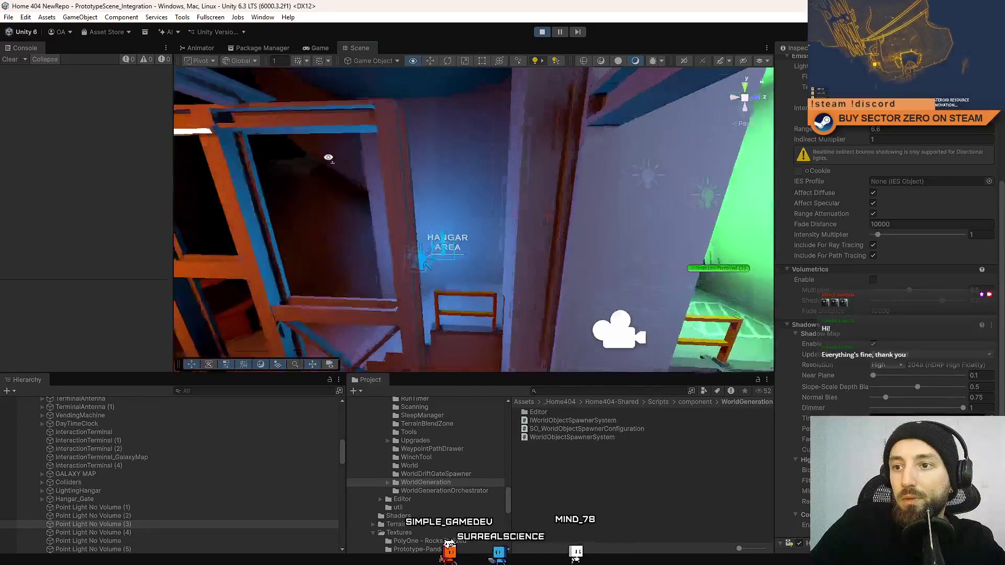
Set the blue hangar light's Range to 4 and check the result in the running game
mouse_move(494, 249)
mouse_down()
mouse_move(488, 234)
mouse_move(451, 229)
mouse_move(414, 191)
mouse_up()
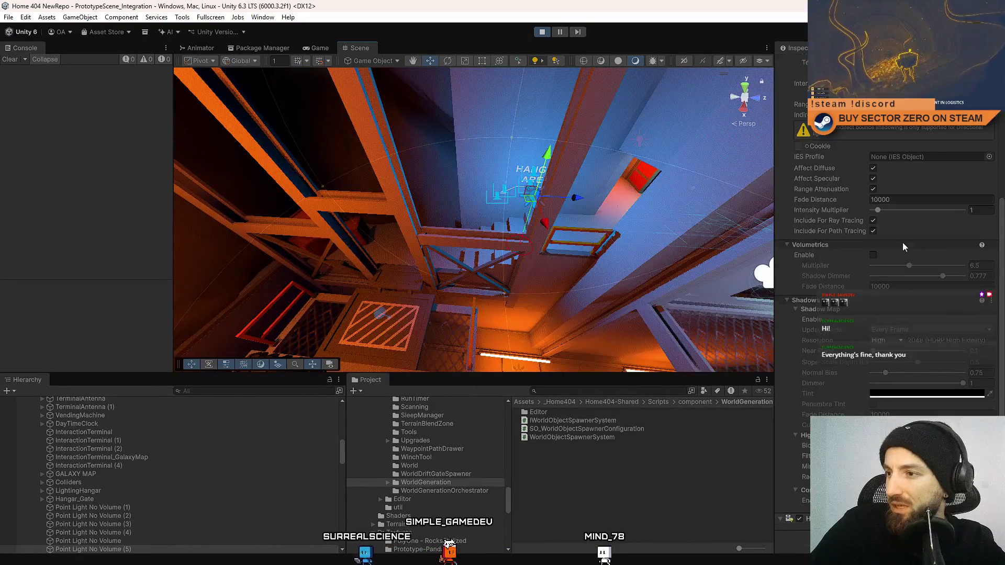
scroll(904, 243, up, 5)
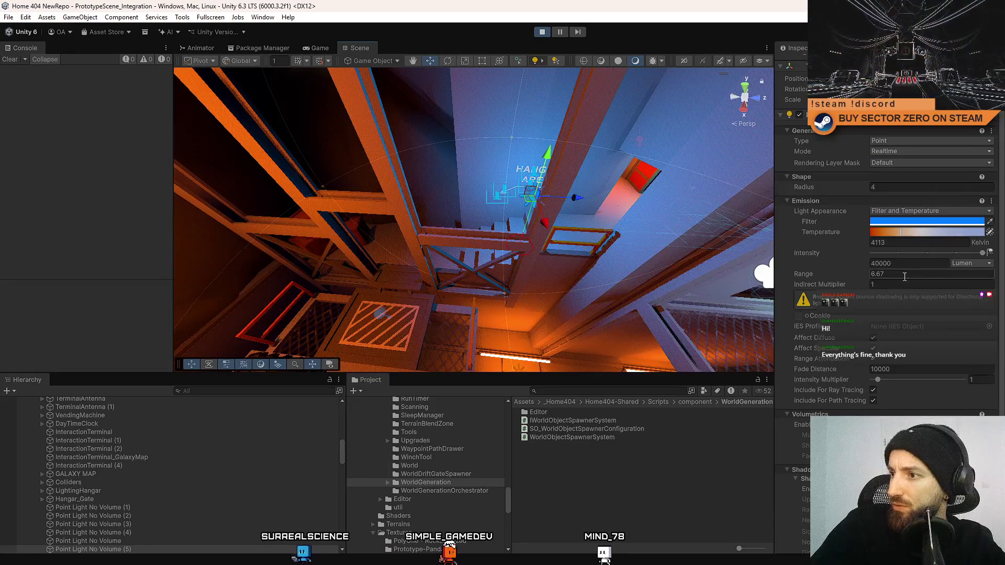
text(4)
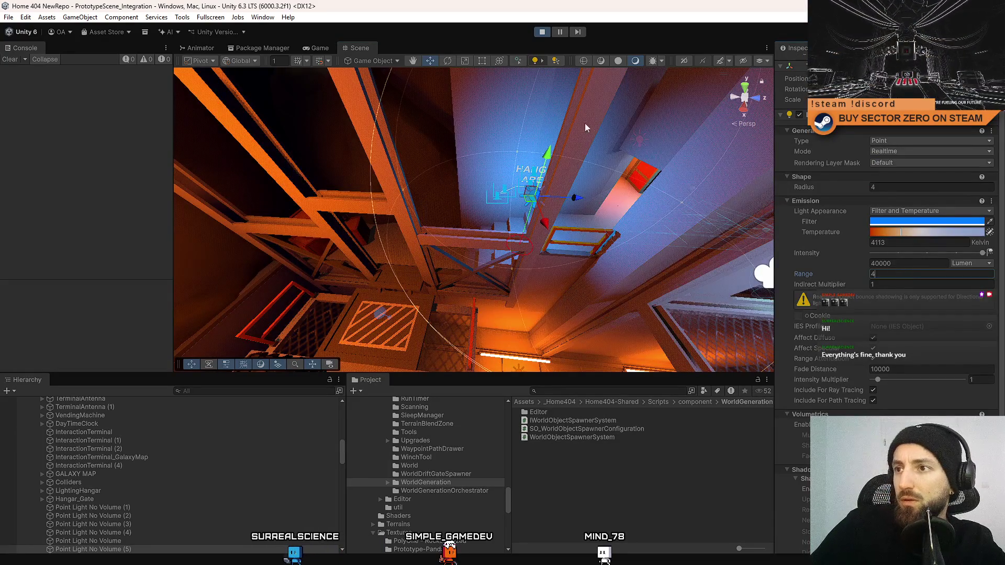
click(320, 48)
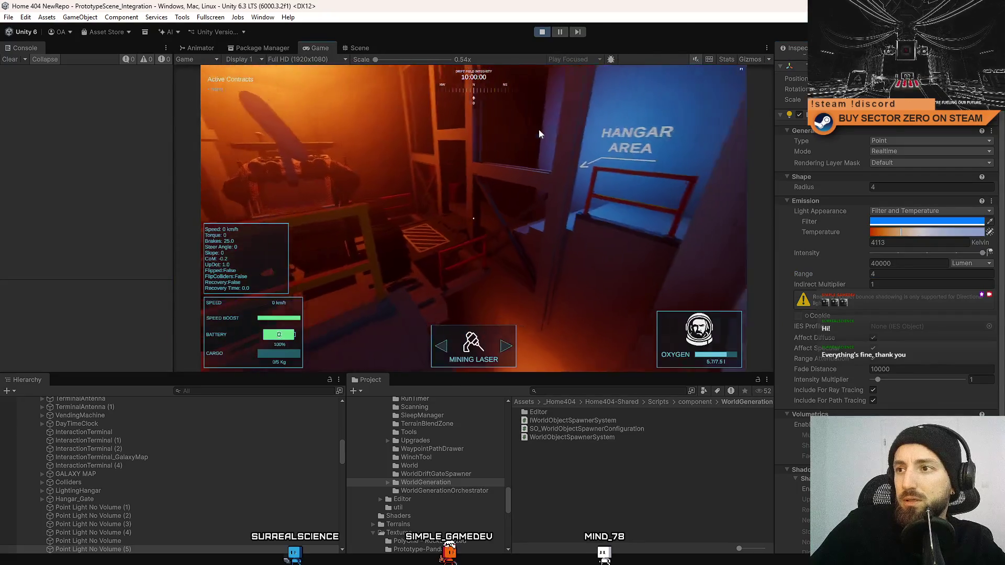
key(Escape)
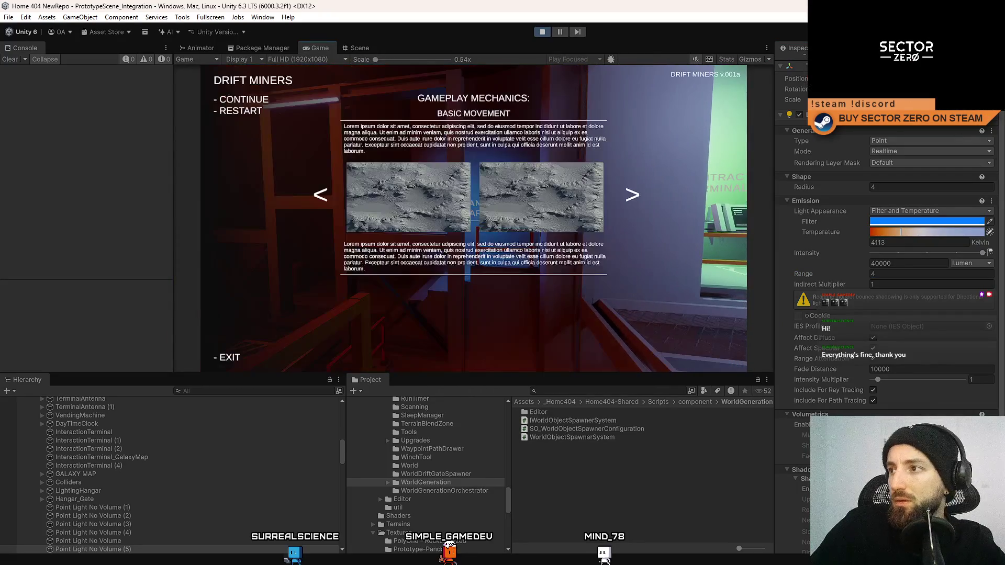
key(Escape)
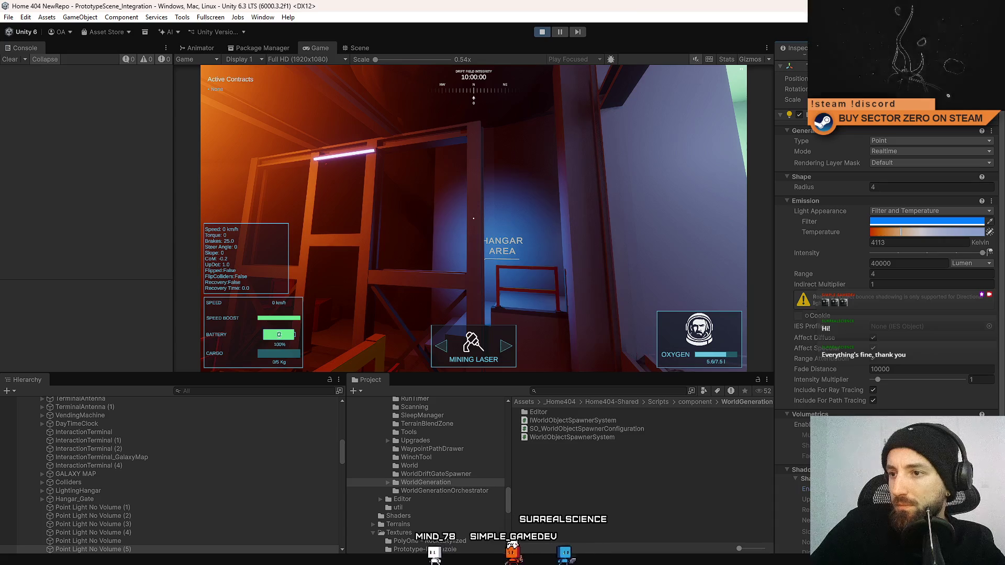
Adjust the hangar light to Range 5.46 and Radius 0, testing it in the running game
drag(804, 273, 819, 274)
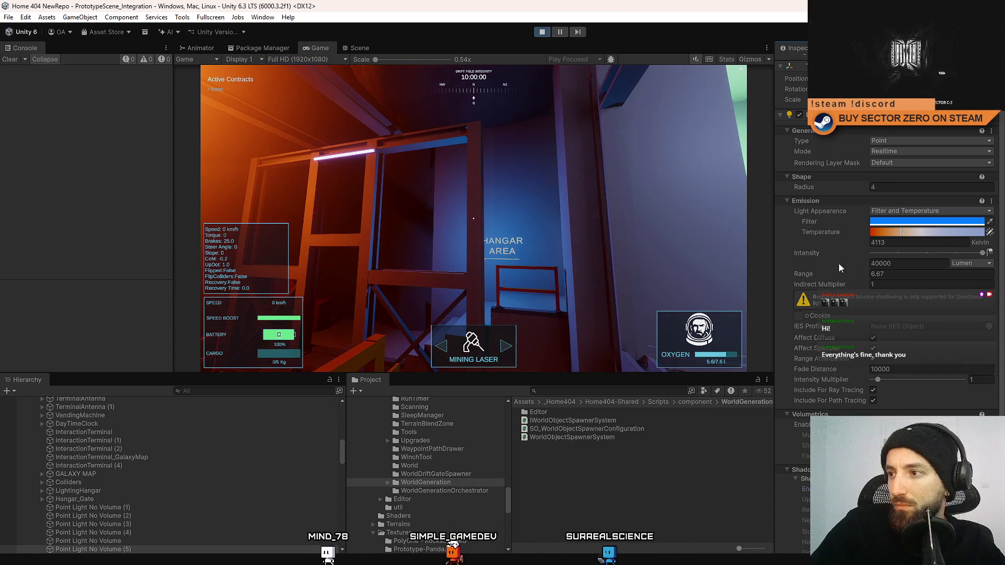
mouse_move(816, 274)
mouse_down()
mouse_move(794, 274)
mouse_move(806, 272)
mouse_up()
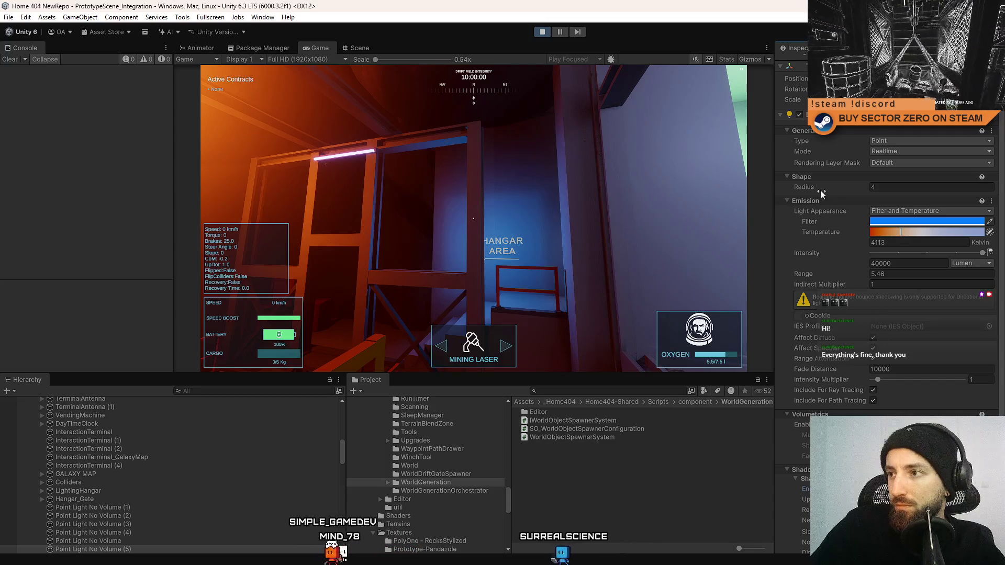
mouse_move(821, 190)
mouse_down()
mouse_move(806, 191)
mouse_move(836, 192)
mouse_move(765, 193)
mouse_up()
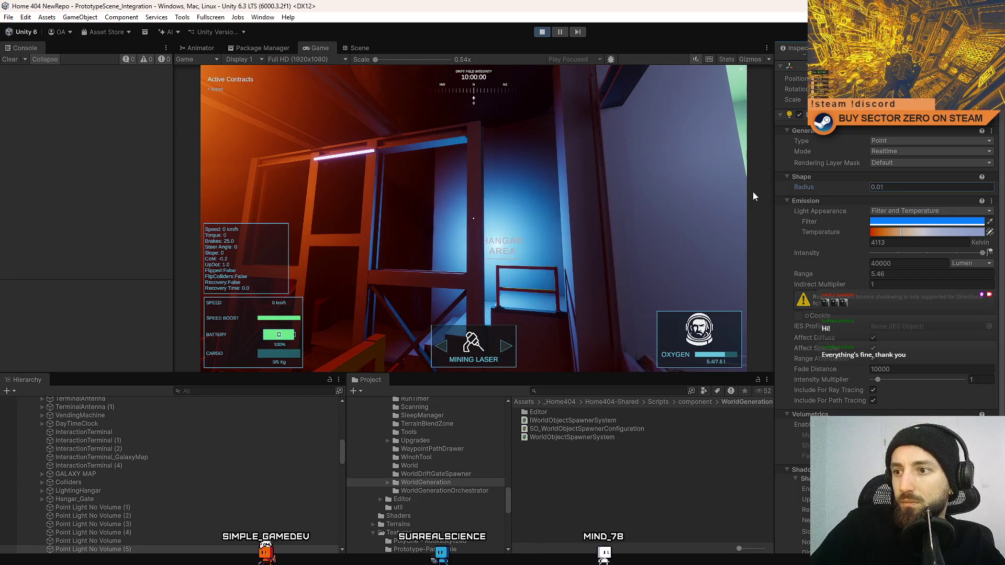
click(732, 195)
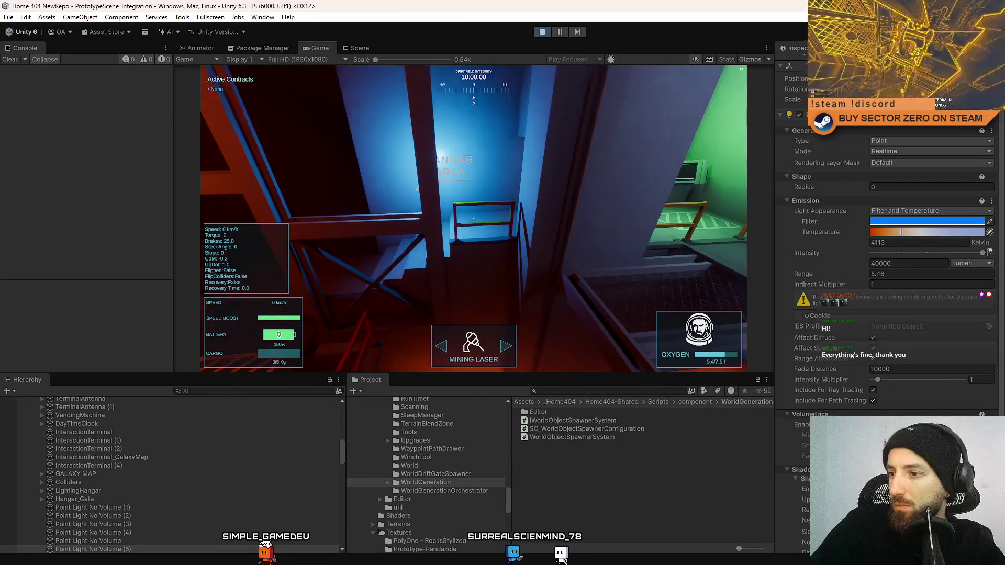
key(Escape)
key(Escape)
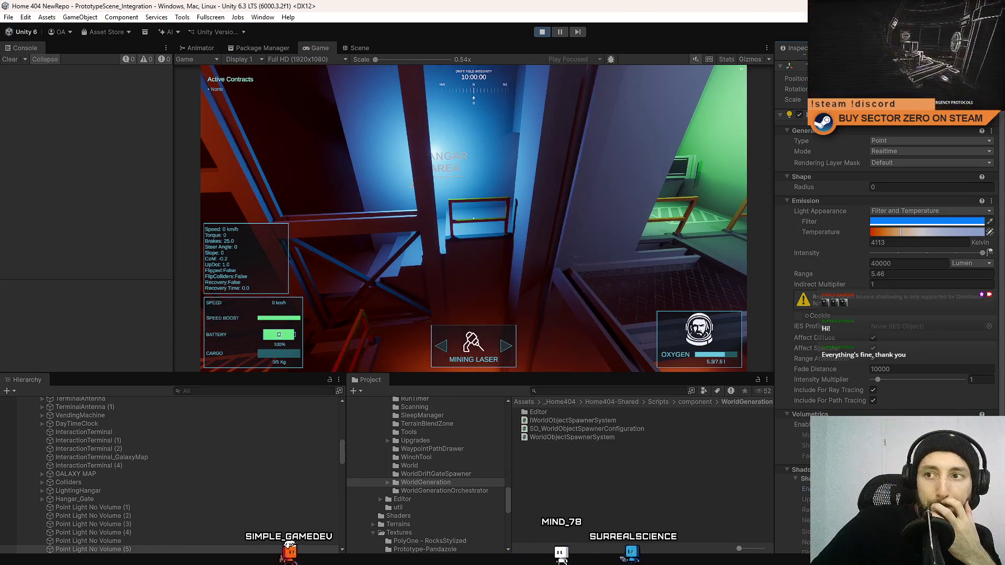
click(357, 47)
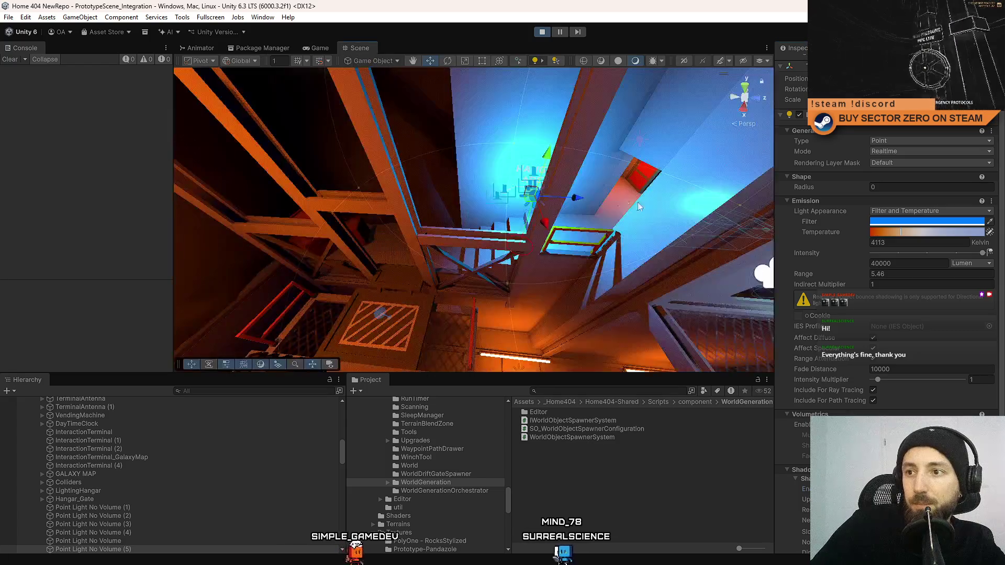
Move the hangar point light up and to the right and view it in the running game
key(f)
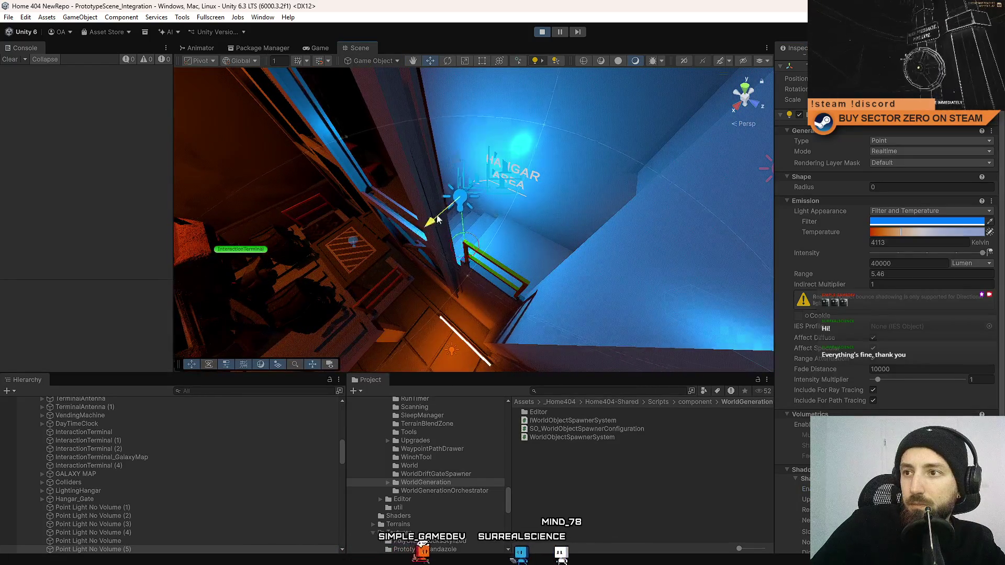
mouse_move(433, 224)
mouse_down()
mouse_move(461, 168)
mouse_move(453, 205)
mouse_up()
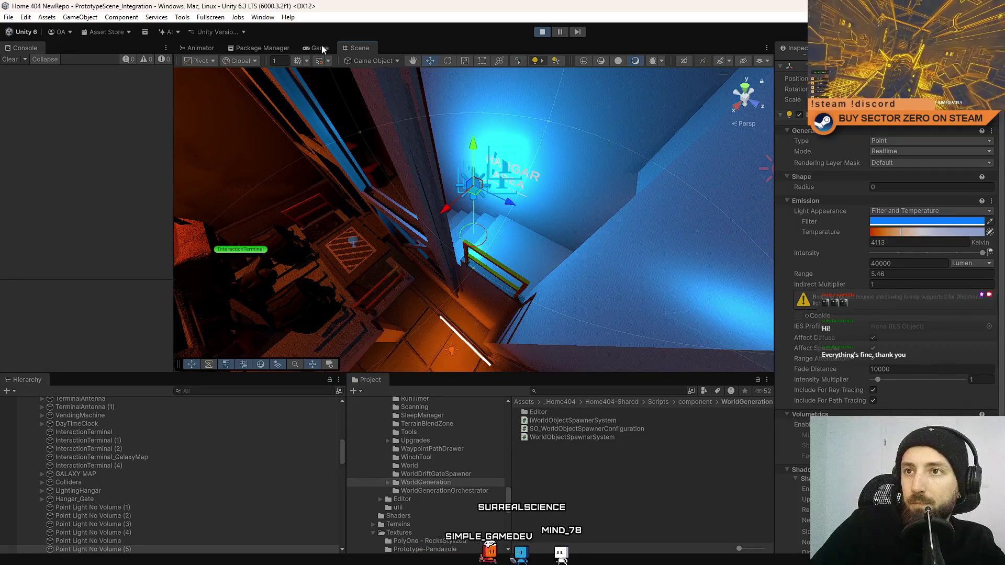
click(319, 48)
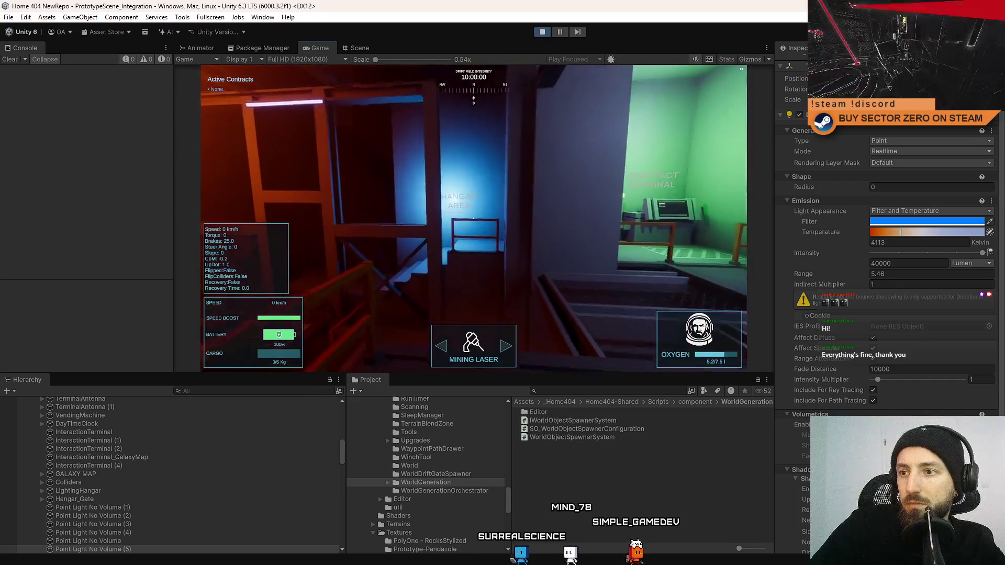
key(Escape)
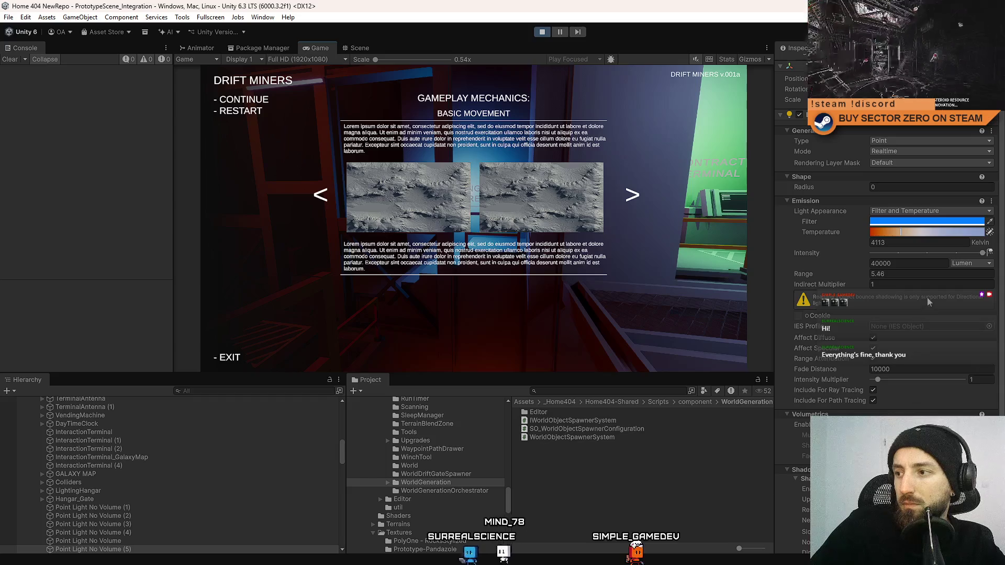
key(Escape)
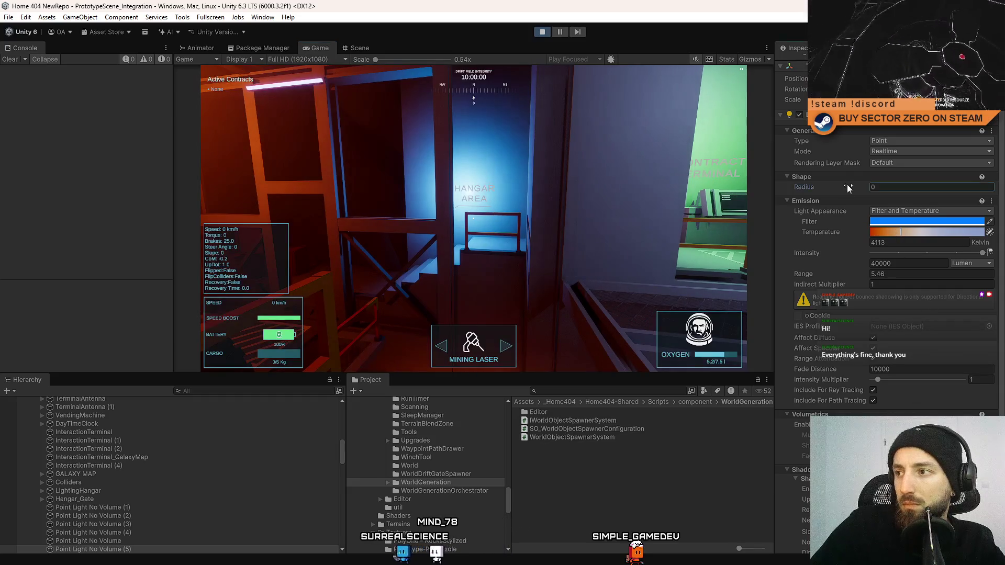
Set the hangar light's Radius back to 4 and check it in play
mouse_move(846, 186)
mouse_down()
mouse_move(898, 186)
mouse_move(858, 187)
mouse_up()
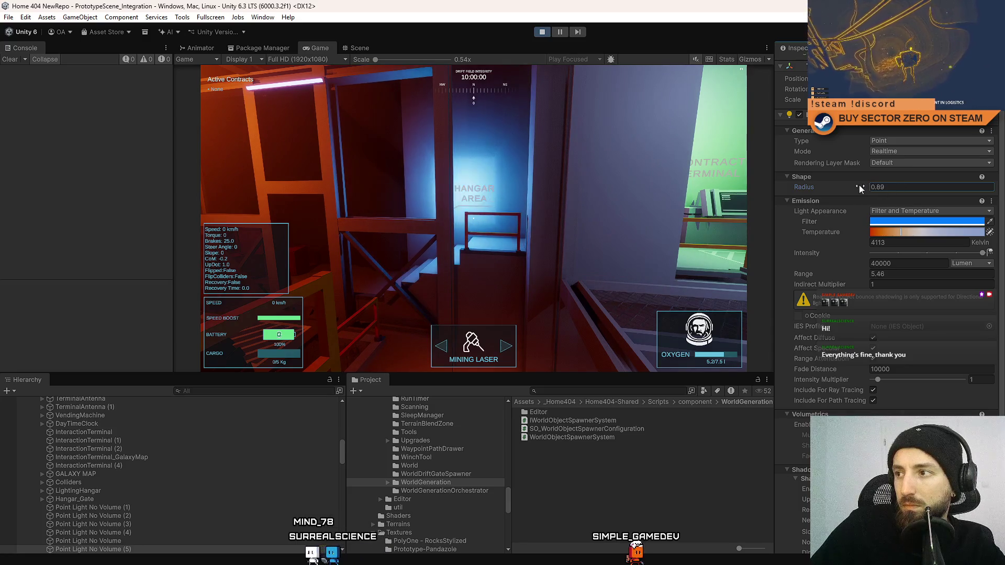
click(899, 187)
text(4)
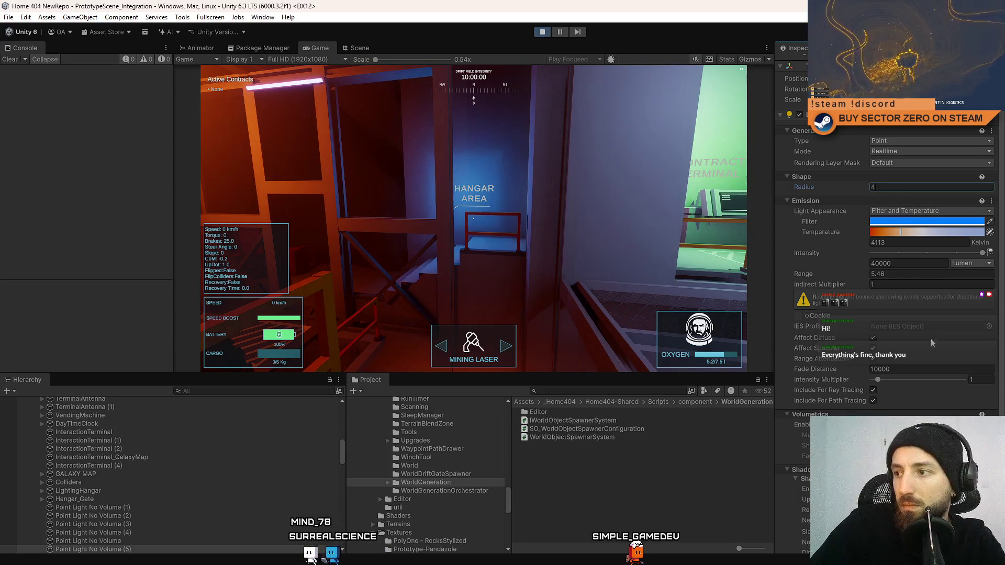
key(Return)
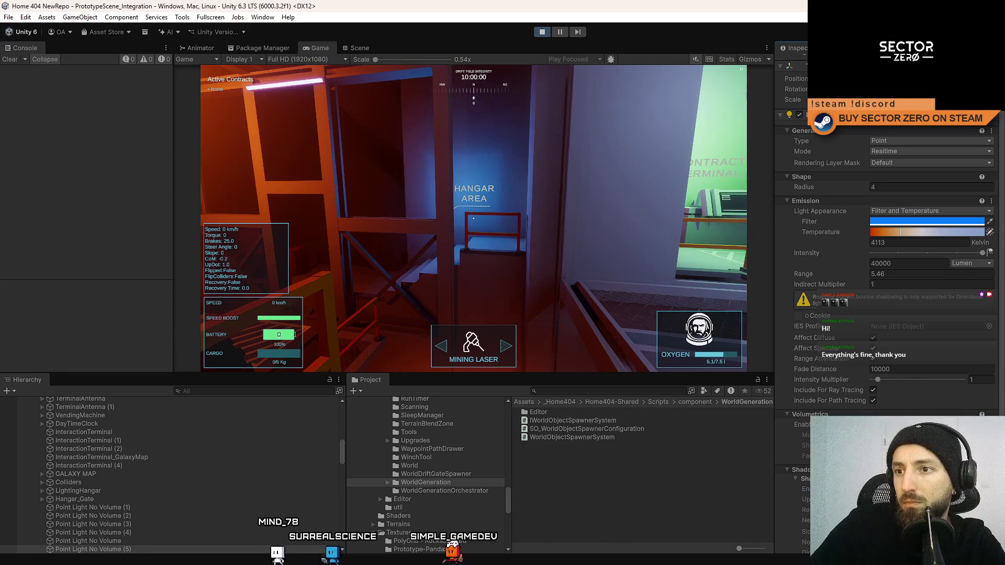
mouse_move(474, 218)
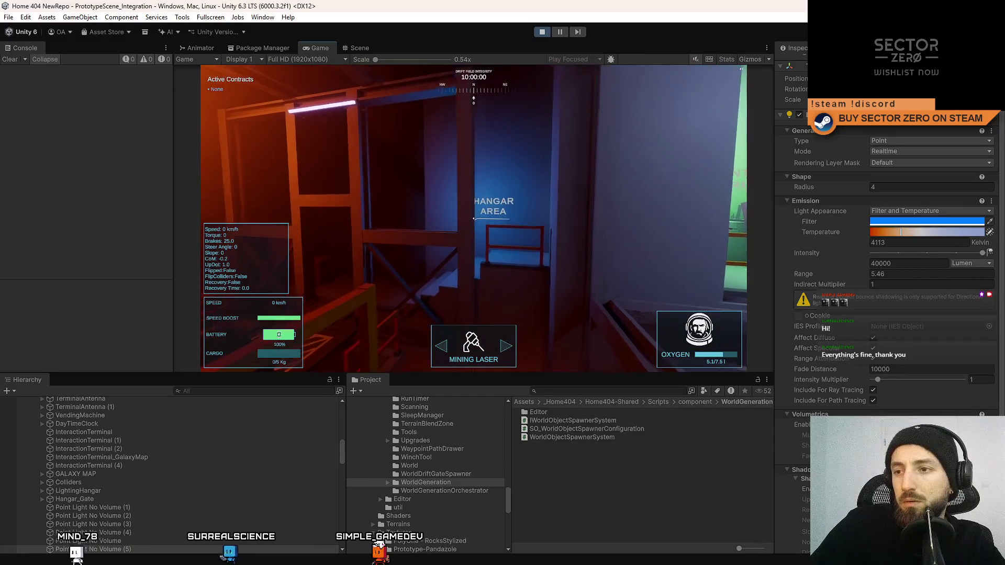
key(Escape)
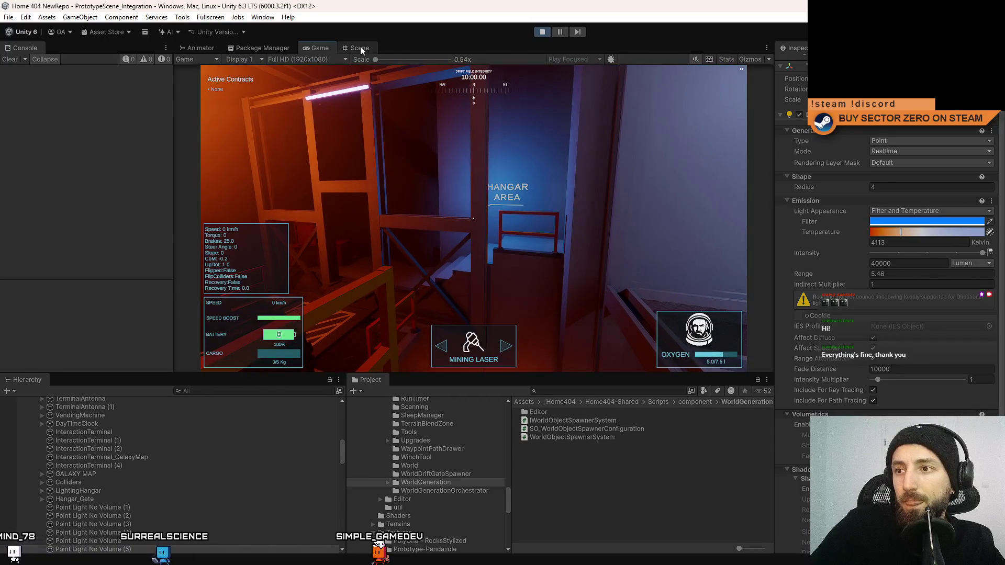
Duplicate the hangar light as Point Light No Volume (7), shift it left, and test it in game
click(360, 48)
key(ctrl+d)
mouse_move(576, 182)
mouse_down()
mouse_move(524, 188)
mouse_move(388, 172)
mouse_move(395, 165)
mouse_move(406, 209)
mouse_move(399, 181)
mouse_move(400, 198)
mouse_up()
click(319, 47)
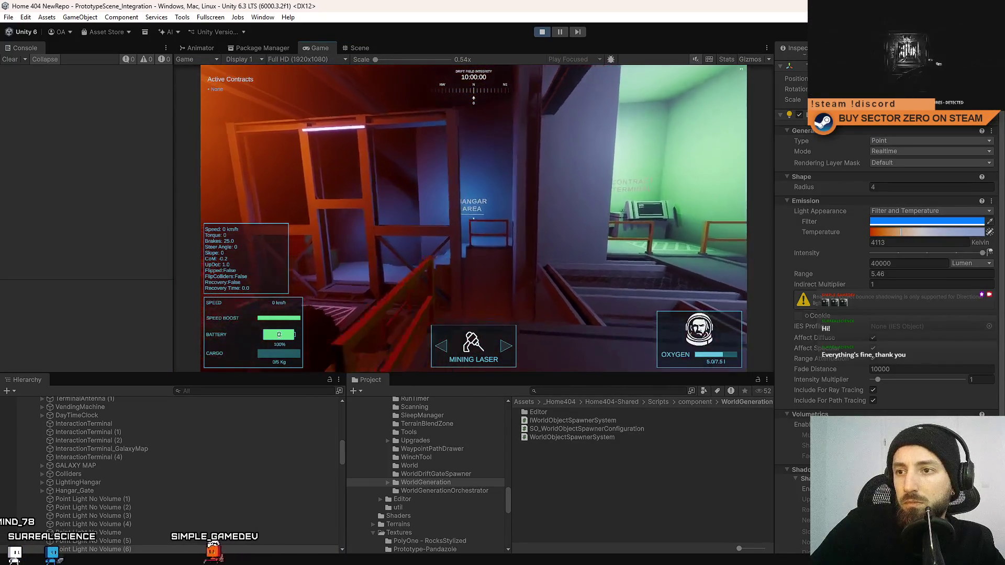
key(Escape)
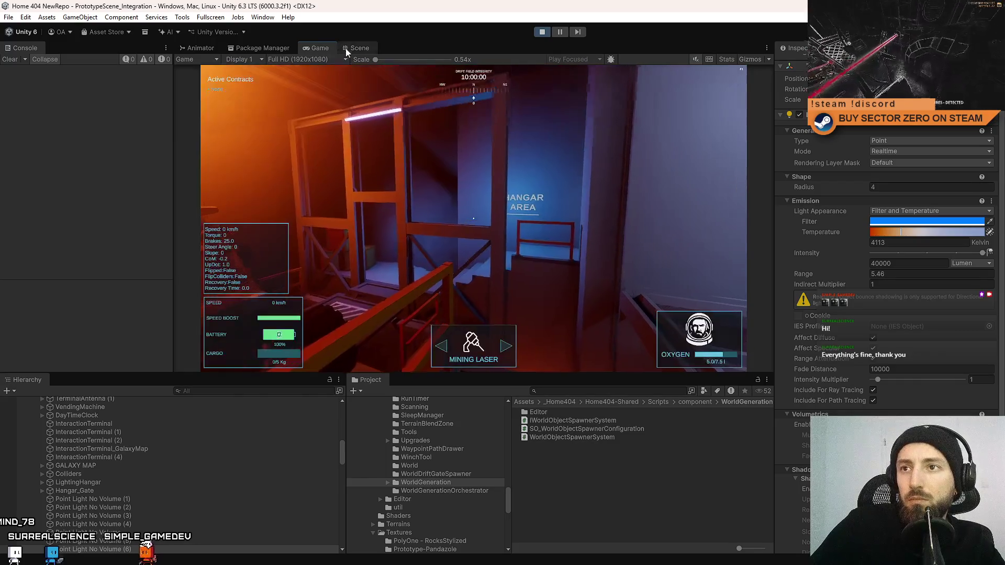
click(347, 48)
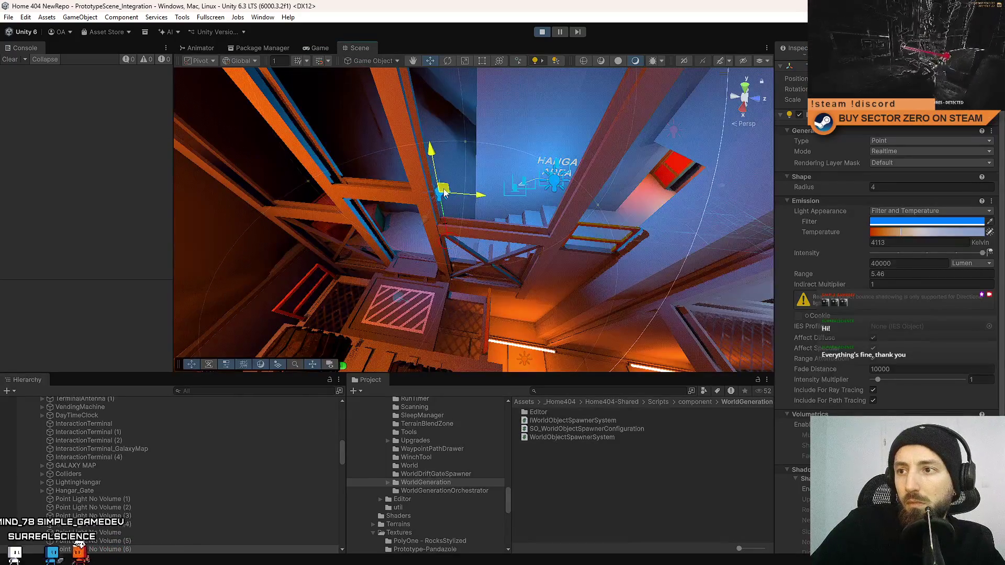
mouse_move(444, 194)
mouse_down()
mouse_move(546, 198)
mouse_move(450, 199)
mouse_move(465, 199)
mouse_up()
click(320, 48)
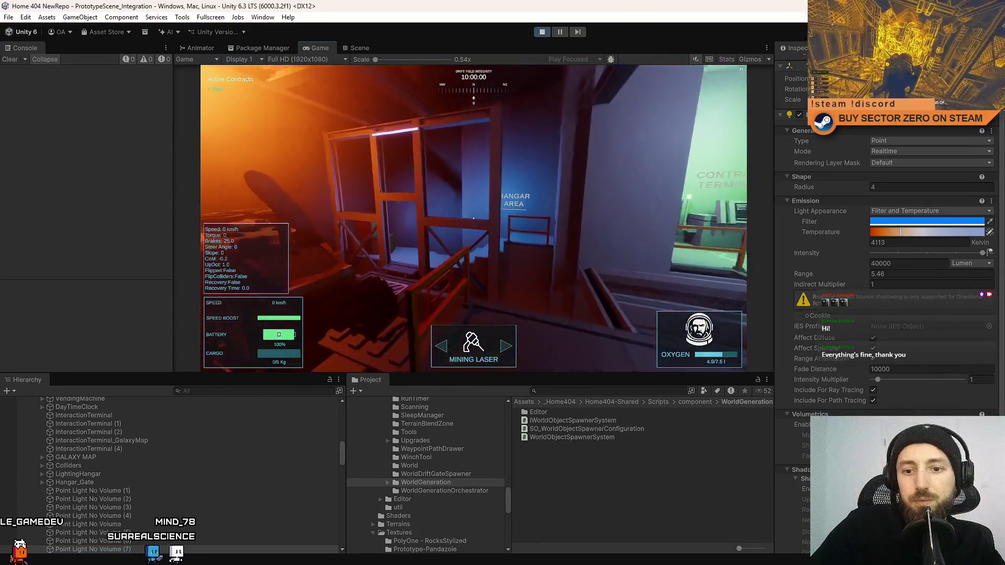
key(Escape)
key(Escape)
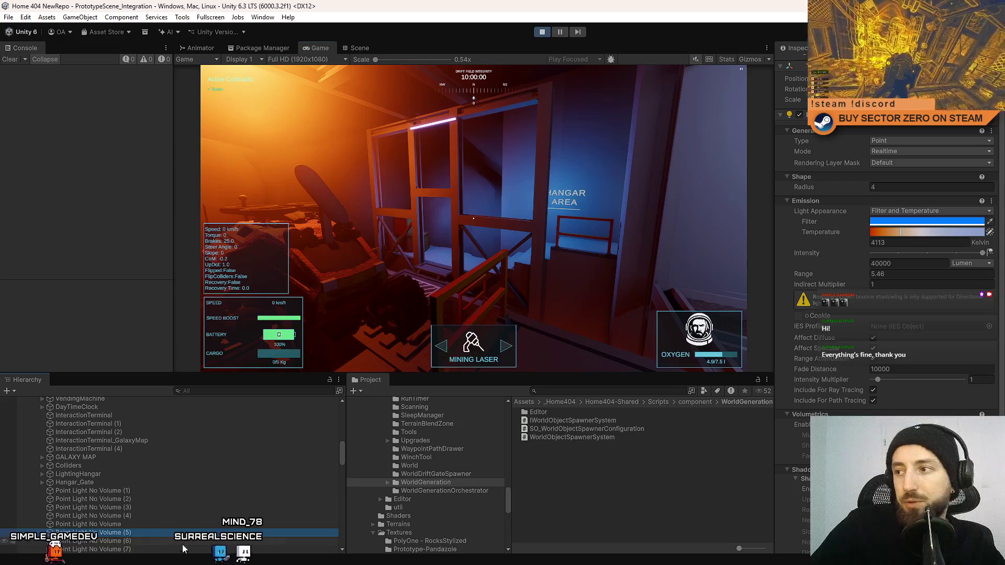
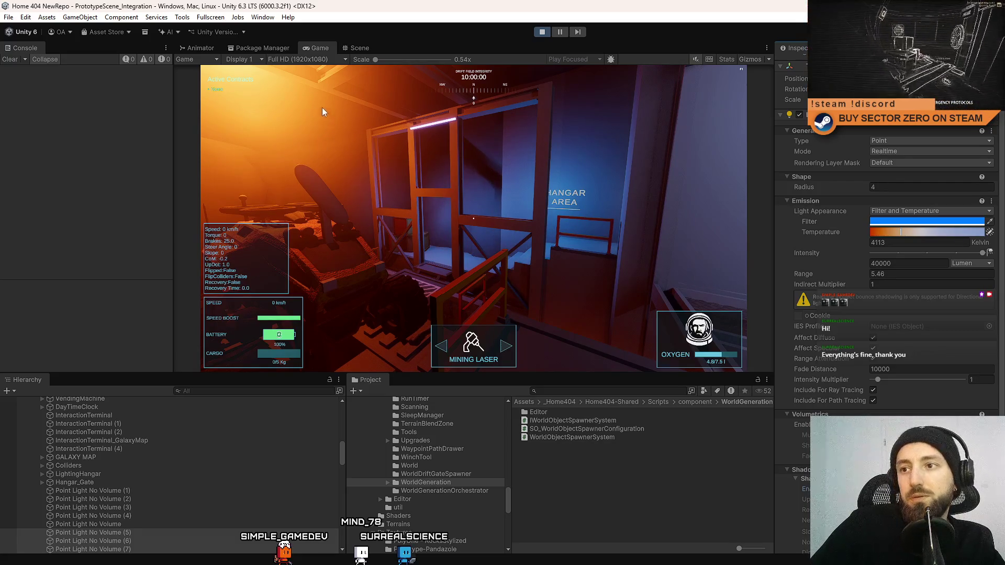
Frame the hangar point light in the scene view and look it over in the running game
click(359, 48)
key(f)
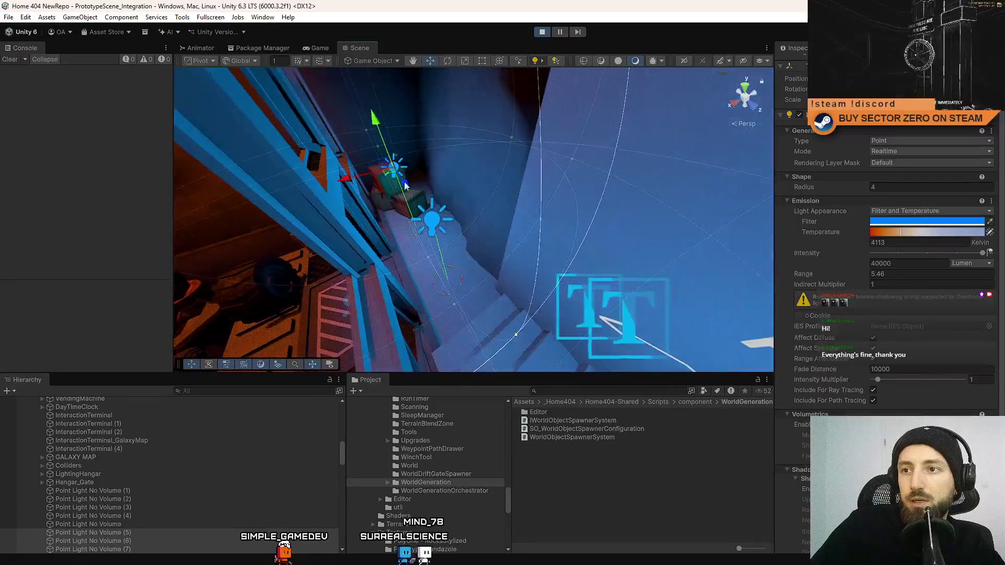
mouse_move(406, 184)
mouse_down()
mouse_move(481, 197)
mouse_move(397, 212)
mouse_up()
click(384, 215)
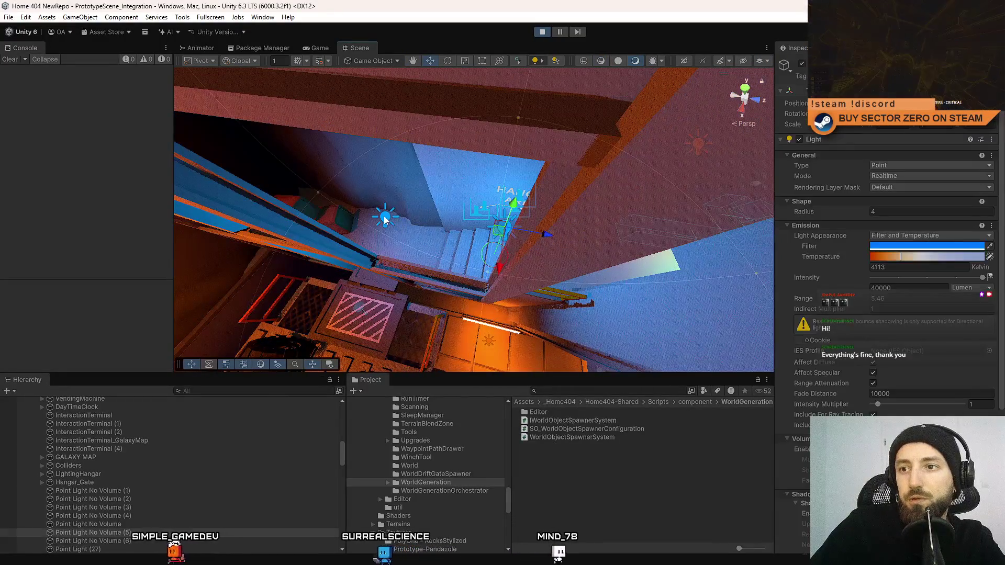
click(331, 47)
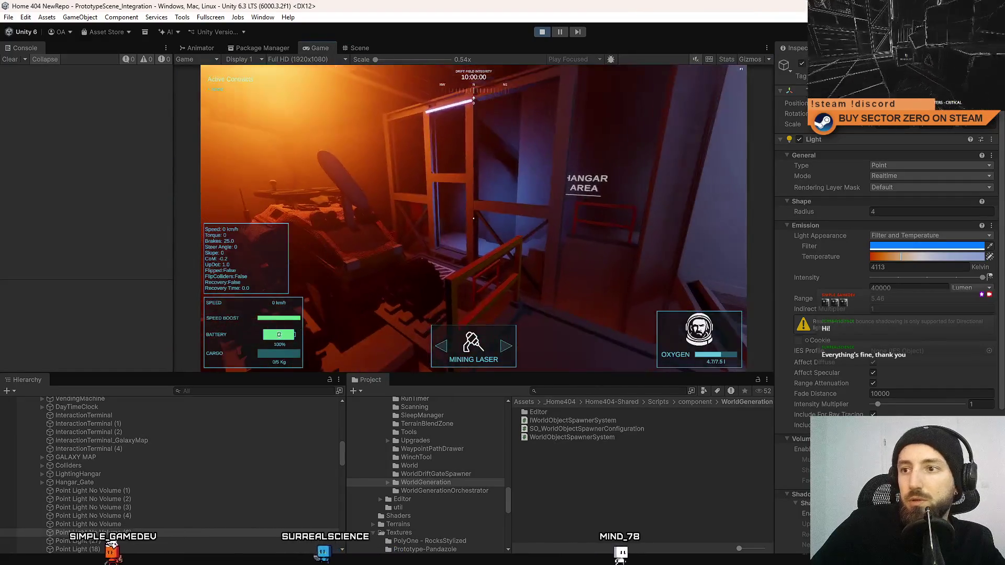
key(Escape)
key(Escape)
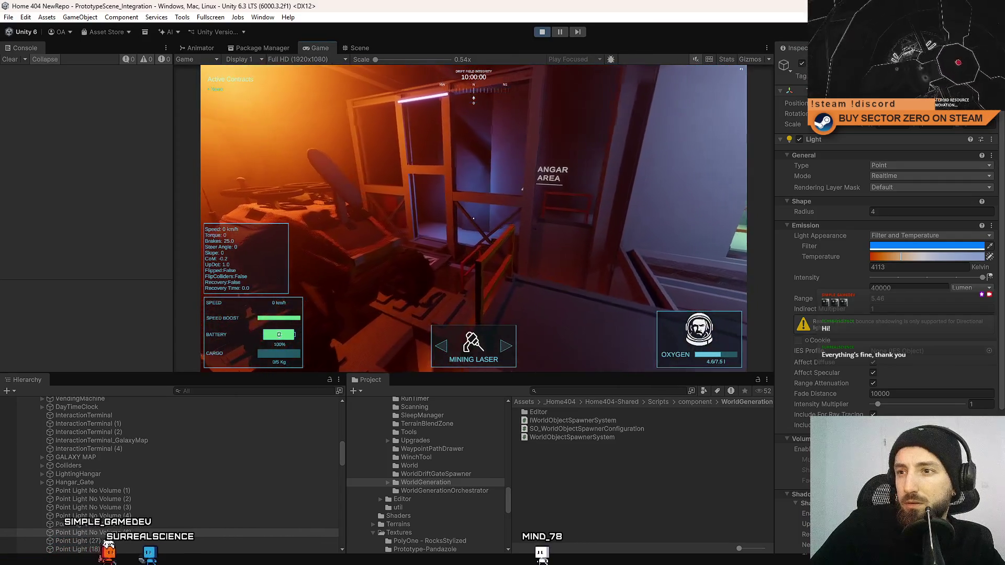
key(Escape)
key(Escape)
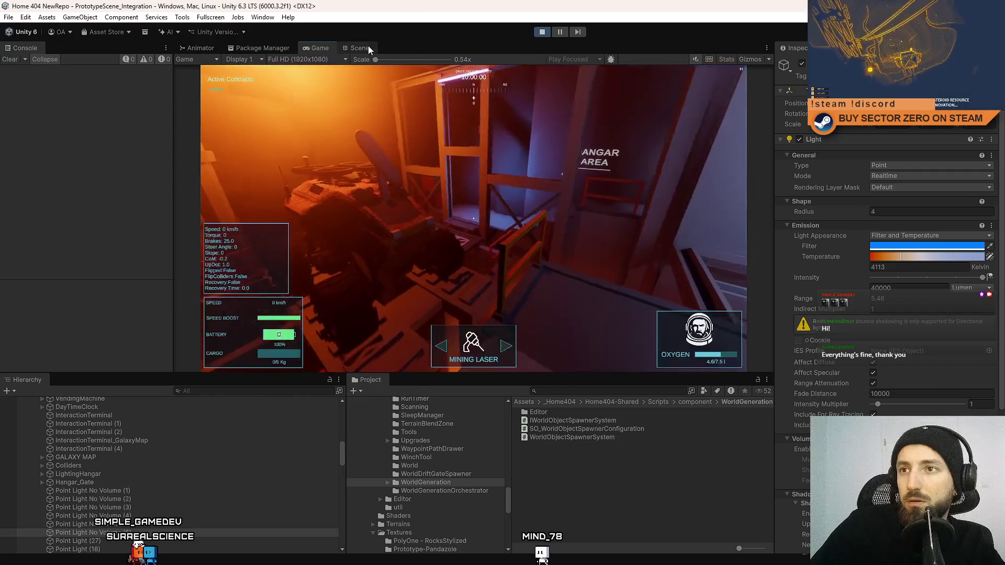
click(361, 48)
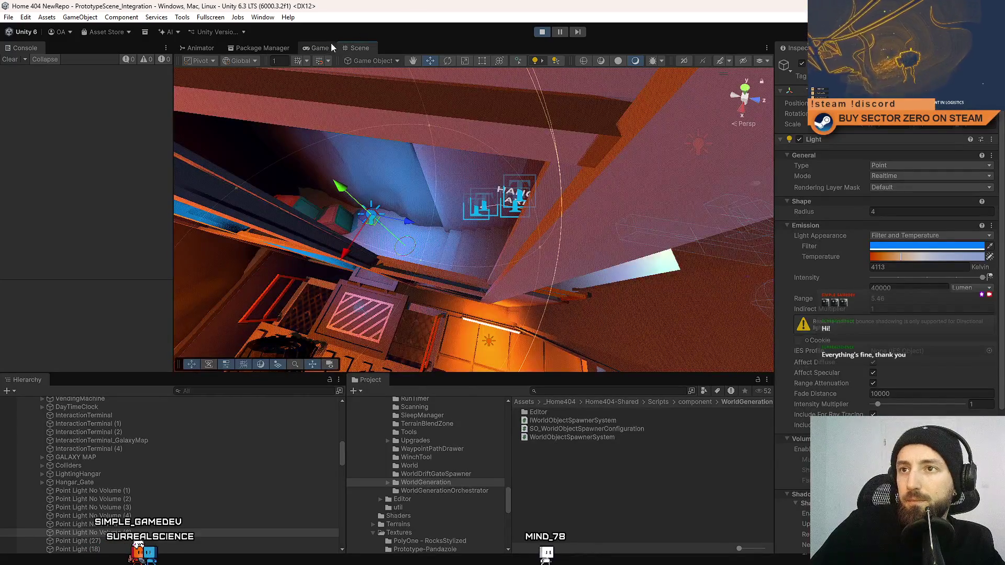
click(320, 48)
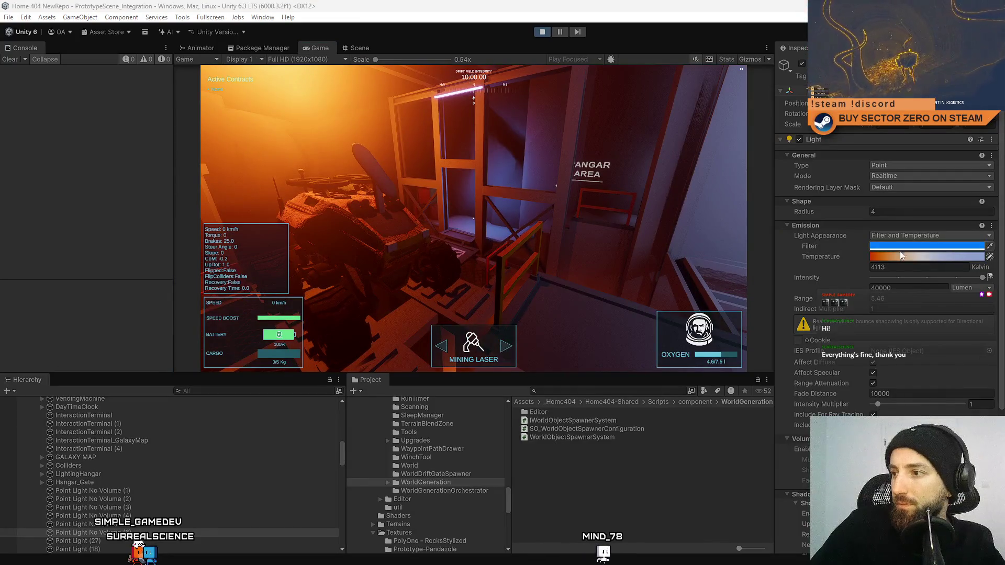
Reduce the point light's radius to 3.87 and raise its temperature to about 7200 K
click(905, 298)
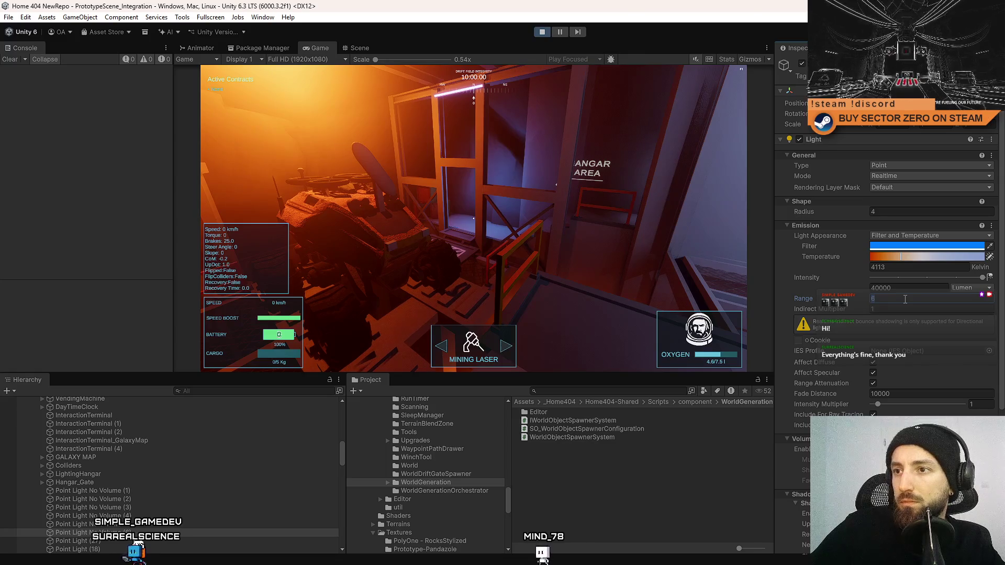
text(57)
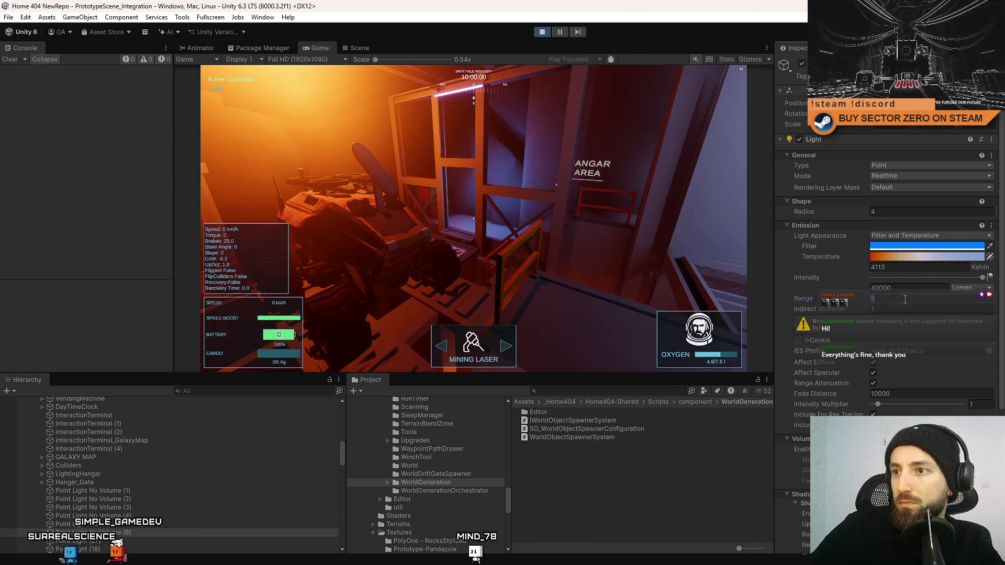
text(6)
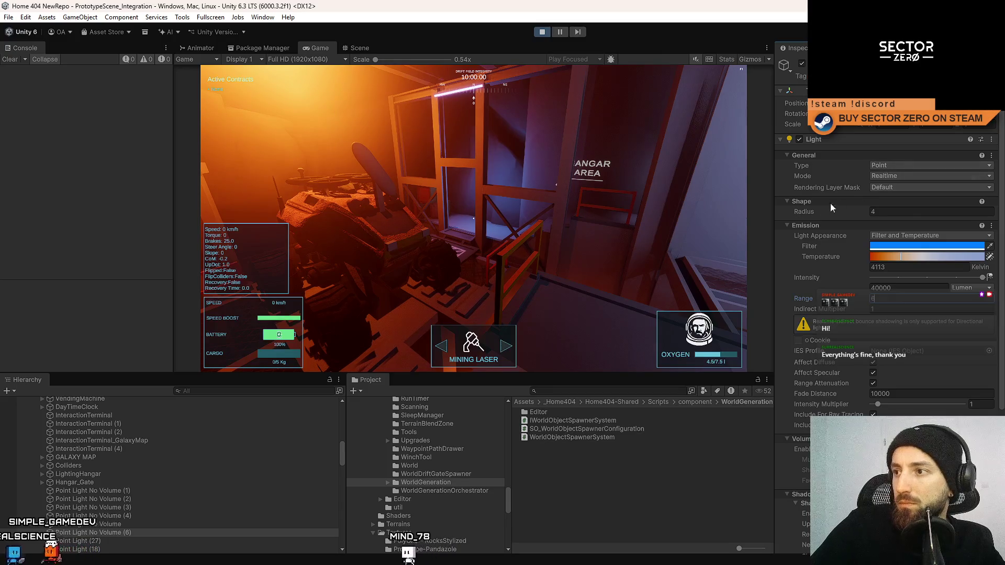
mouse_move(799, 213)
mouse_down()
mouse_move(778, 213)
mouse_move(817, 212)
mouse_move(799, 210)
mouse_up()
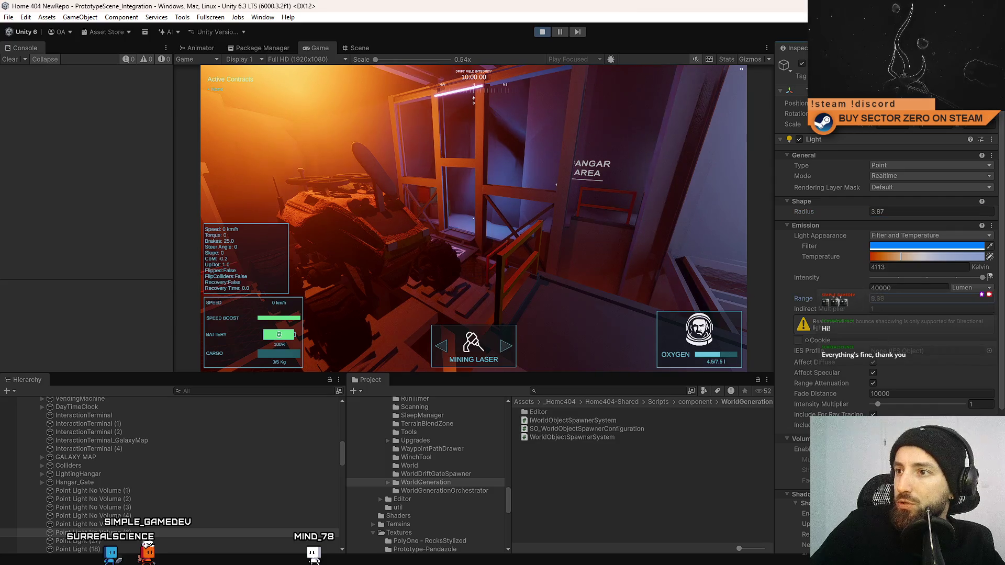
drag(829, 301, 873, 304)
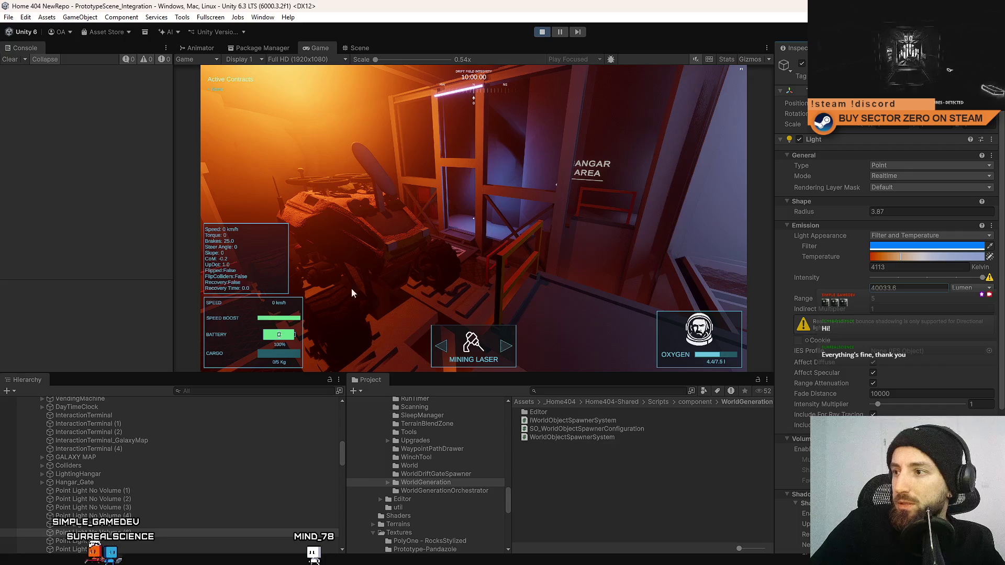
mouse_move(914, 256)
mouse_down()
mouse_move(923, 262)
mouse_move(896, 260)
mouse_move(961, 260)
mouse_move(925, 265)
mouse_up()
click(912, 247)
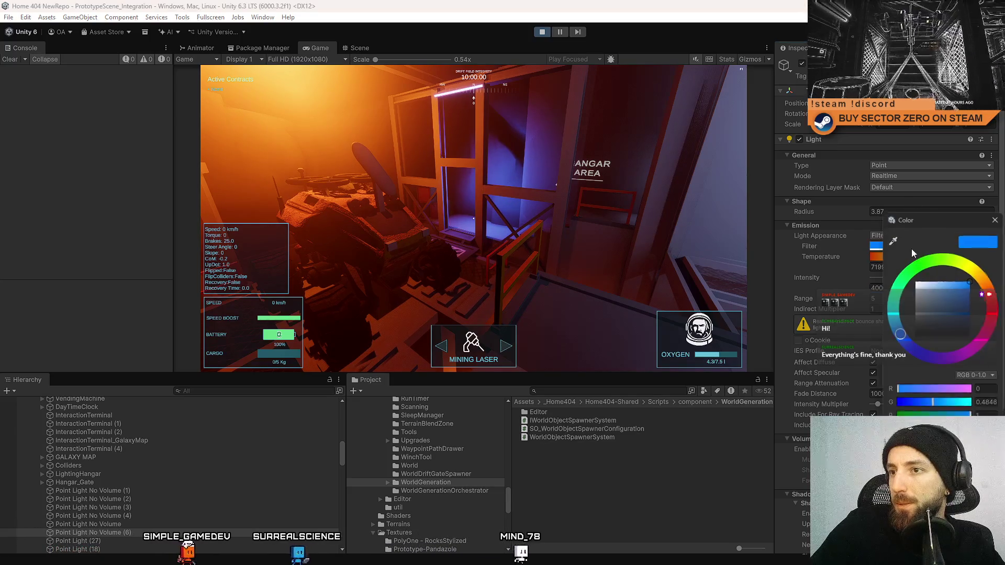
Give the point light a lighter, more saturated blue filter colour
click(952, 282)
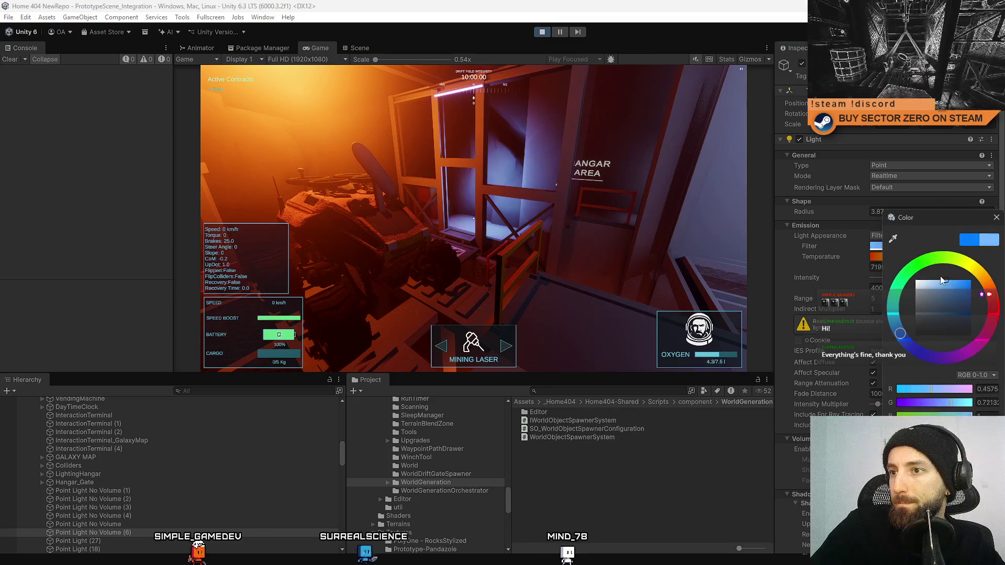
drag(940, 280, 959, 279)
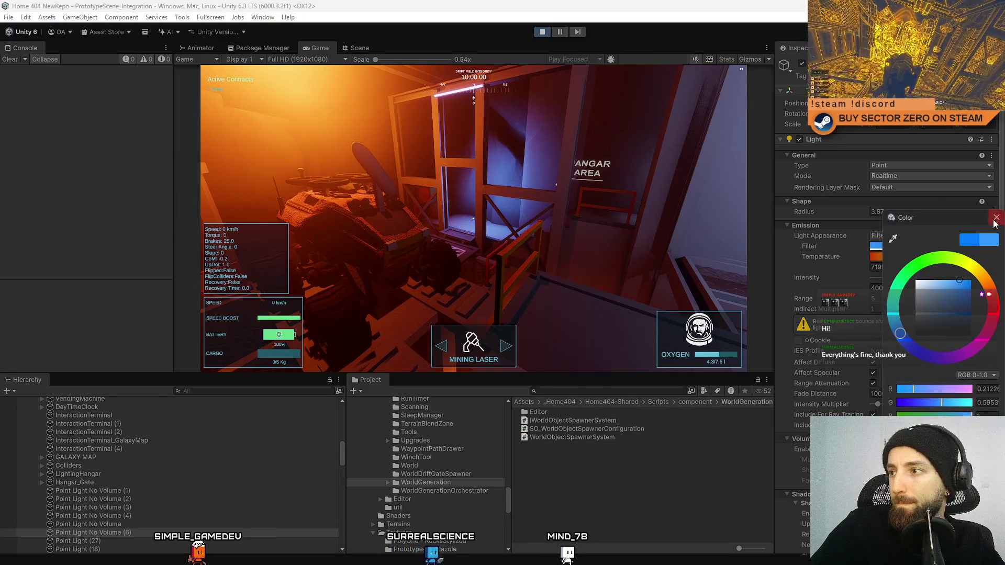
click(996, 217)
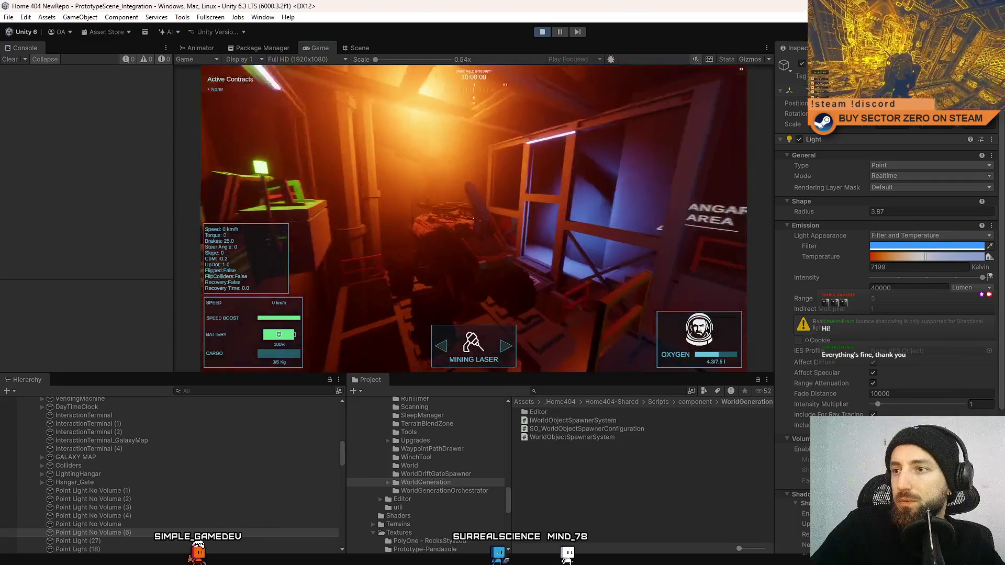
Set the point light's range to 10 in the Inspector
key(Escape)
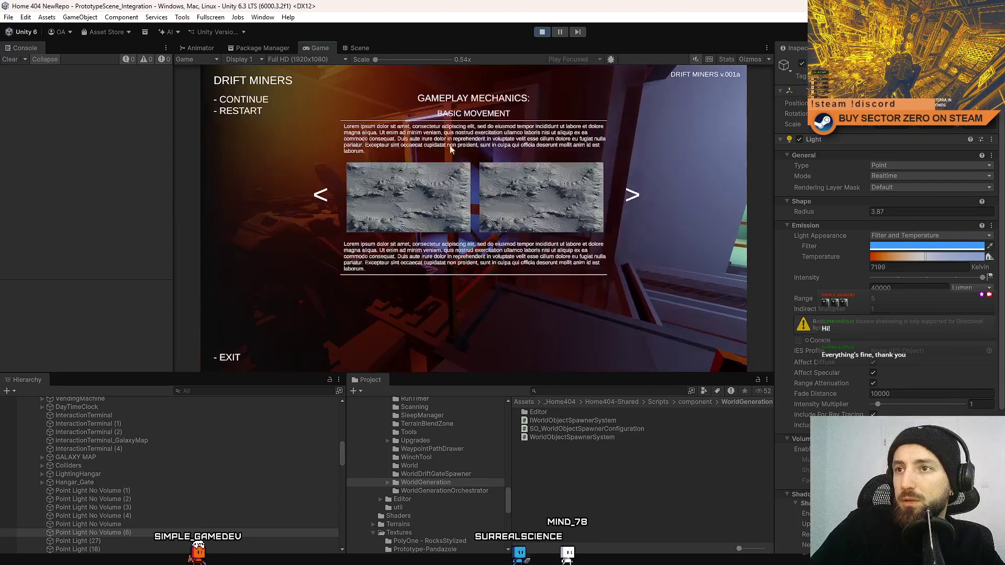
key(Escape)
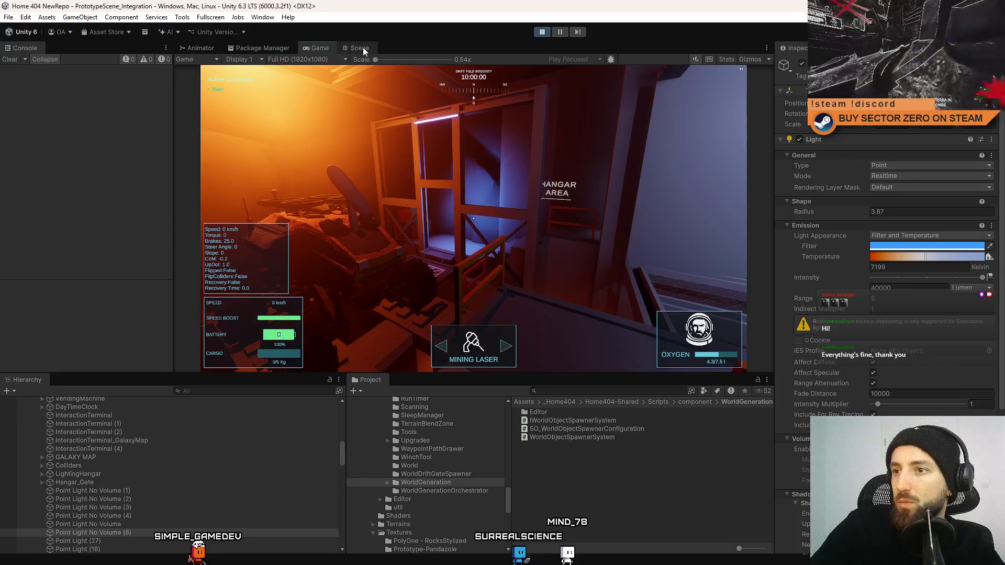
key(Escape)
key(Escape)
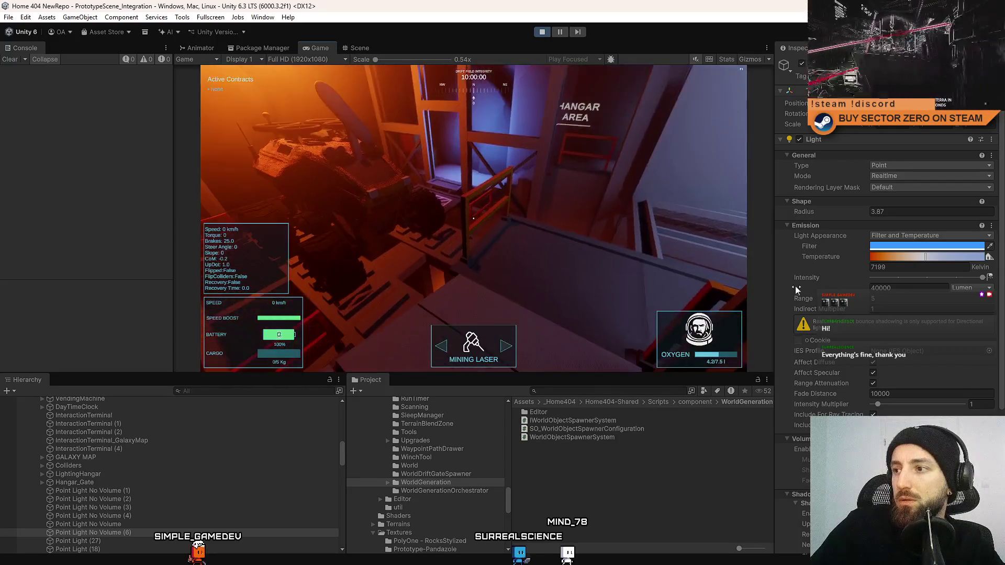
drag(796, 288, 838, 299)
text(5)
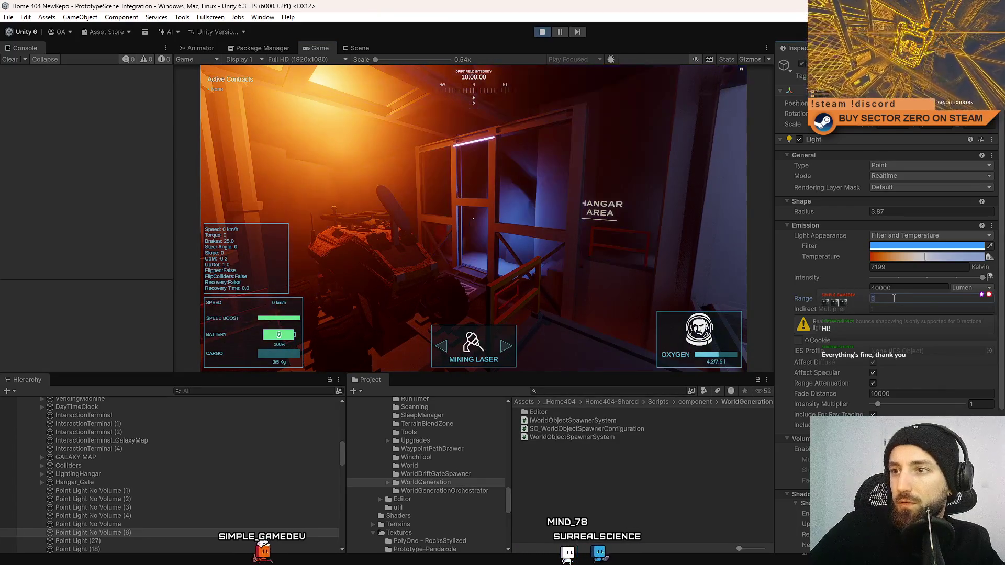
text(7)
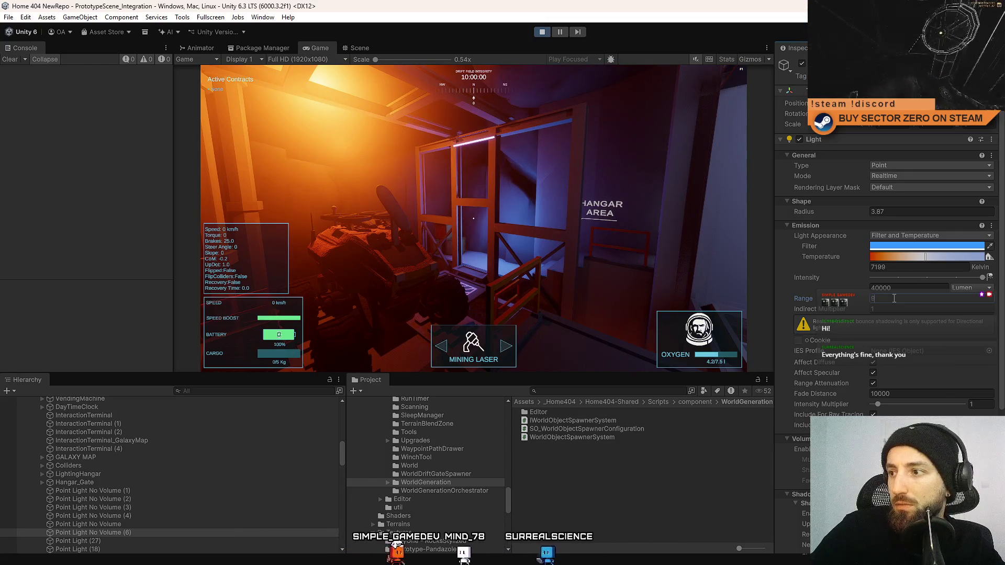
text(10)
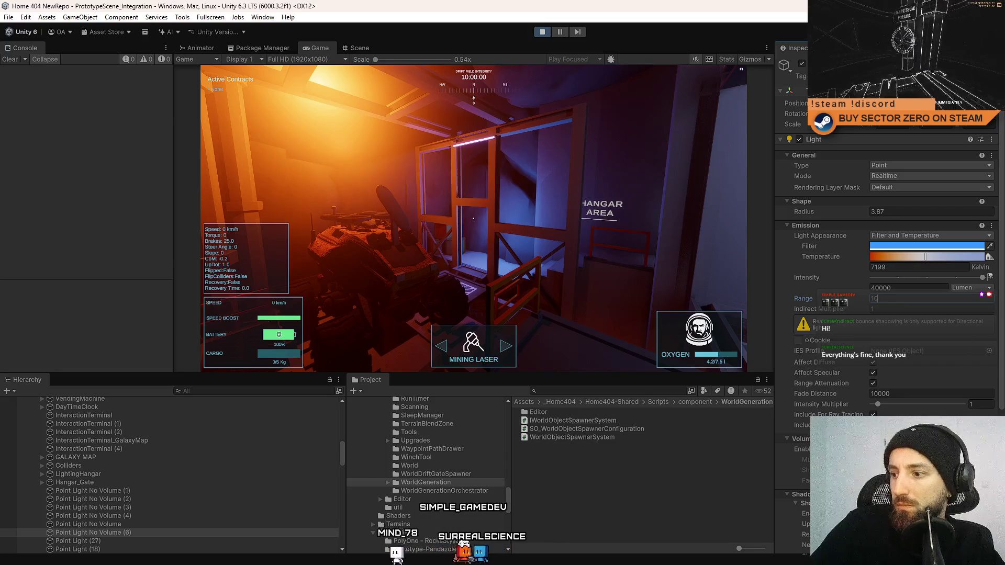
key(Return)
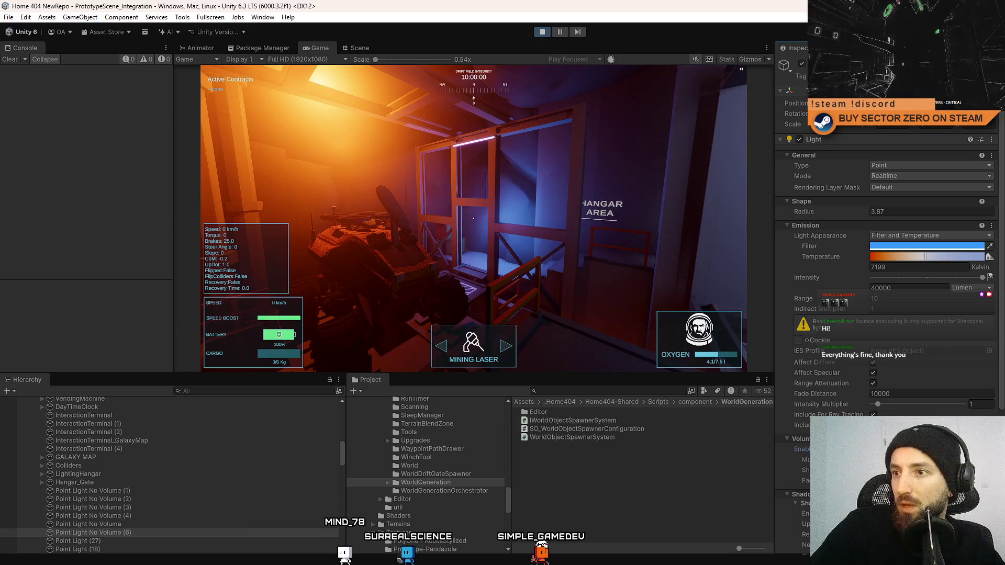
scroll(886, 289, down, 2)
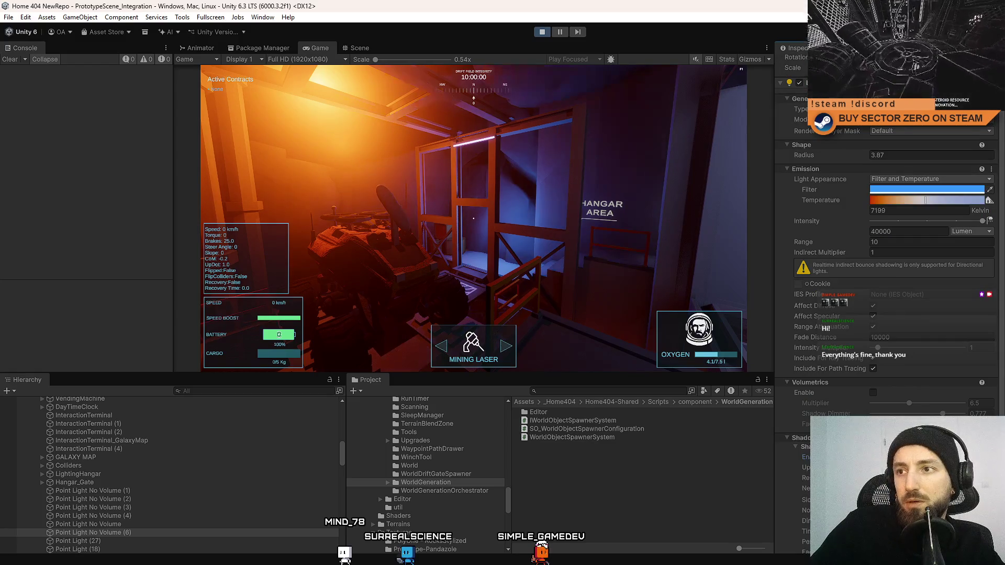
Walk through the running game toward the HANGAR AREA sign to check the lighting
click(645, 320)
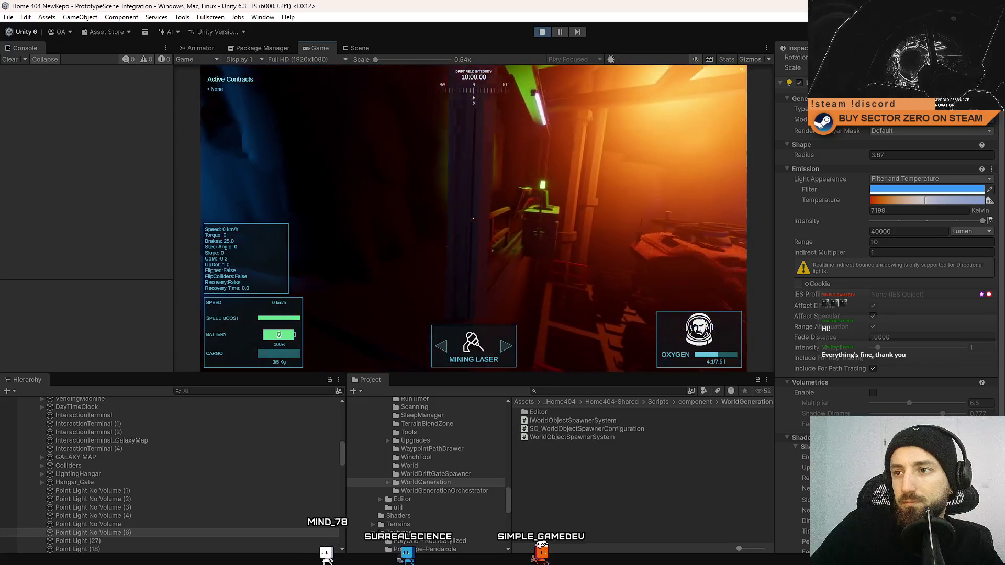
key(w)
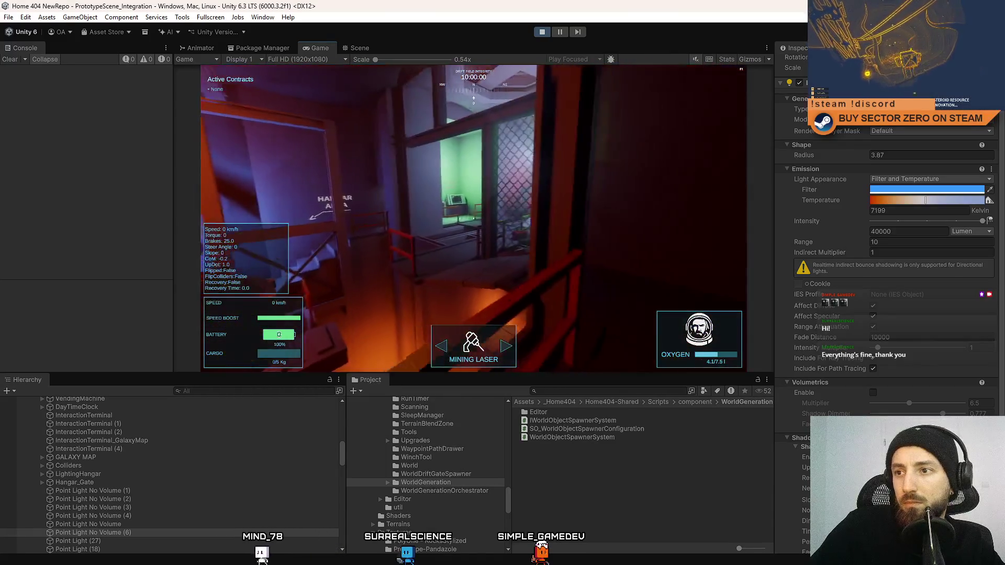
key(w)
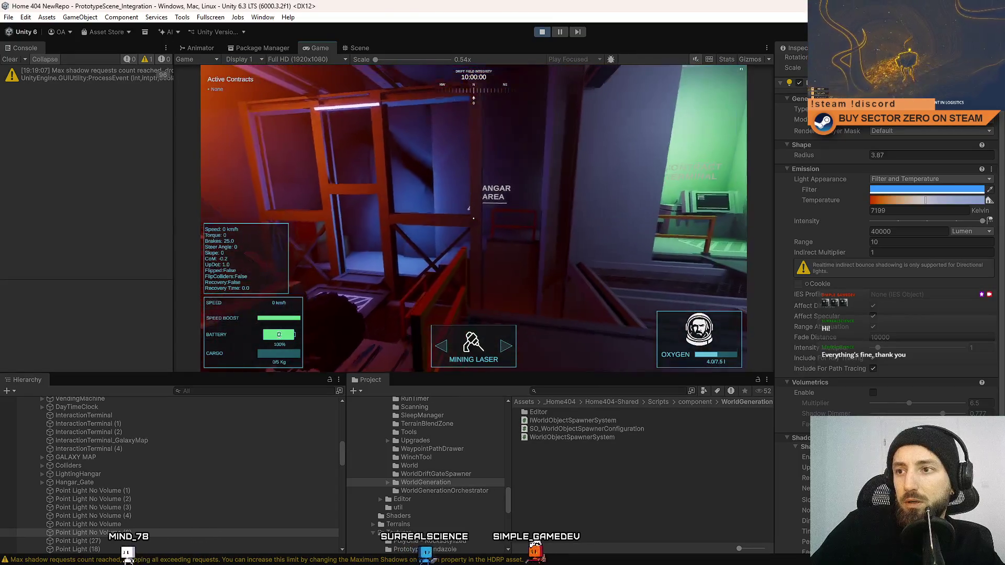
key(Escape)
key(Escape)
key(w)
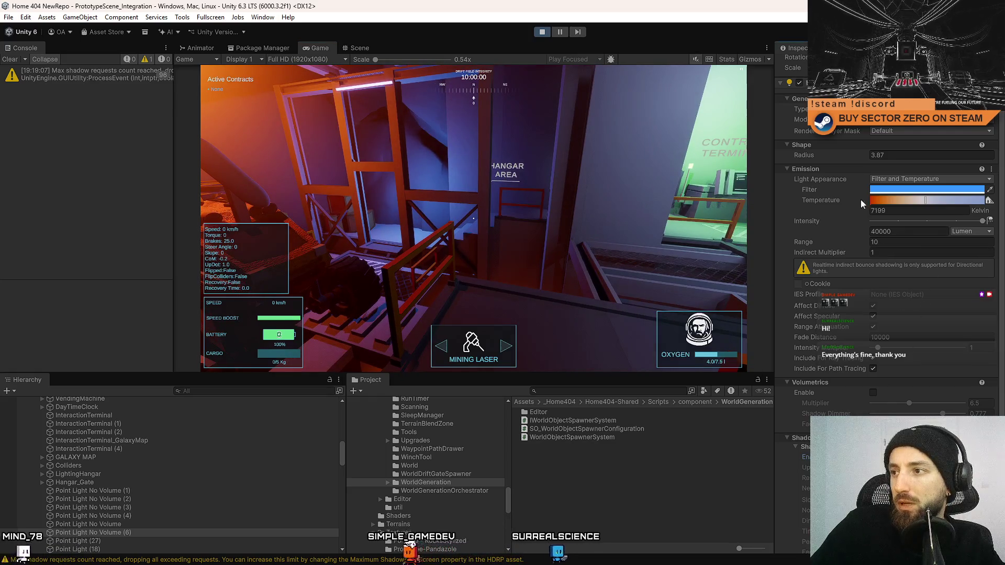
scroll(867, 212, up, 3)
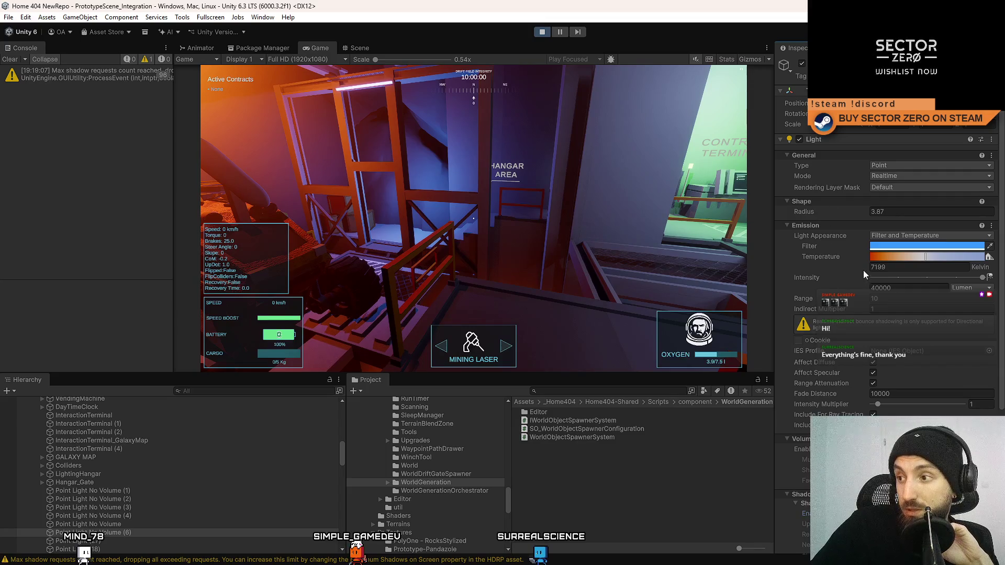
Lower the point light's range to about 3.37 and view its glow in the scene
drag(803, 300, 780, 304)
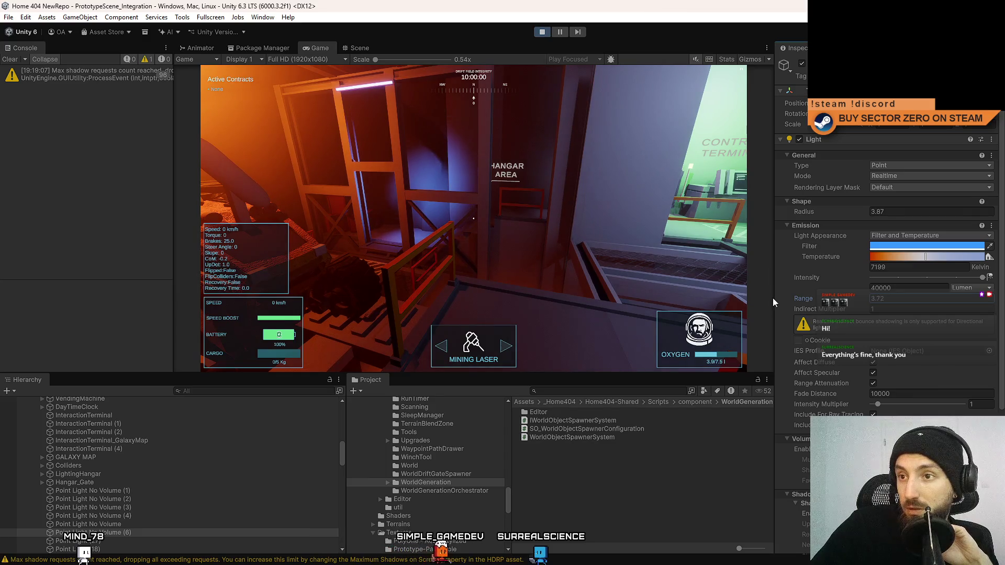
drag(775, 298, 769, 297)
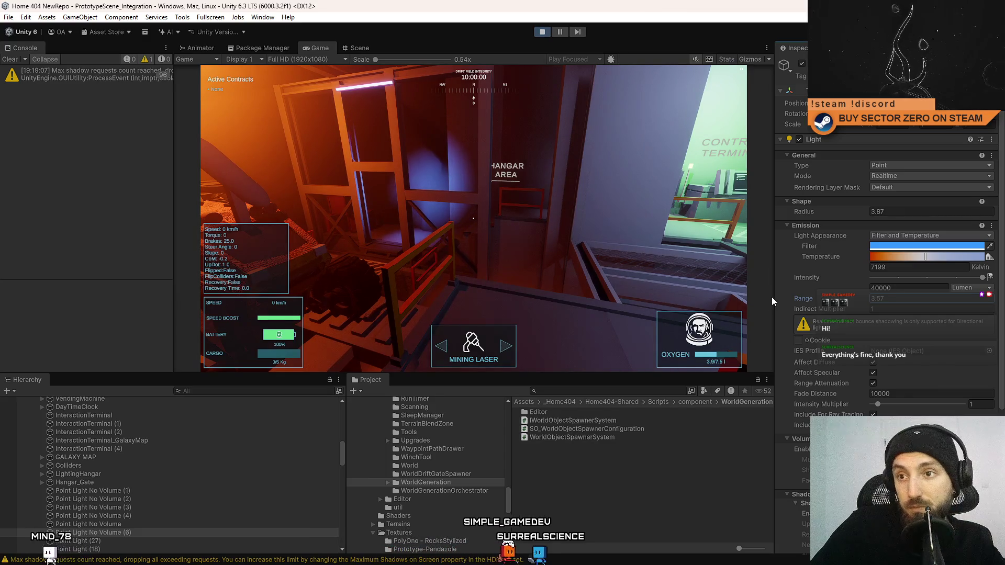
click(359, 48)
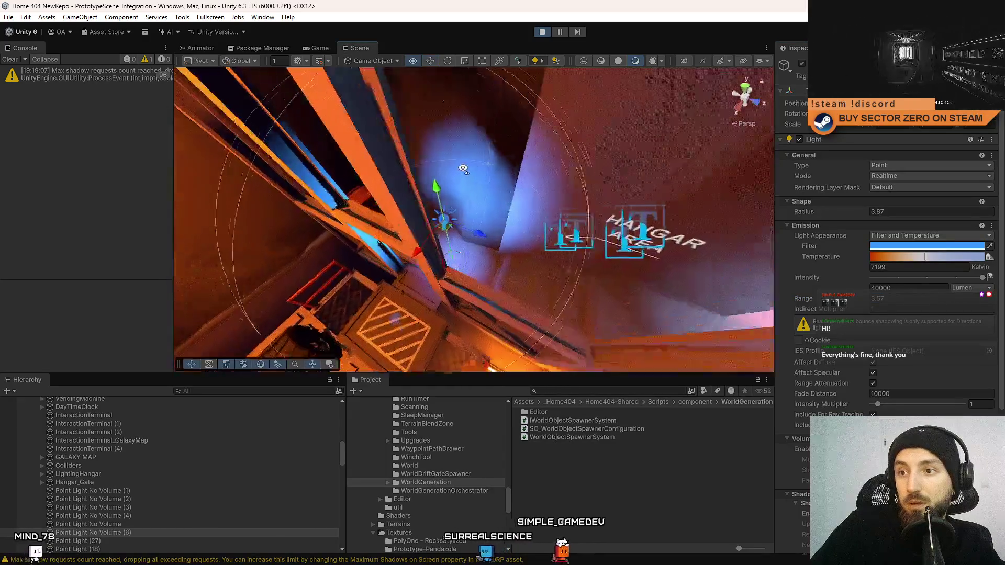
Shift the point light along the beams and set its range to 4, then 6, checking in game
drag(532, 207, 535, 209)
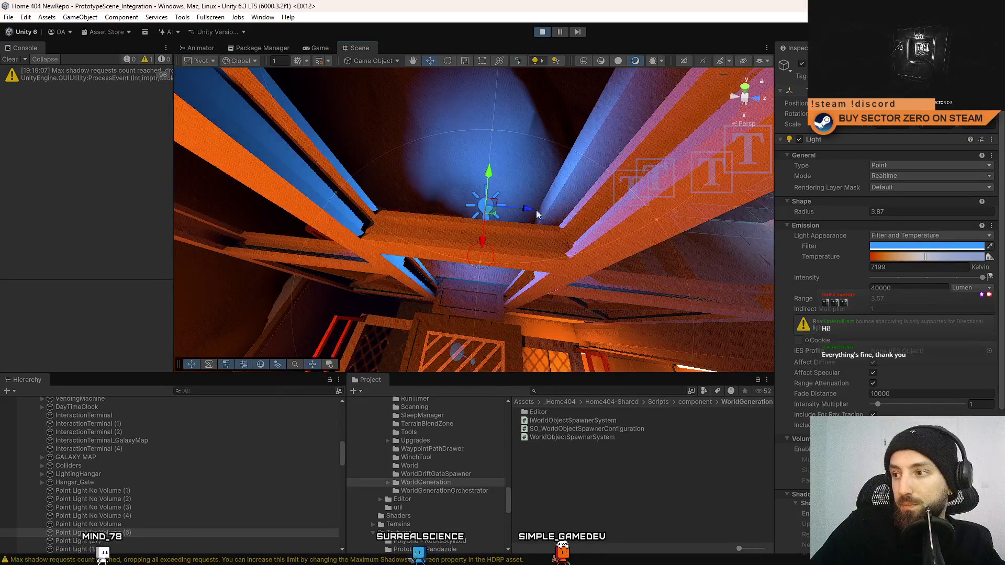
text(4)
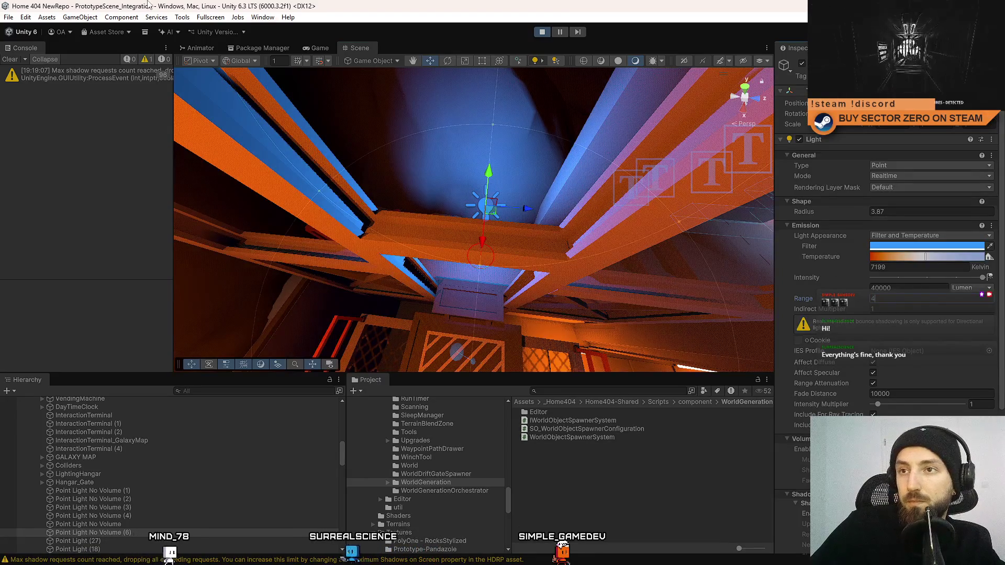
click(320, 48)
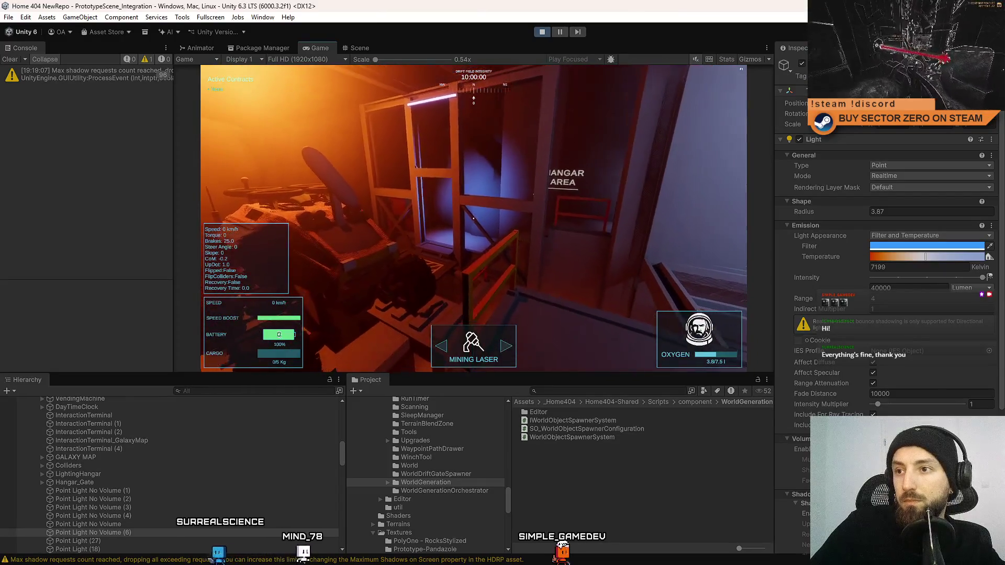
key(Escape)
click(359, 48)
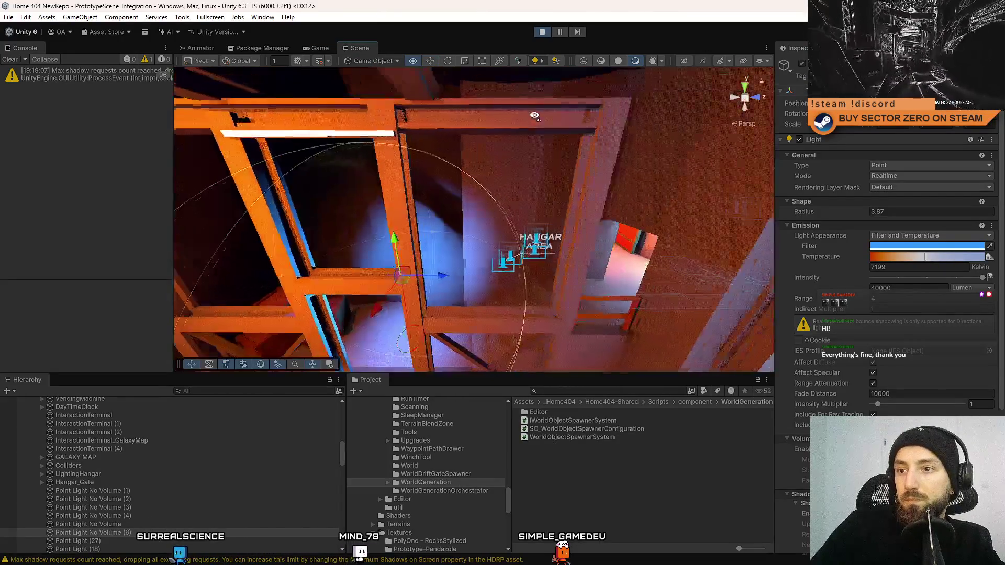
drag(506, 124, 951, 327)
text(6)
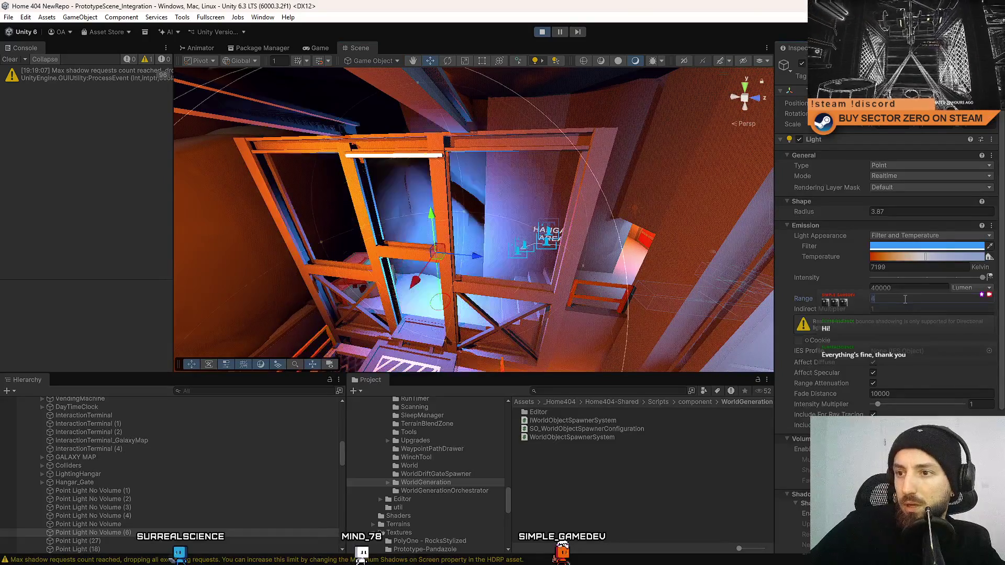
click(320, 48)
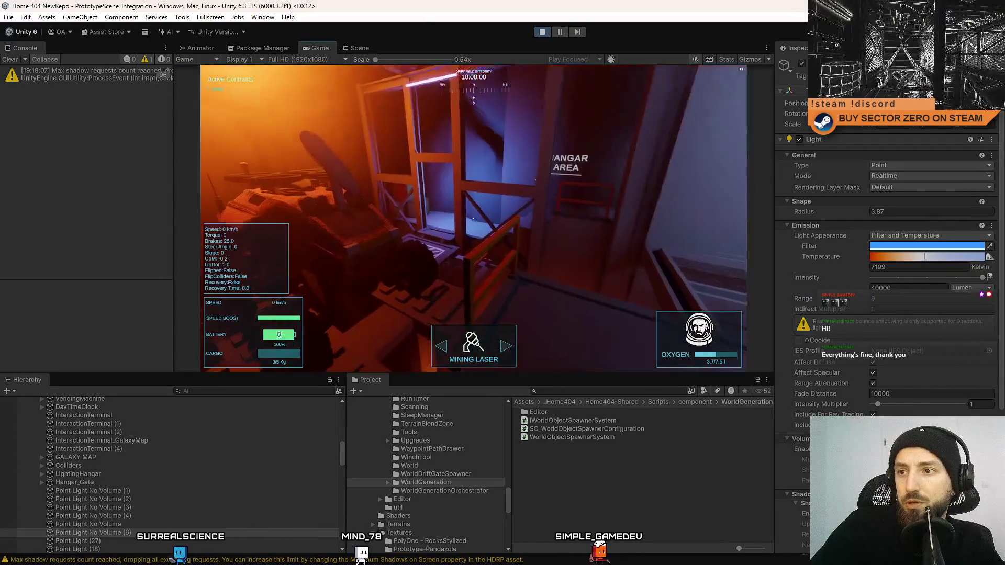
key(Escape)
key(Escape)
key(Escape)
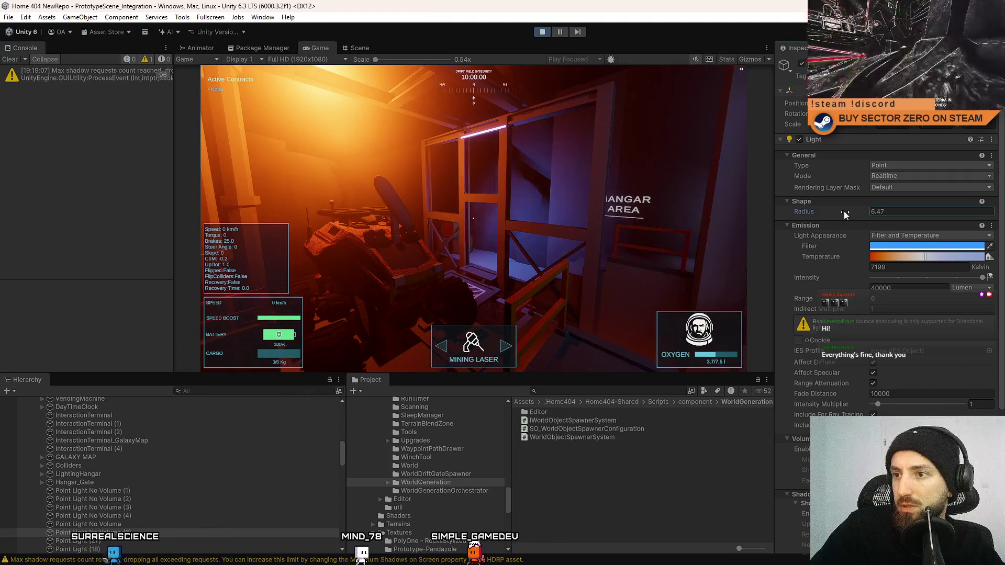
Trim the radius to 5.46 and move the light right toward the wall, comparing in game
drag(840, 209, 837, 210)
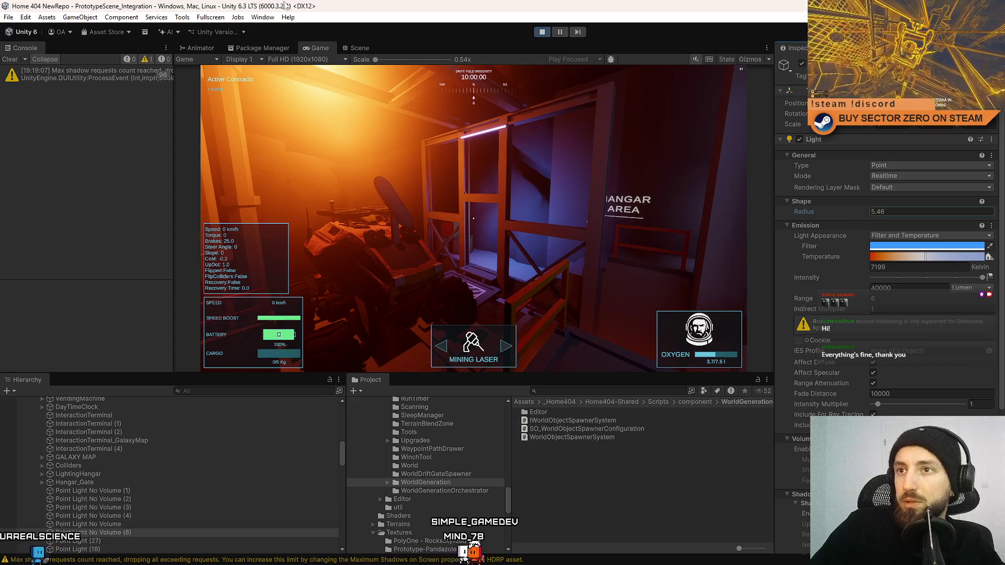
click(360, 47)
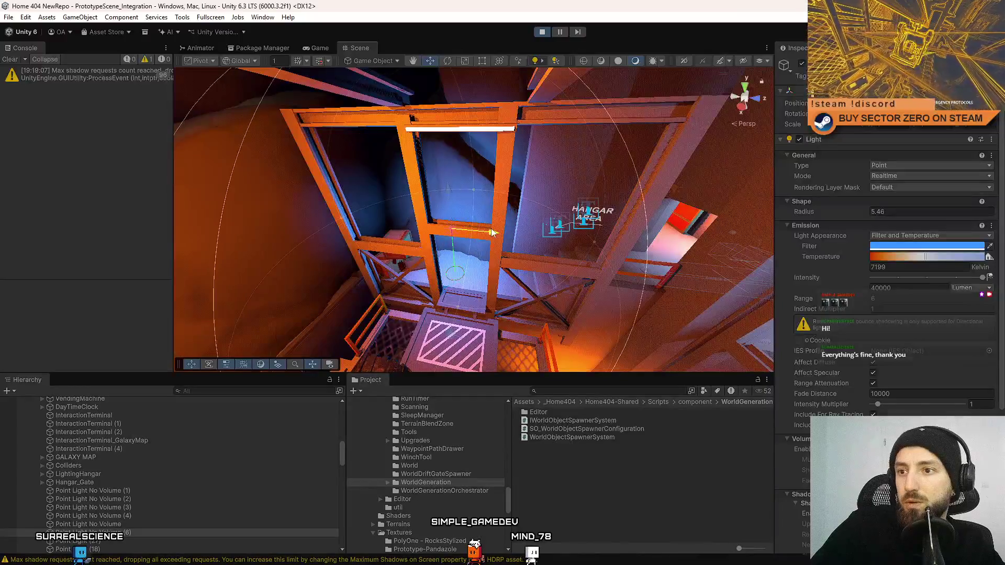
mouse_move(492, 233)
mouse_down()
mouse_move(626, 232)
mouse_move(604, 238)
mouse_move(566, 210)
mouse_up()
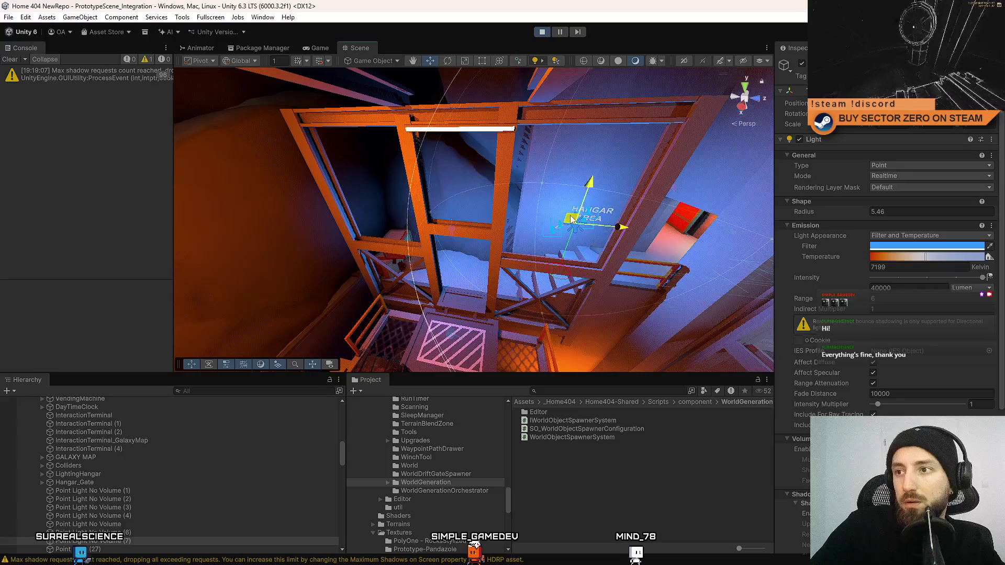
click(317, 48)
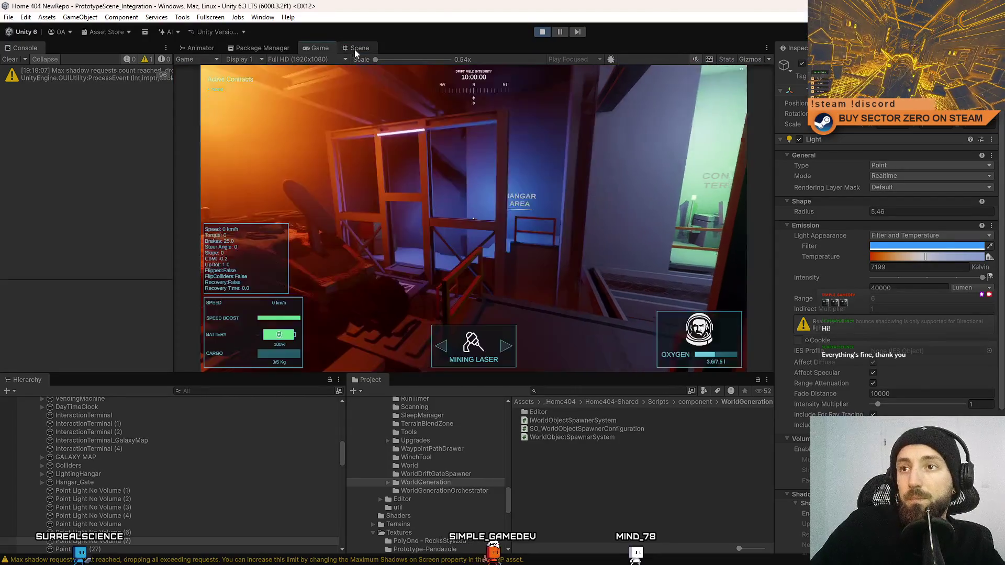
click(355, 48)
mouse_move(534, 245)
mouse_down()
mouse_move(567, 192)
mouse_move(396, 101)
mouse_up()
click(318, 48)
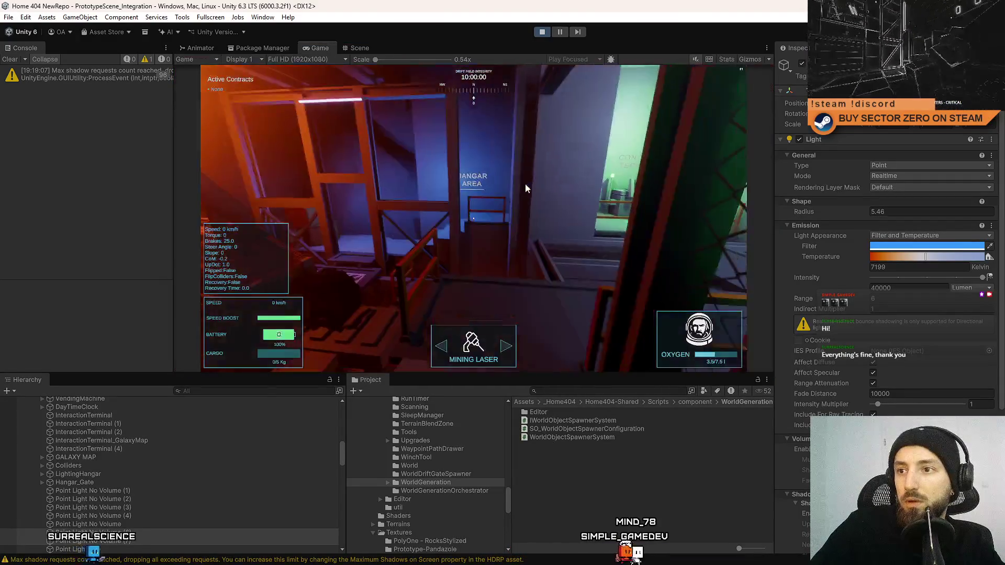
click(940, 247)
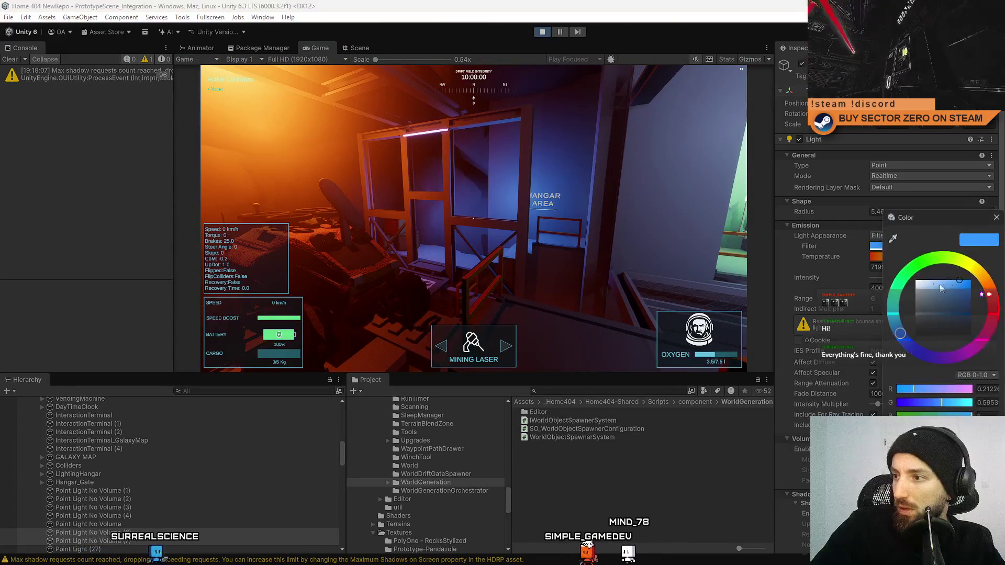
Lighten the point light's filter colour to a medium blue and close the Color window
mouse_move(960, 286)
mouse_down()
mouse_move(919, 281)
mouse_move(997, 285)
mouse_move(963, 294)
mouse_up()
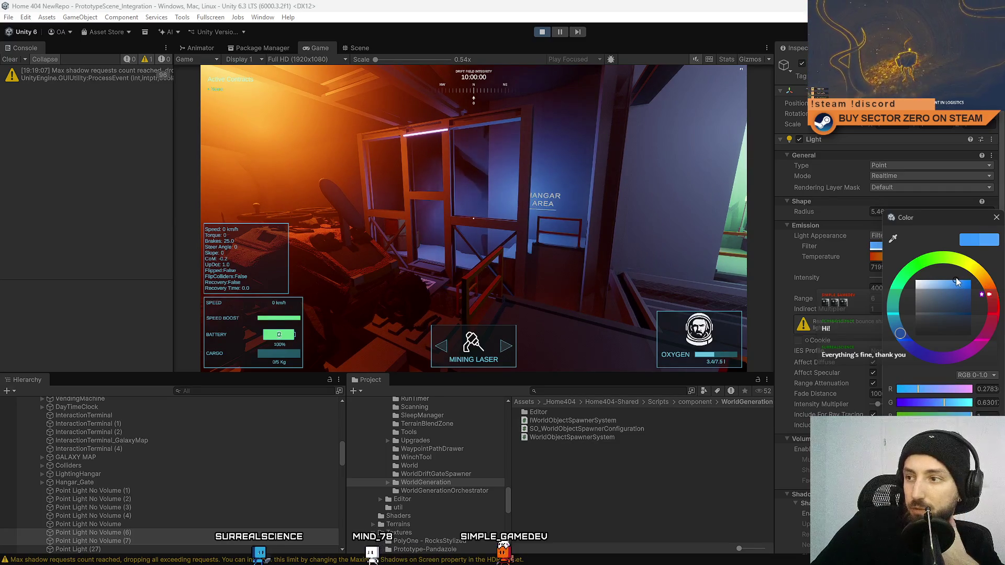
click(996, 218)
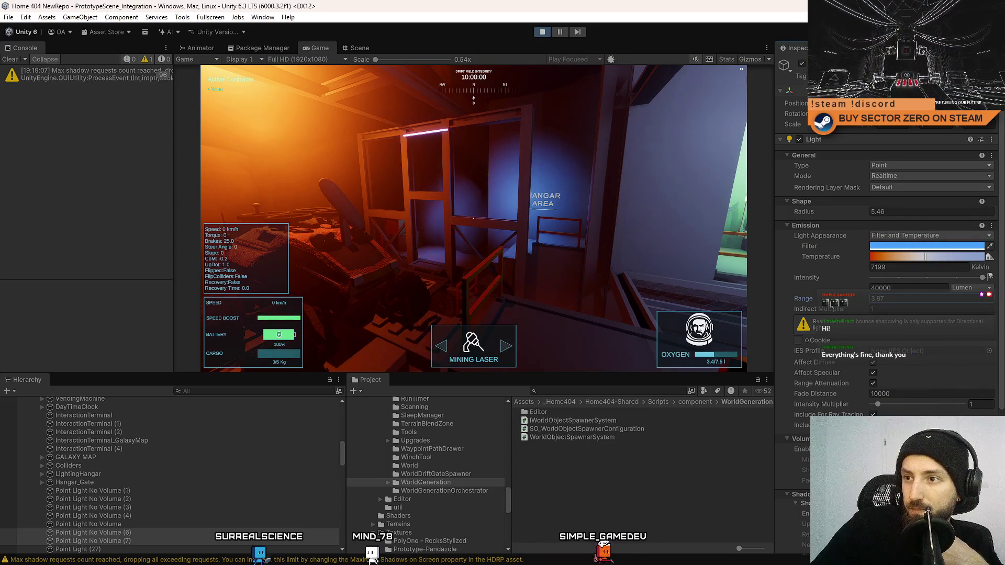
Nudge the point light, duplicate it as Point Light No Volume (8), and move the copy up
click(368, 51)
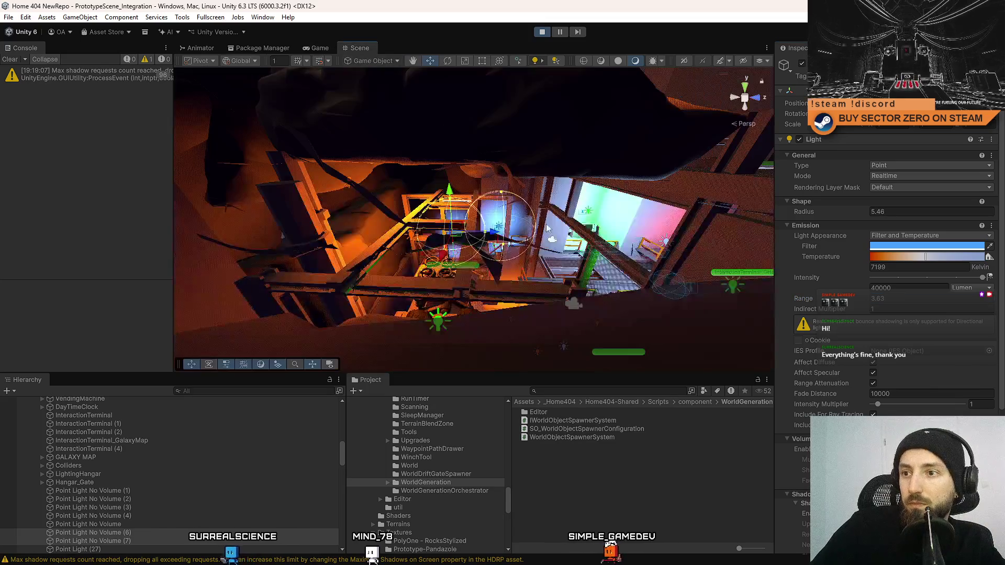
scroll(487, 253, down, 2)
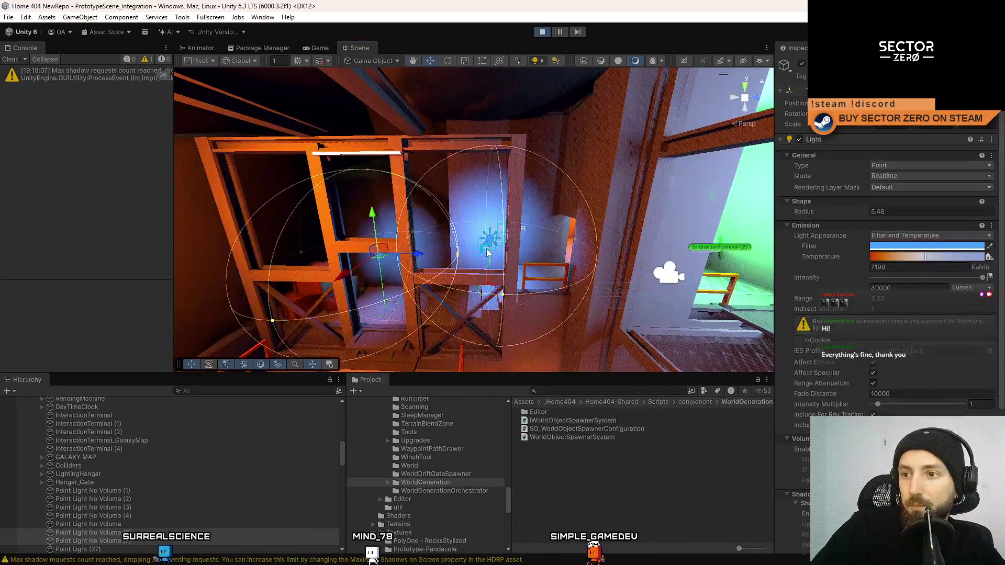
drag(391, 255, 399, 260)
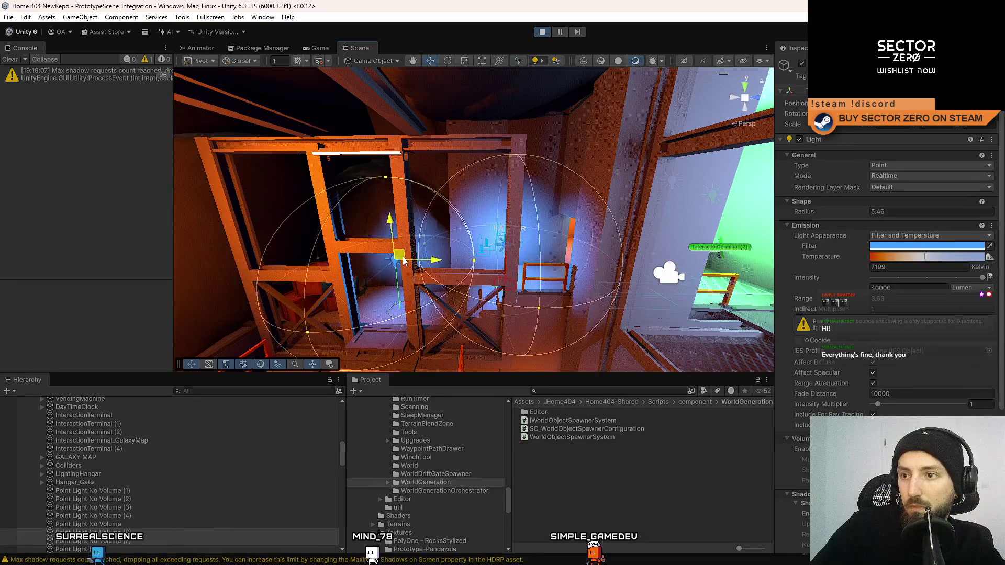
mouse_move(562, 248)
mouse_down()
mouse_move(578, 235)
mouse_move(467, 255)
mouse_move(504, 251)
mouse_move(485, 261)
mouse_move(491, 244)
mouse_move(548, 231)
mouse_move(460, 233)
mouse_up()
key(ctrl+d)
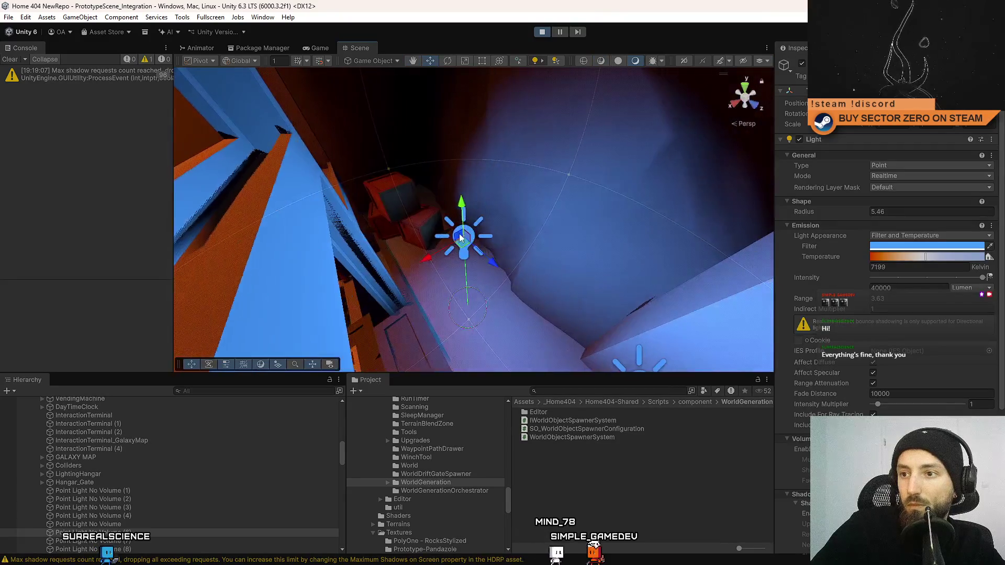
drag(494, 261, 462, 232)
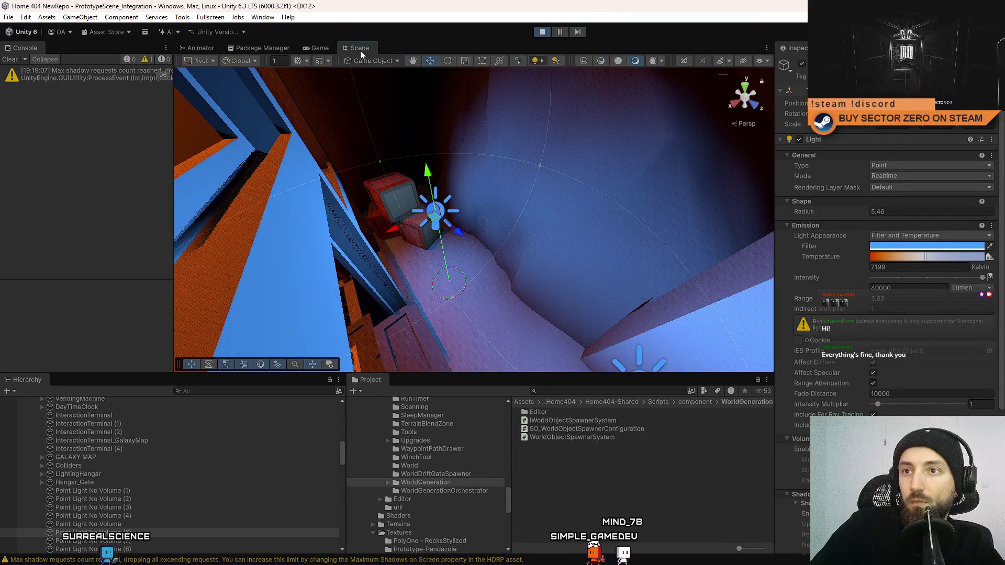
Preview the duplicated light in the running game near the stairs, then tweak its range
click(317, 48)
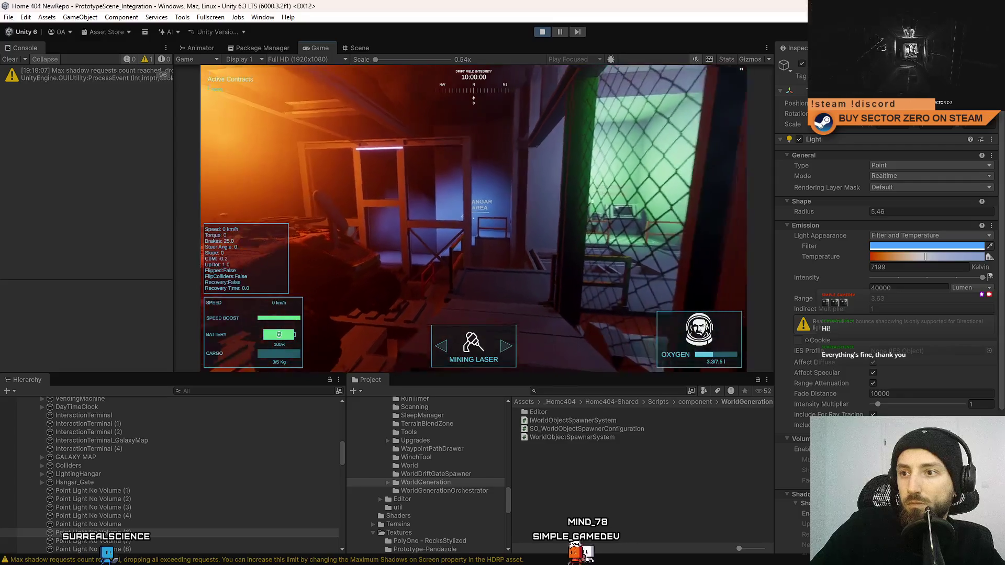
key(w)
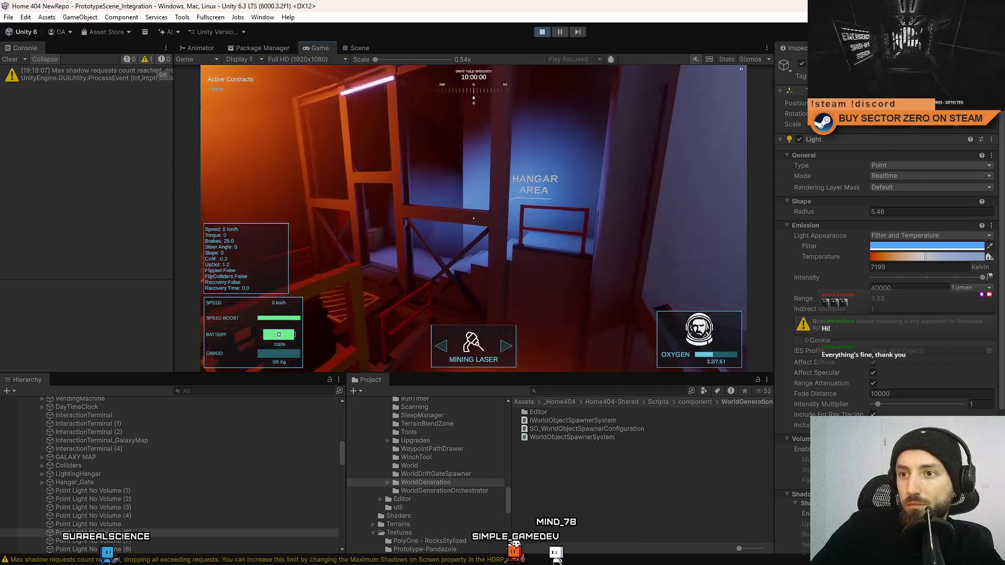
click(359, 48)
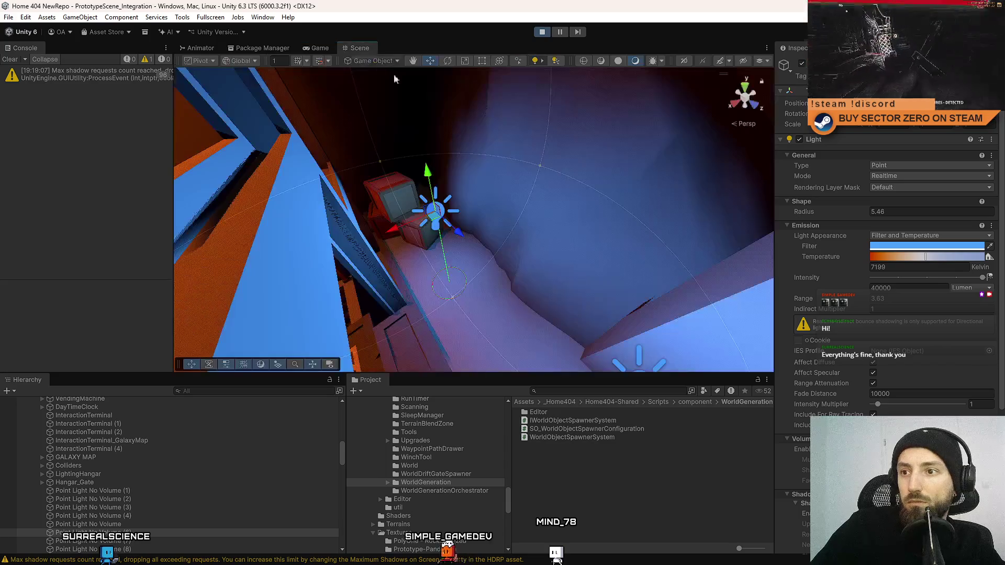
mouse_move(395, 78)
mouse_down()
mouse_move(539, 182)
mouse_move(512, 222)
mouse_up()
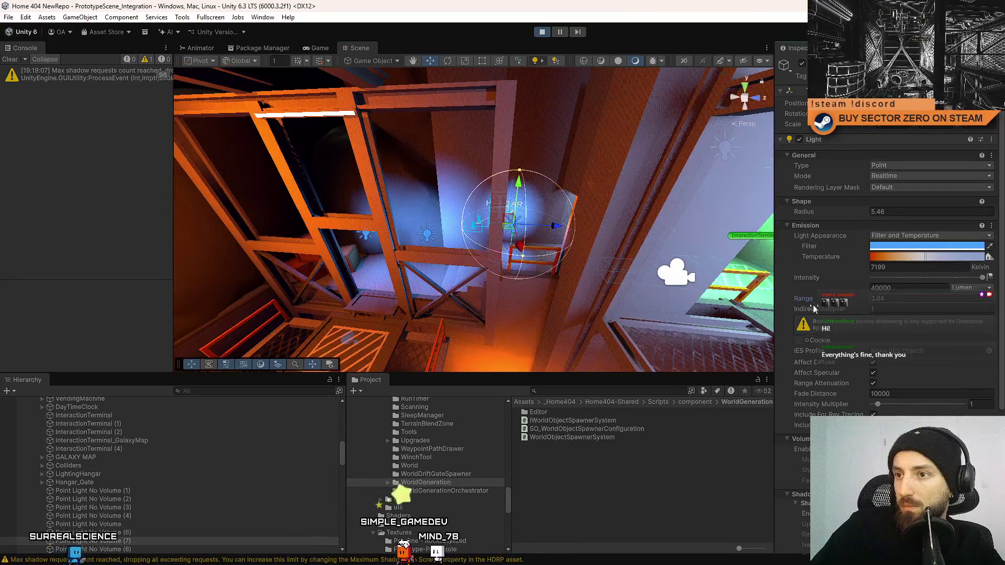
drag(814, 309, 823, 309)
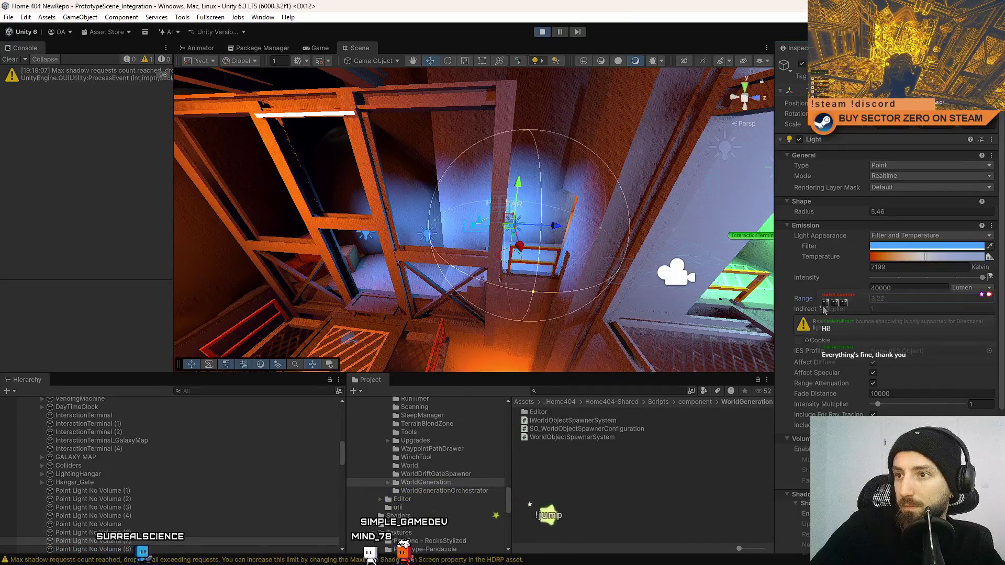
Walk from the hangar stairs through the terminal room, blue corridor, orange-lit hangar and storage area
click(329, 49)
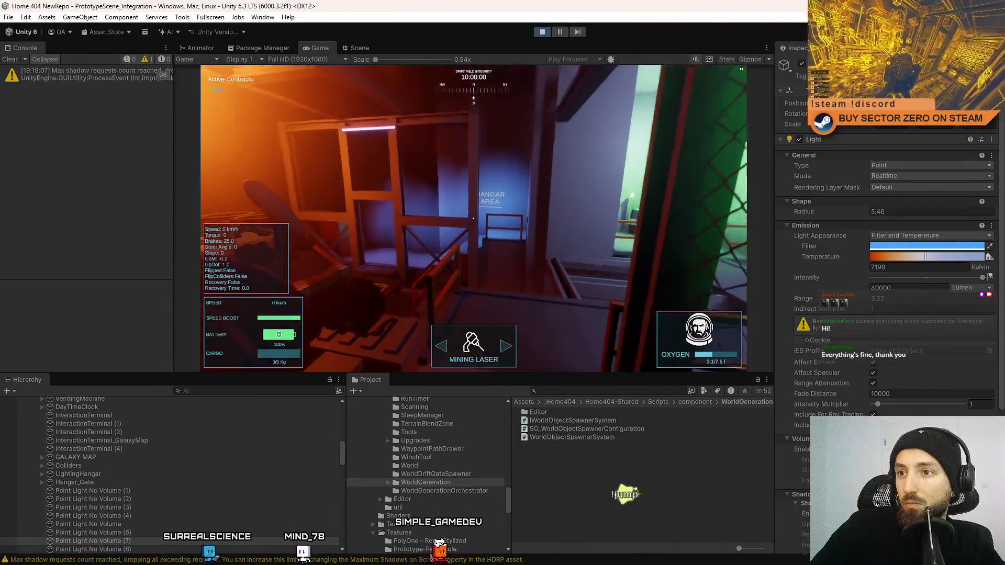
key(w)
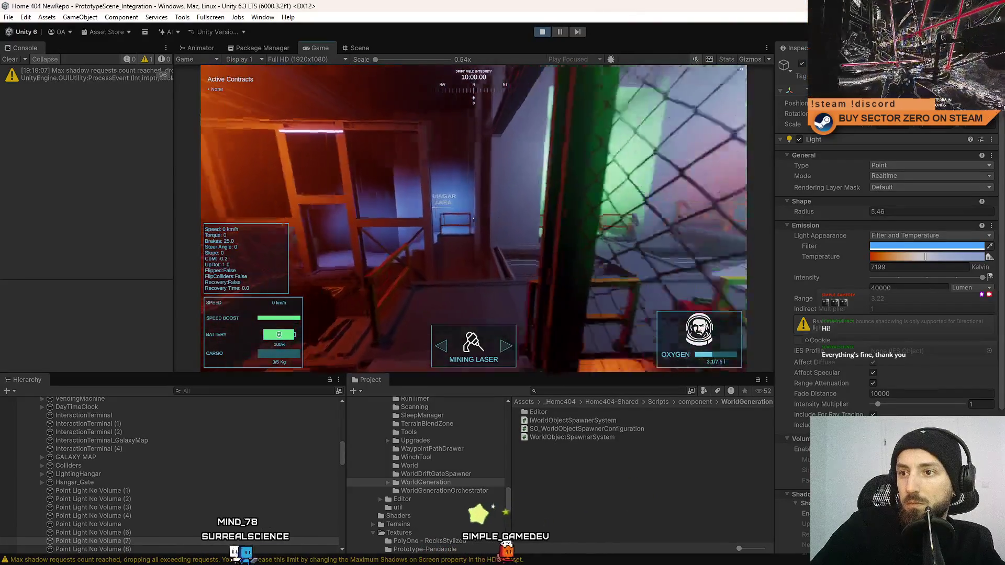
key(w)
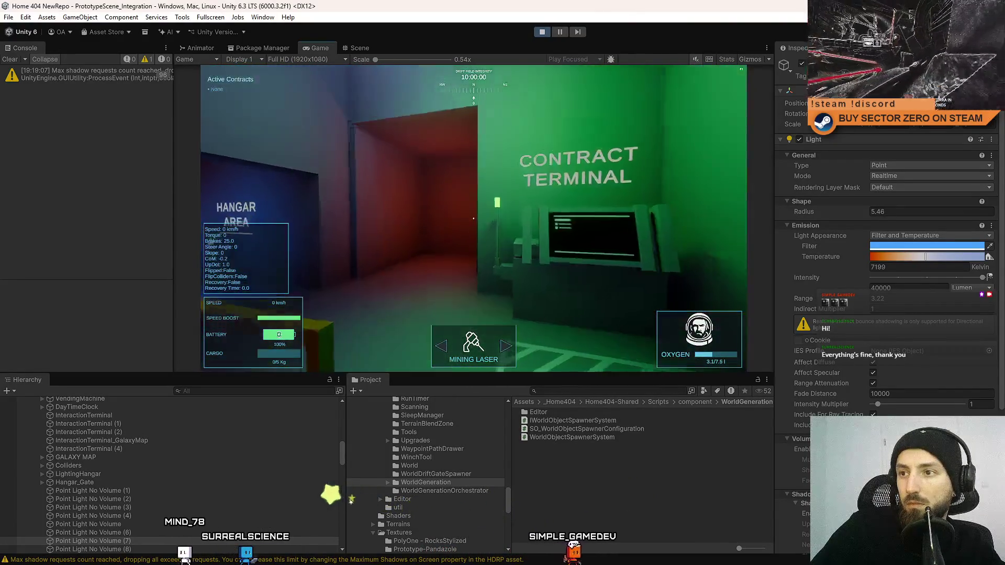
key(w)
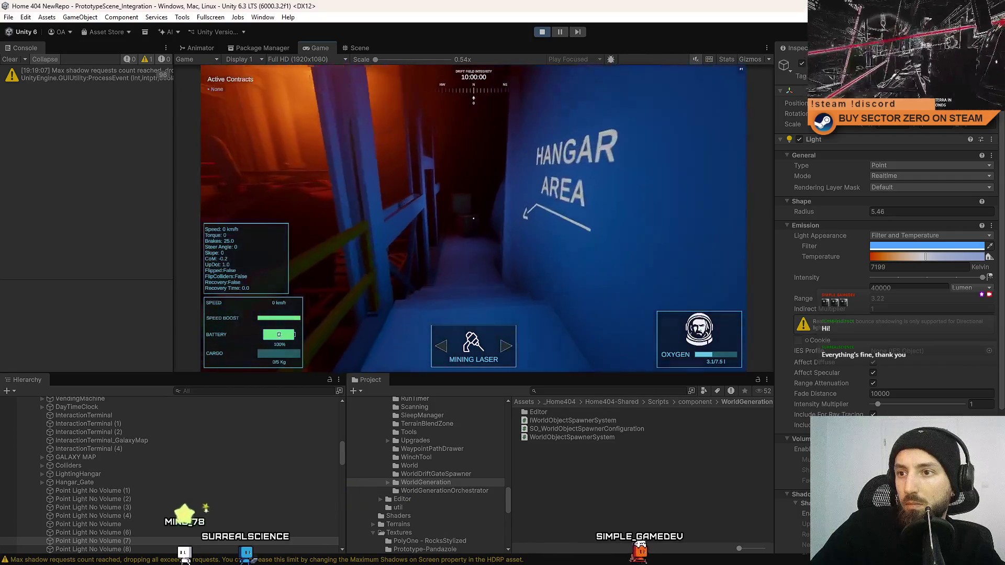
key(w)
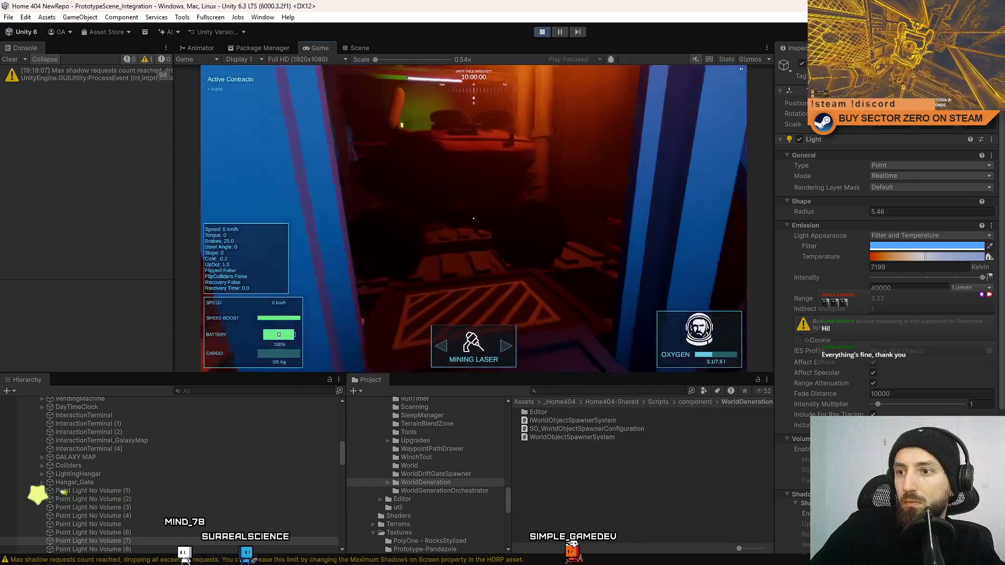
key(w)
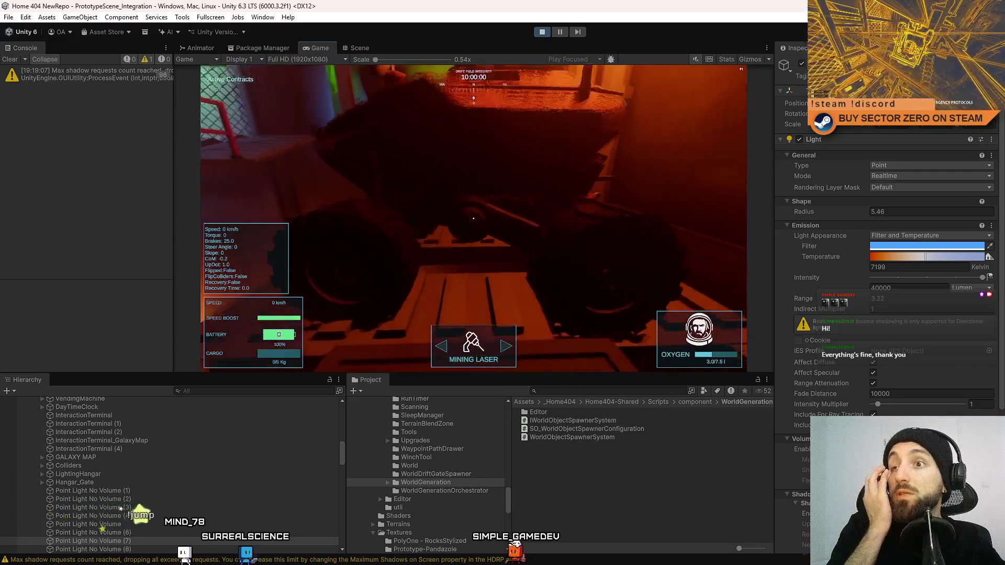
key(w)
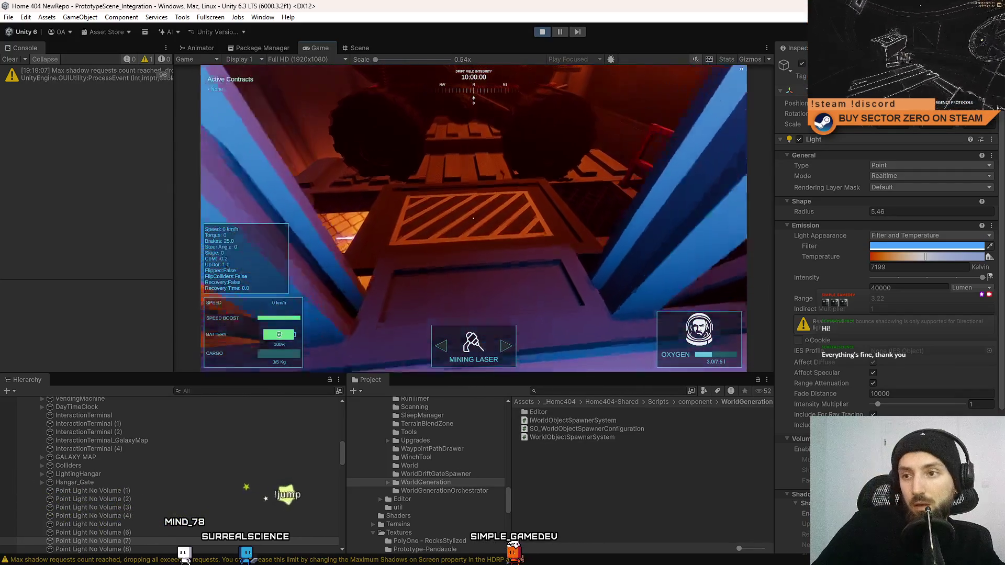
key(w)
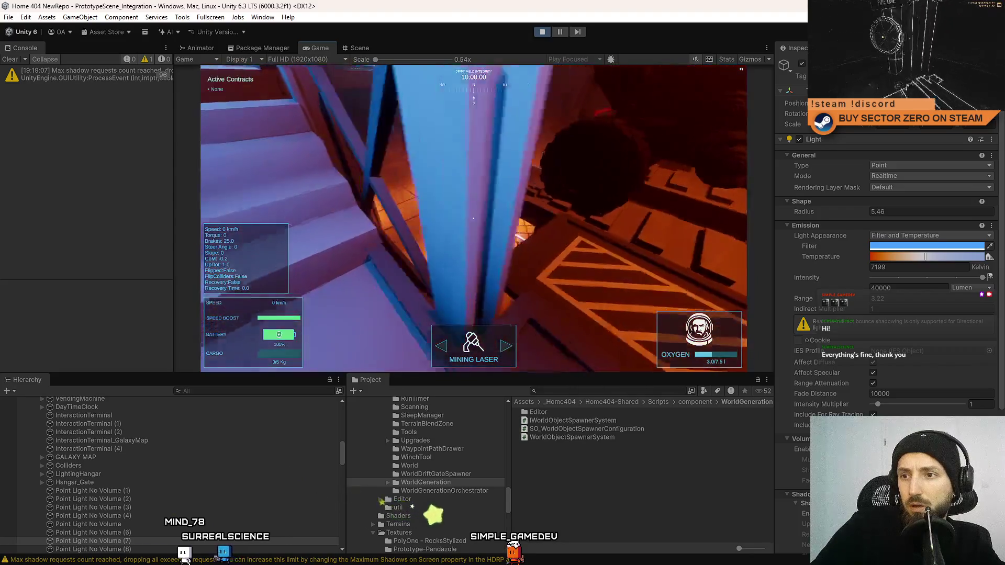
key(w)
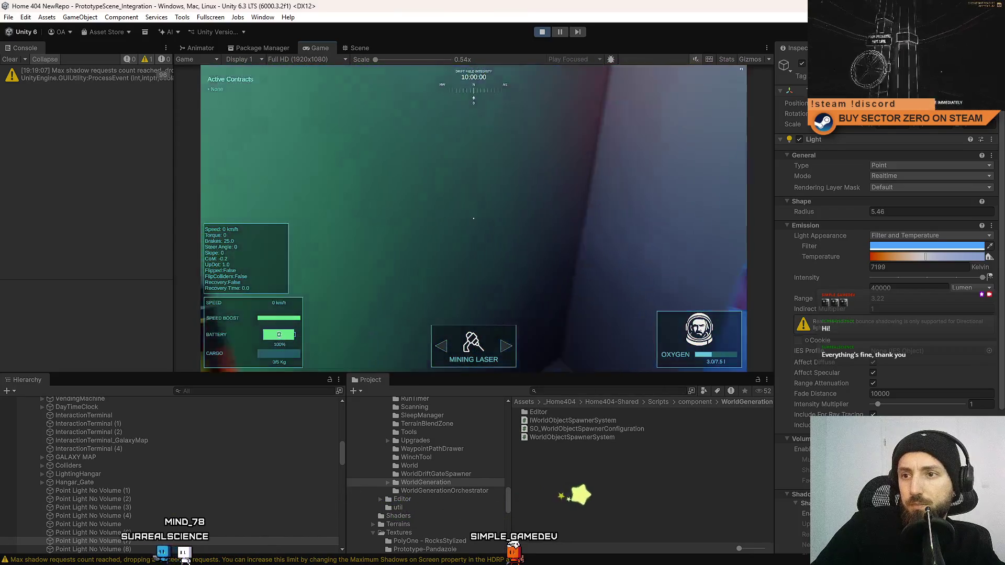
key(w)
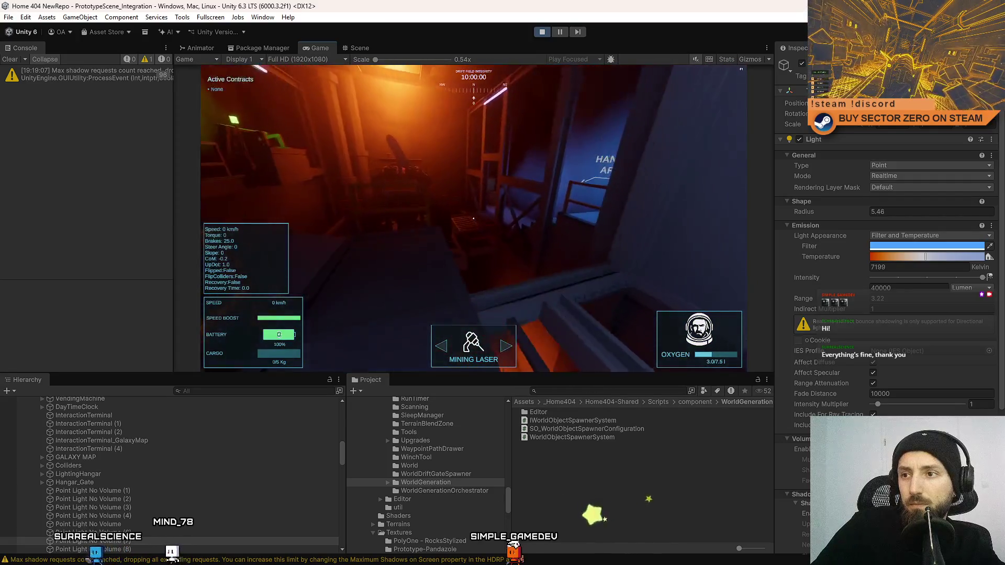
key(Escape)
key(Escape)
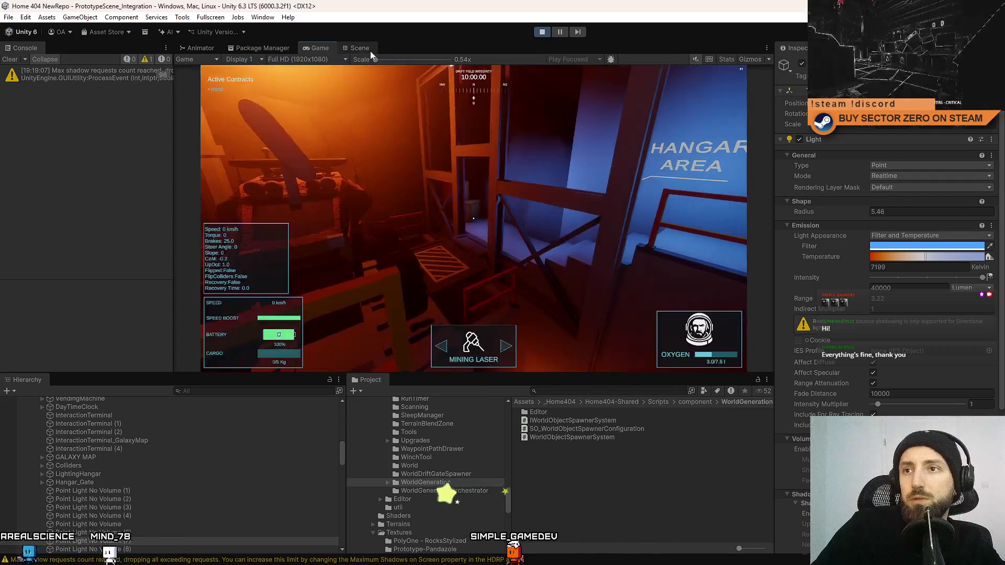
click(360, 48)
Orbit to the point light by the HANGAR AREA sign and switch its GameObject on
drag(475, 198, 506, 193)
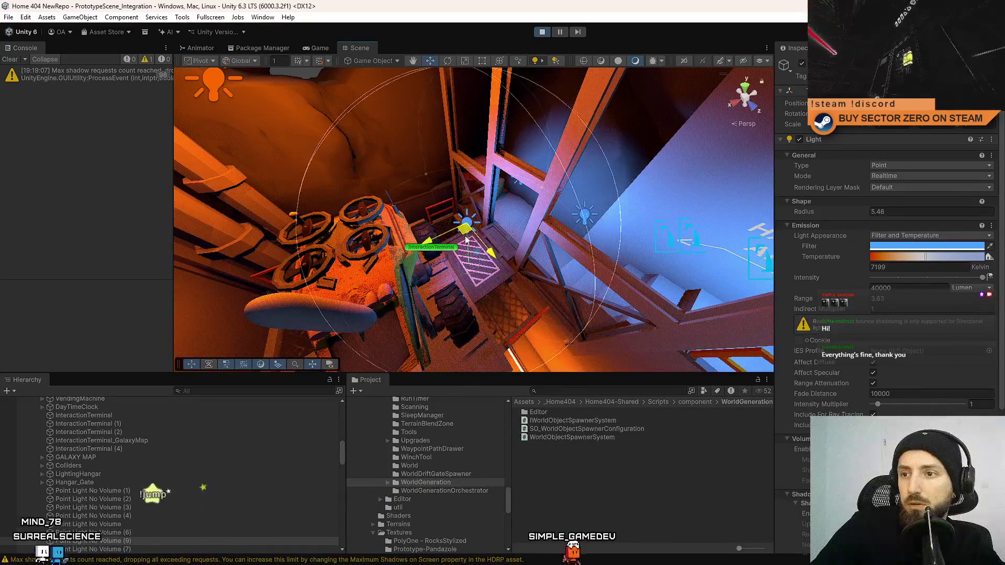
click(319, 48)
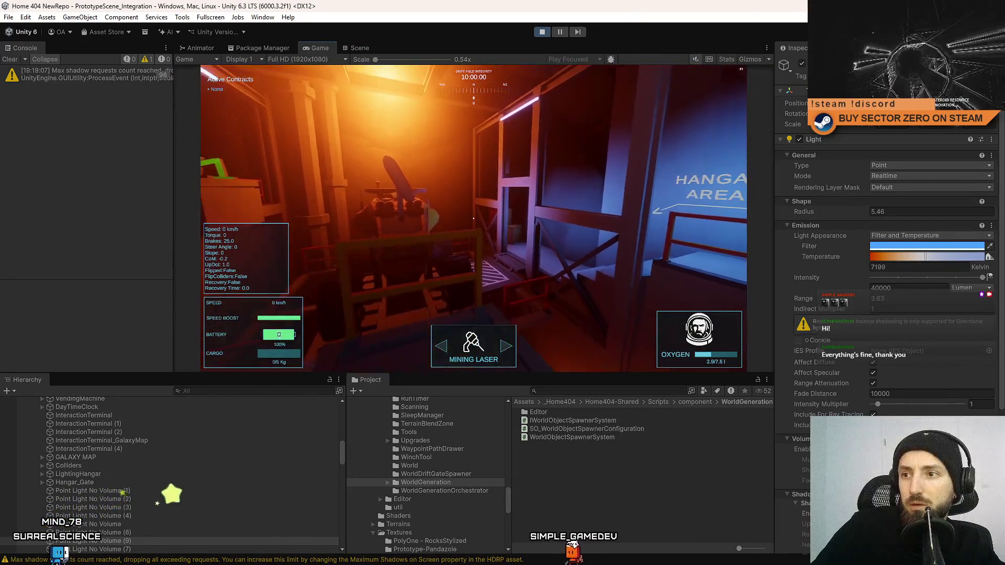
click(359, 48)
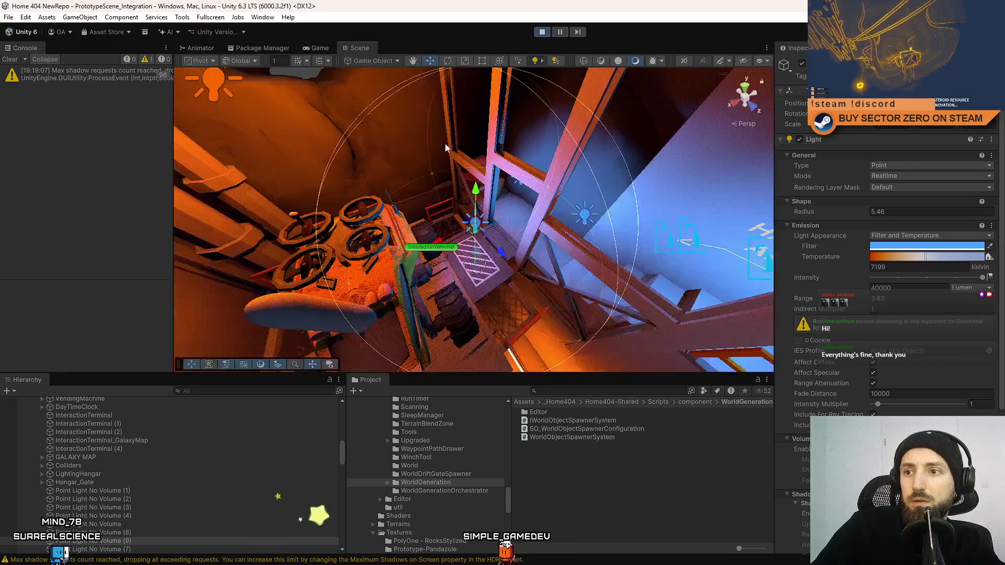
mouse_move(444, 144)
mouse_down()
mouse_move(484, 203)
mouse_move(476, 222)
mouse_move(523, 218)
mouse_up()
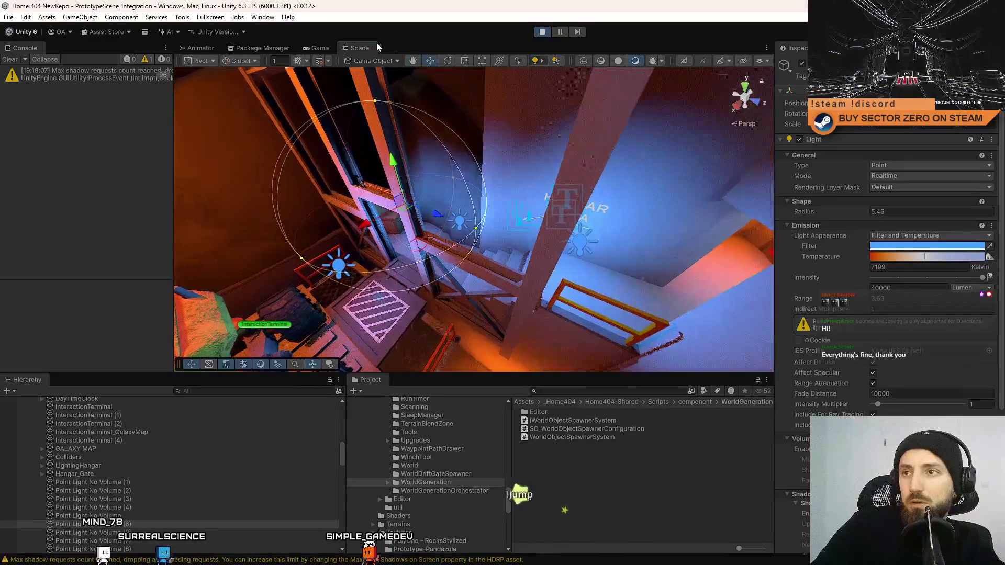
click(321, 47)
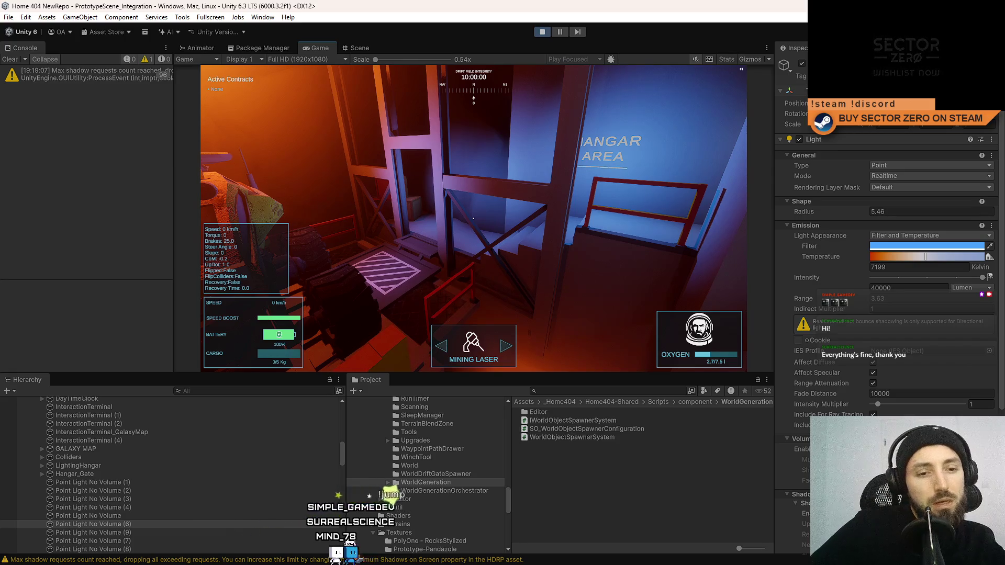
click(803, 64)
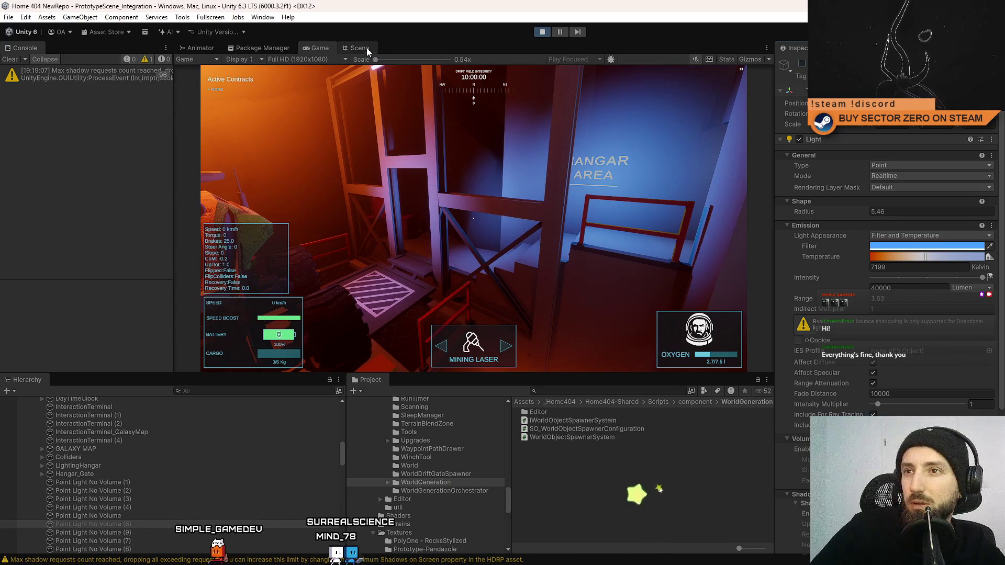
click(367, 48)
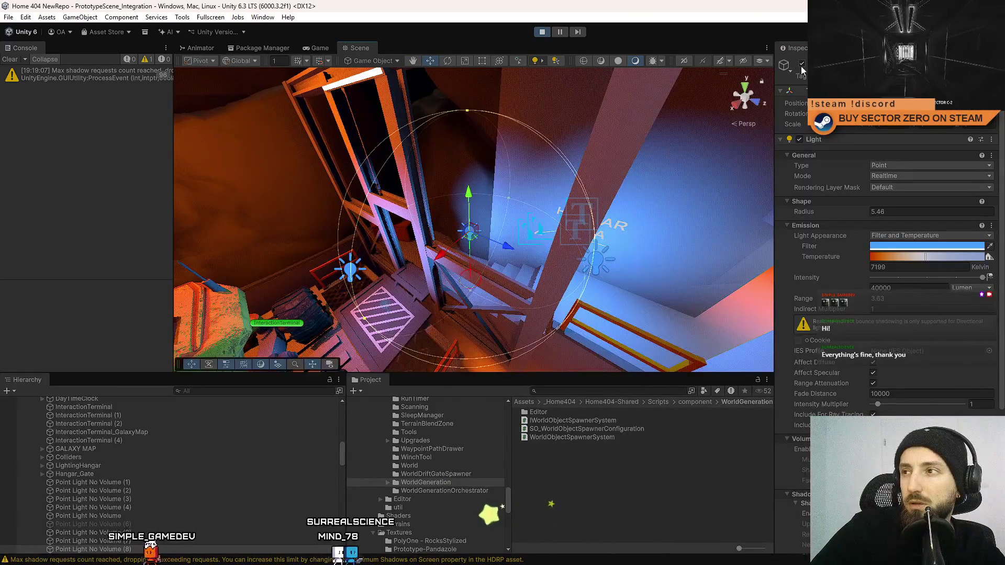
click(312, 48)
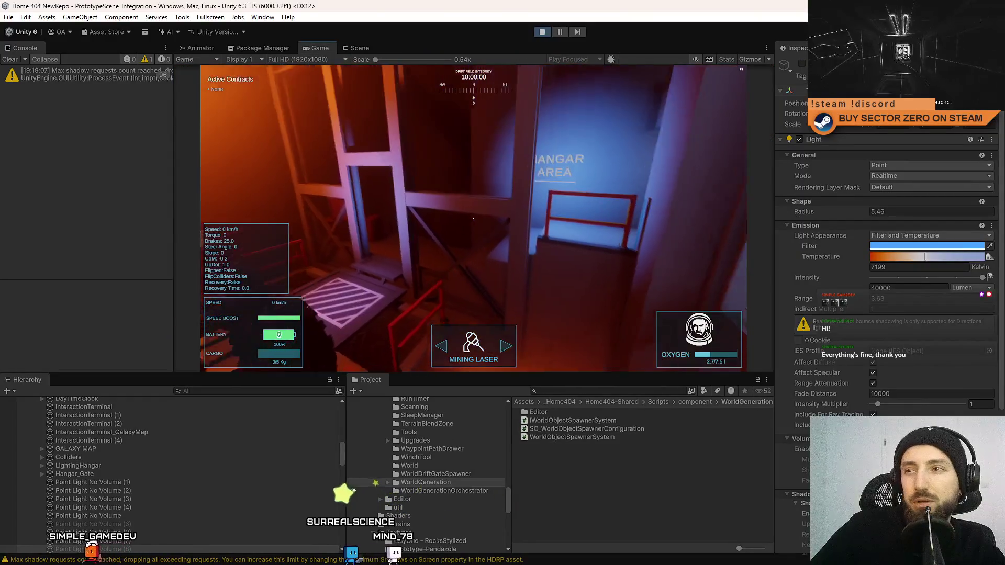
Compare the blue glow between Scene and Game views and raise the light's range to 5.28
key(Escape)
key(Escape)
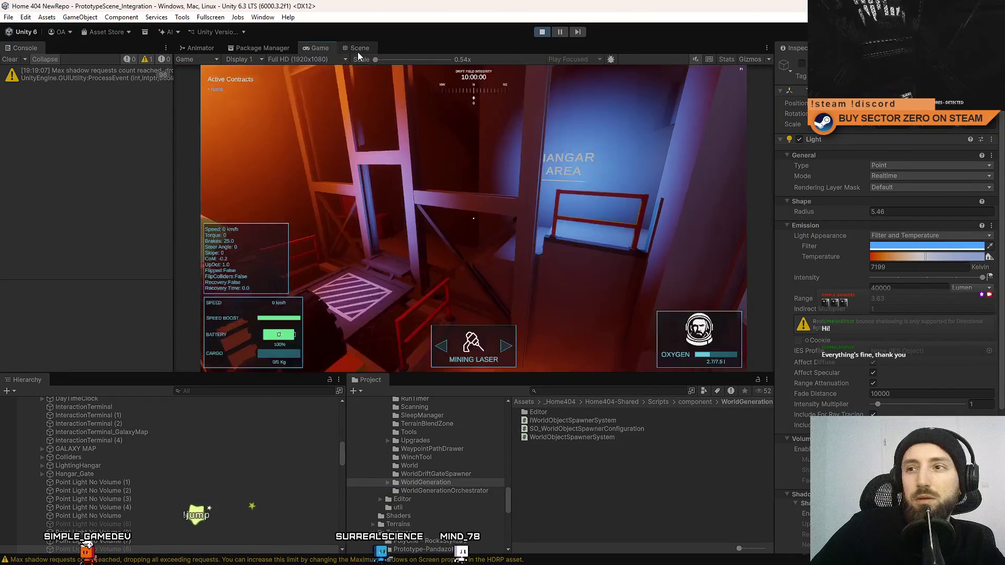
click(359, 49)
click(330, 49)
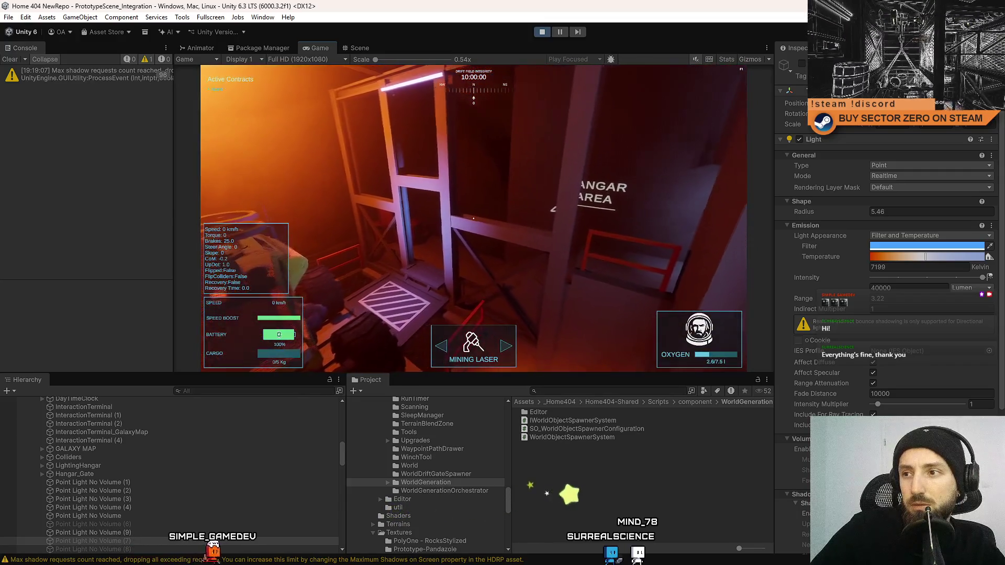
click(364, 47)
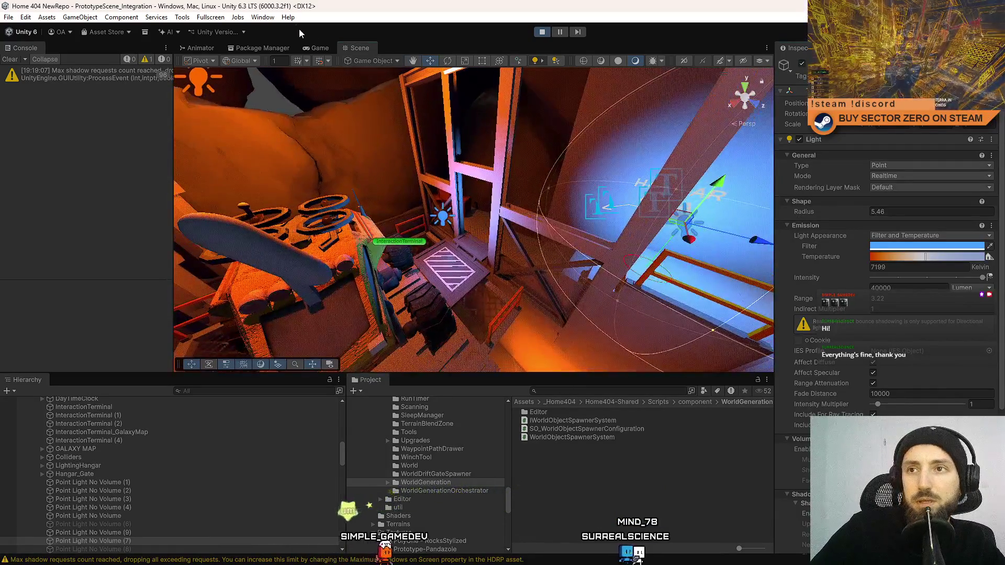
click(320, 48)
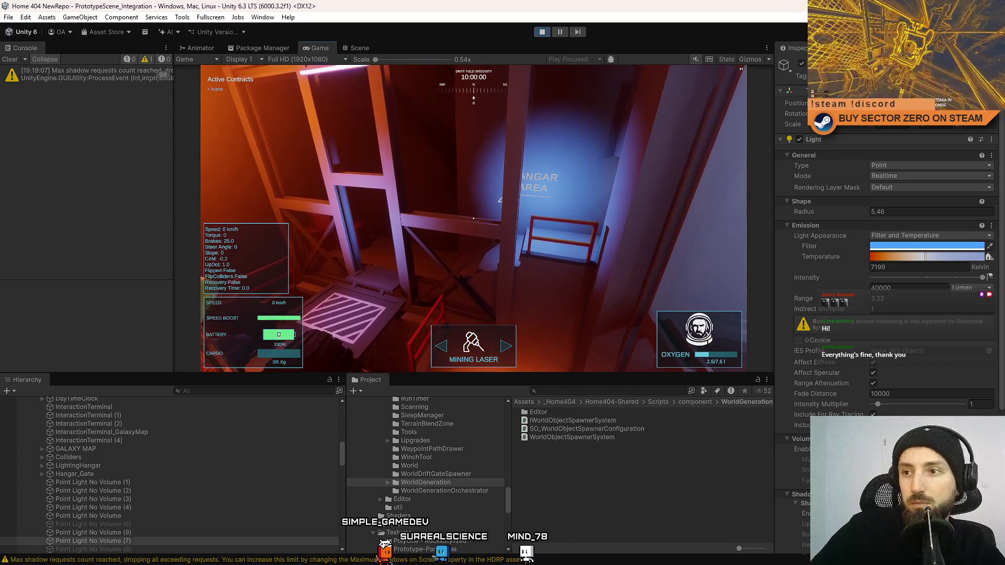
click(359, 48)
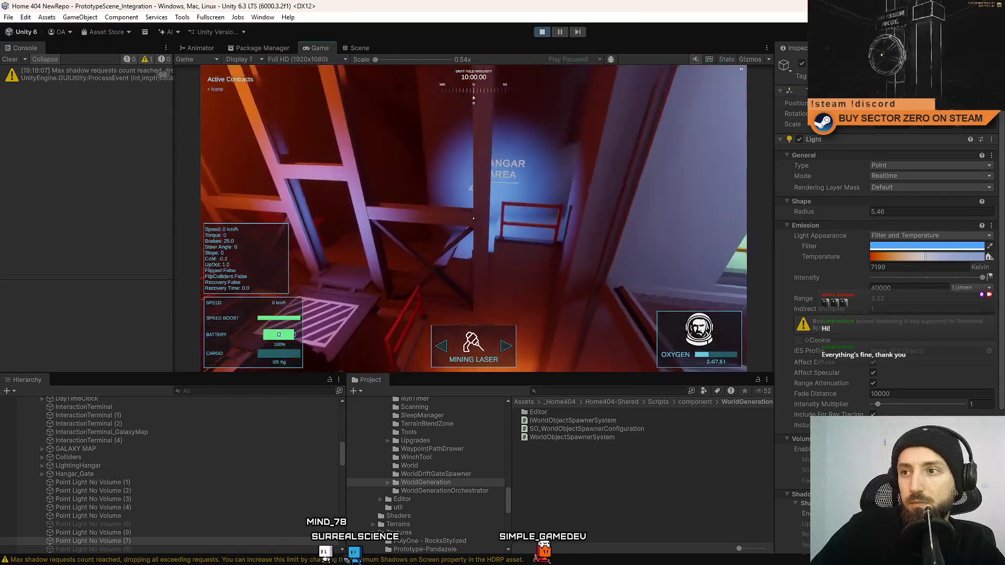
key(Escape)
key(Escape)
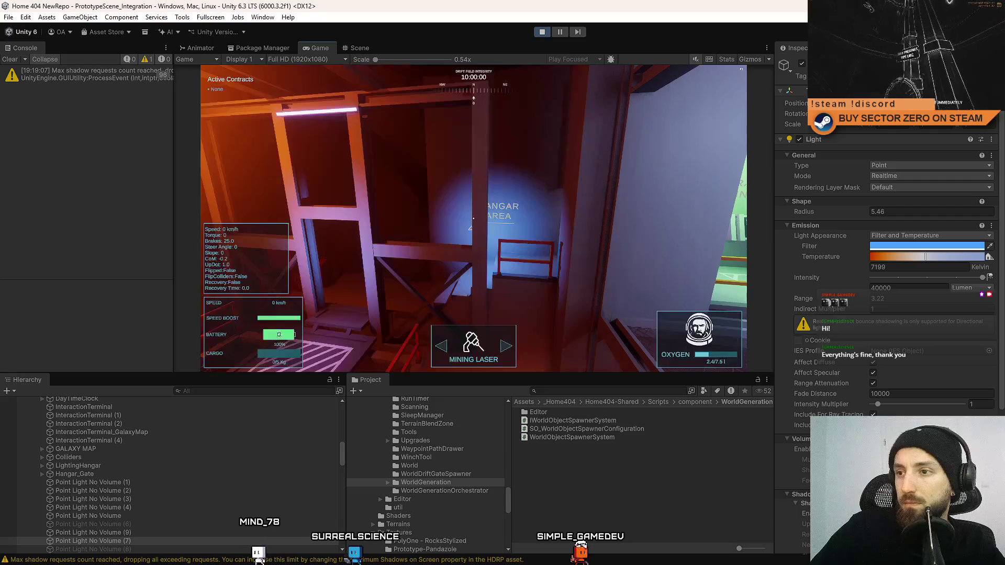
drag(837, 302, 851, 299)
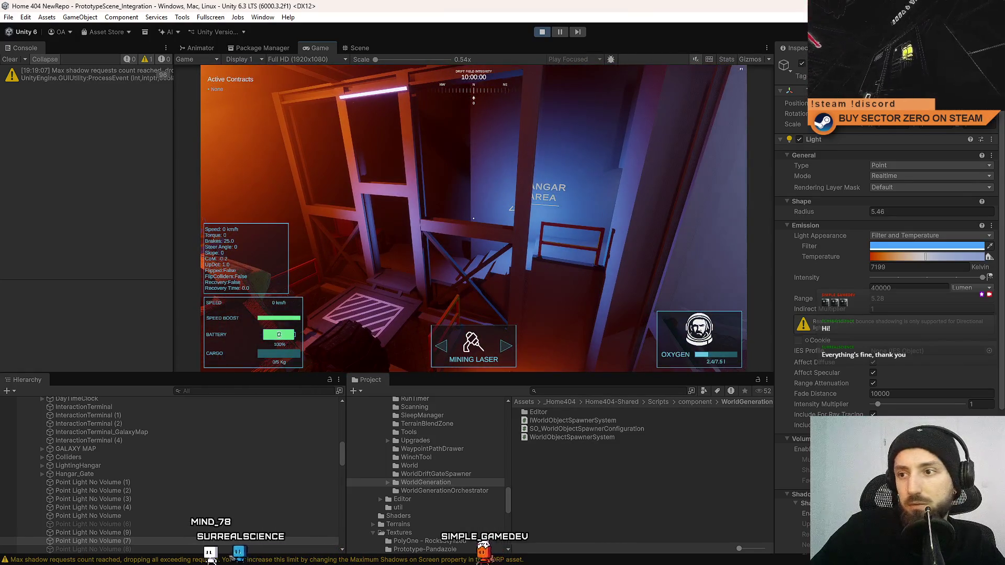
key(Escape)
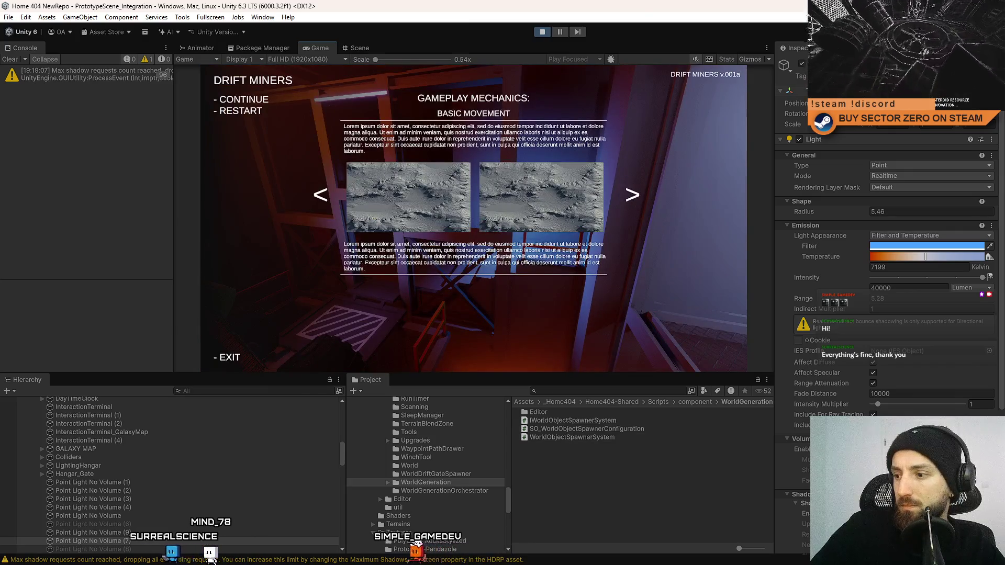
key(Escape)
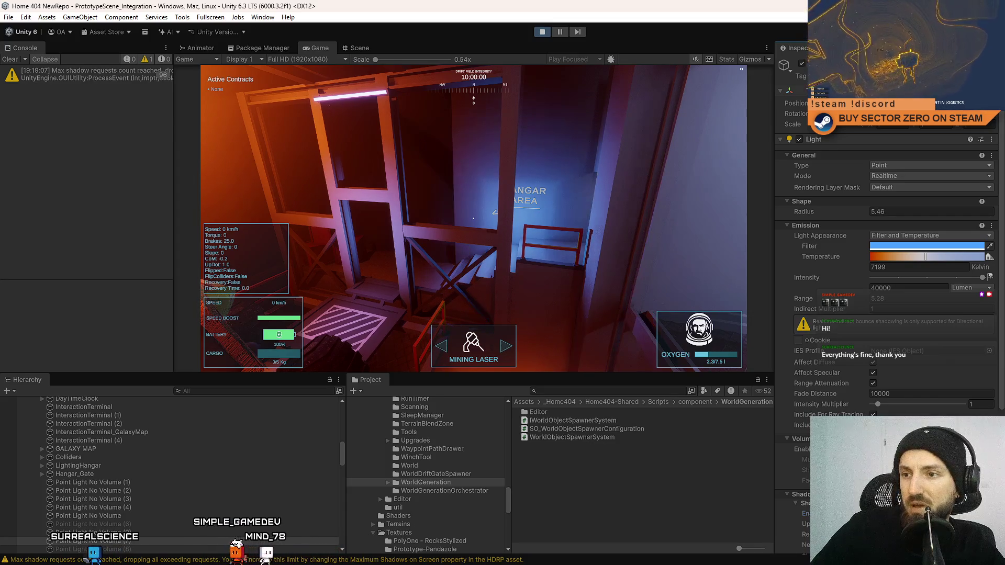
click(351, 48)
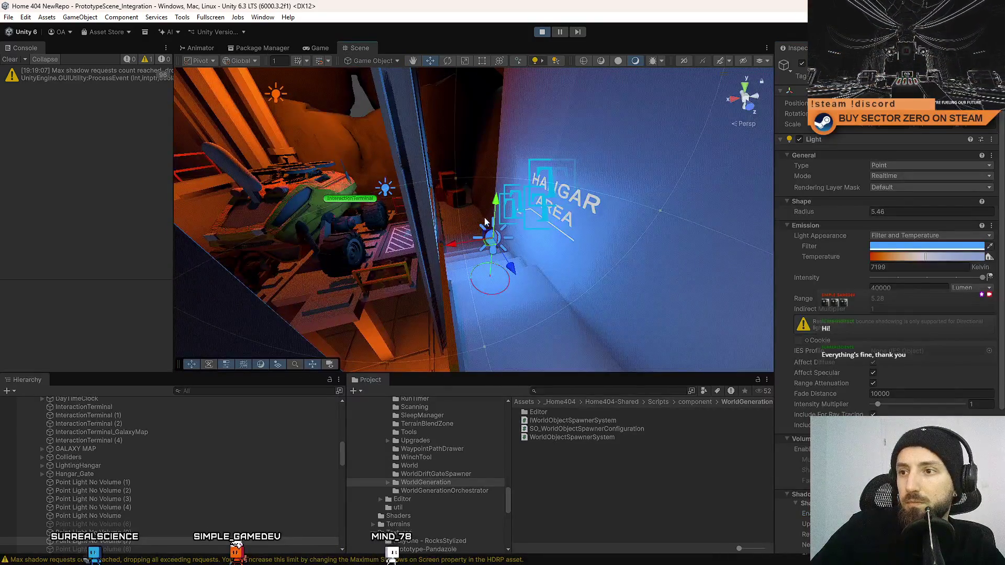
mouse_move(460, 243)
mouse_down()
mouse_move(432, 255)
mouse_move(409, 249)
mouse_move(425, 245)
mouse_up()
key(ctrl+2)
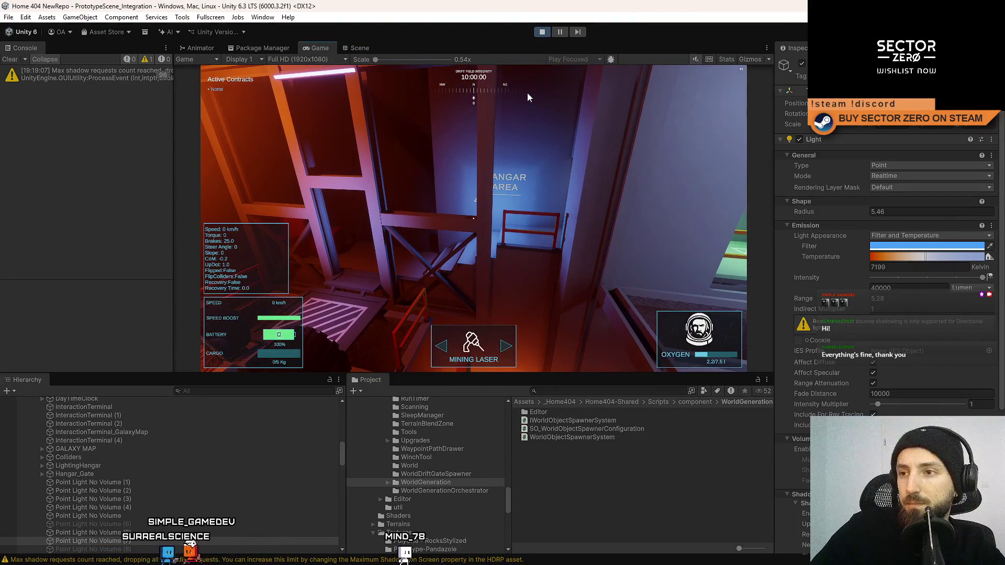
key(Escape)
key(Escape)
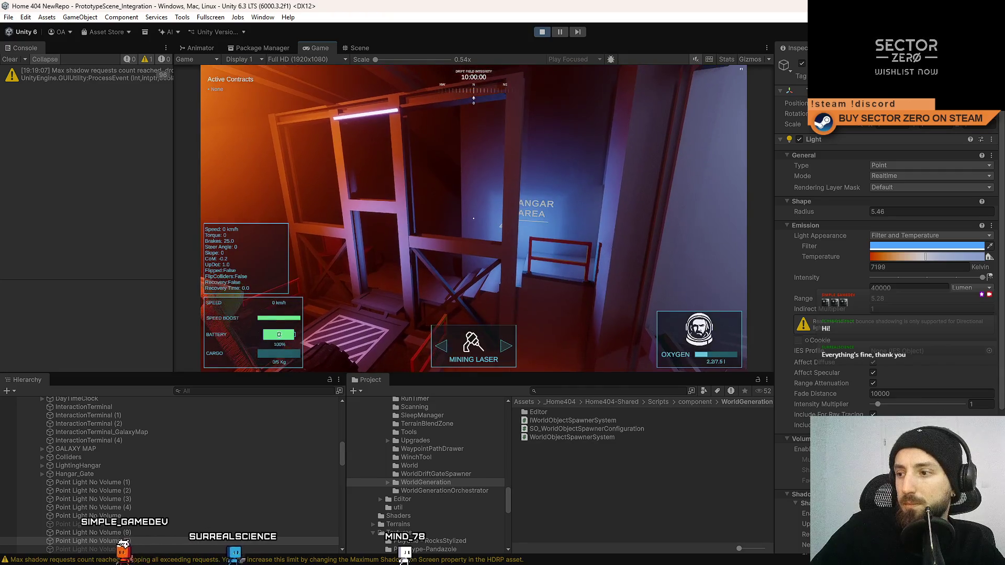
key(Escape)
key(Escape)
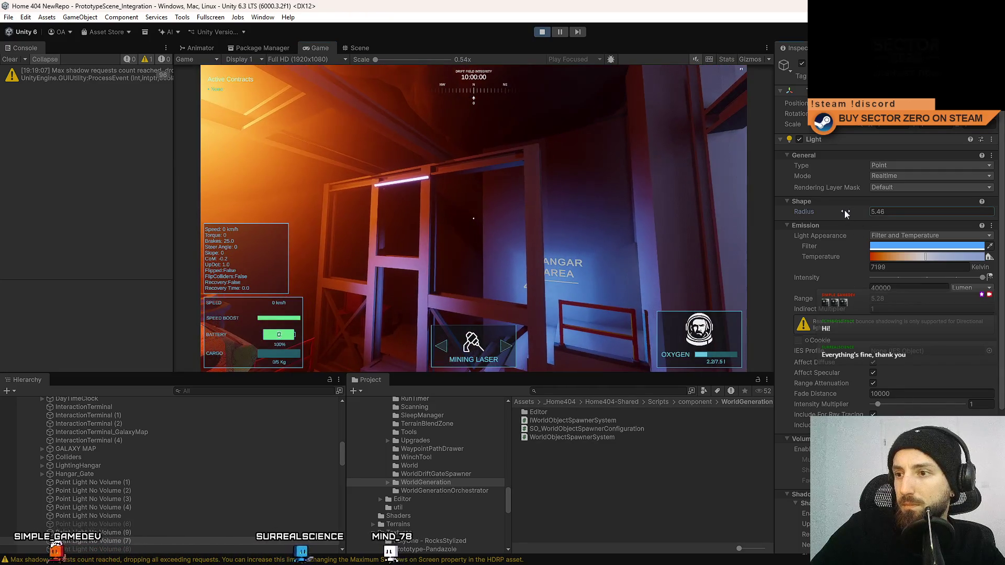
Try a smaller radius, range 4.58 and intensity near 5630, then walk toward the hangar
mouse_move(844, 210)
mouse_down()
mouse_move(824, 211)
mouse_move(865, 215)
mouse_move(788, 211)
mouse_up()
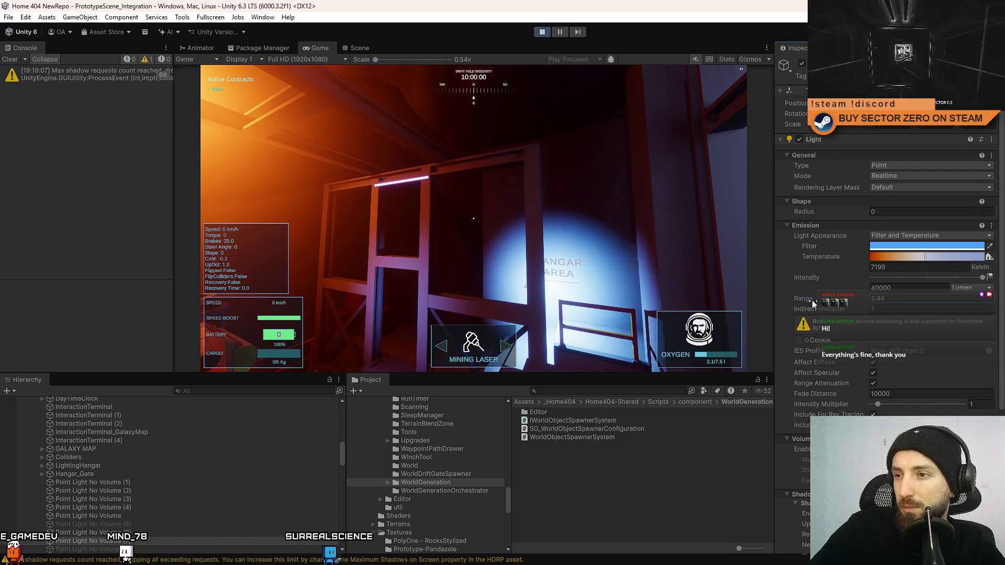
drag(832, 299, 820, 298)
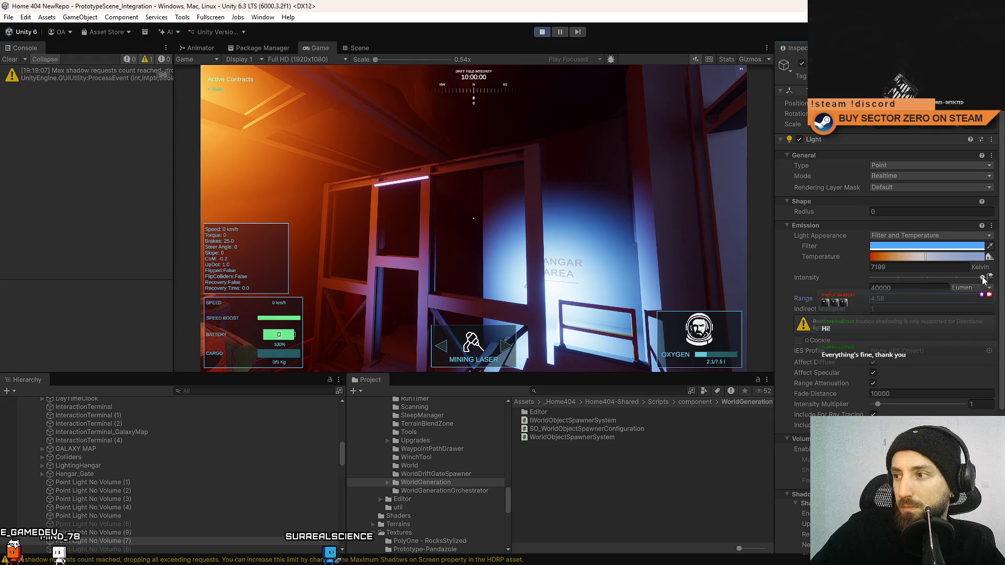
drag(982, 280, 957, 281)
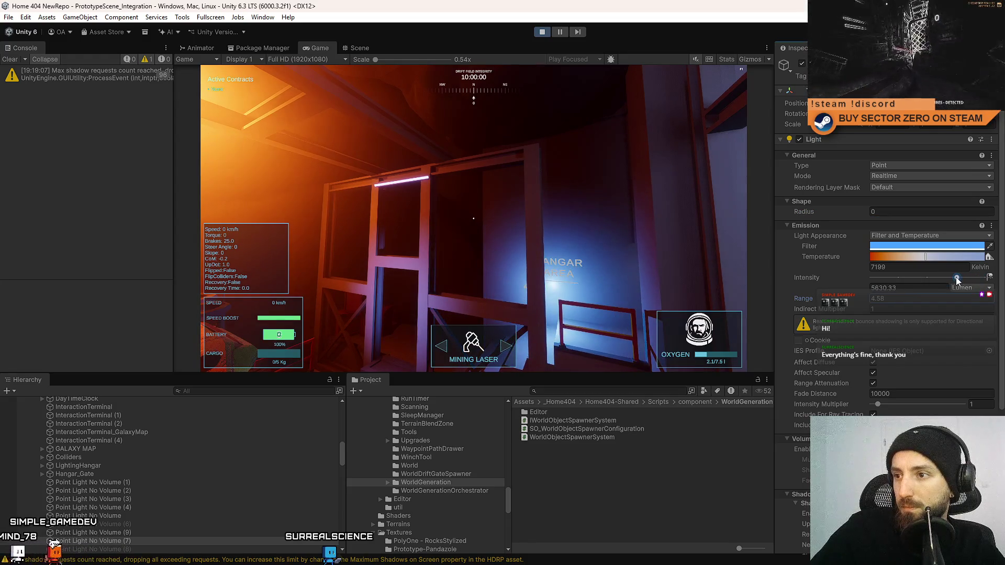
click(605, 215)
key(w)
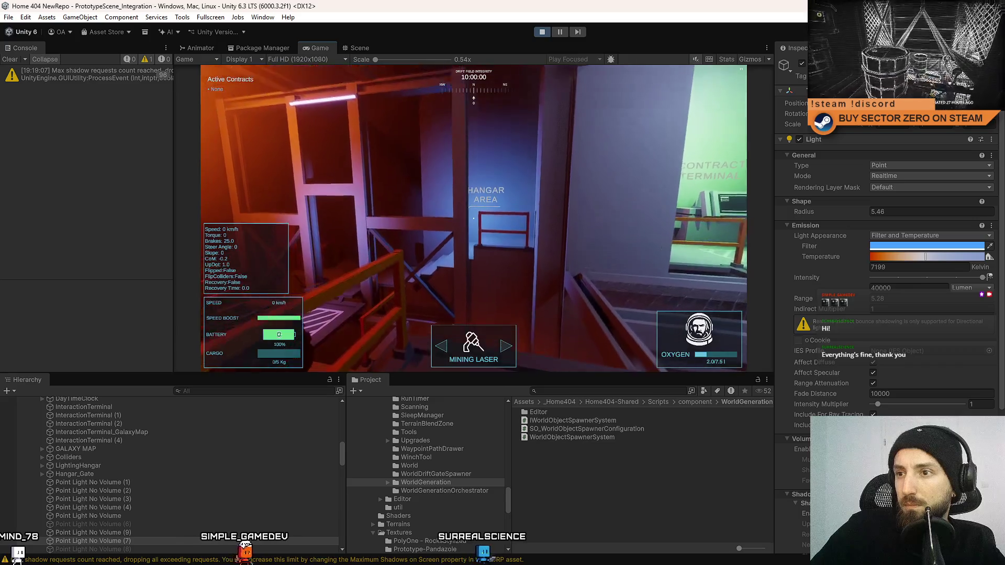
Frame the hangar light, then settle its temperature at 7122 K and enter a range of 4
key(w)
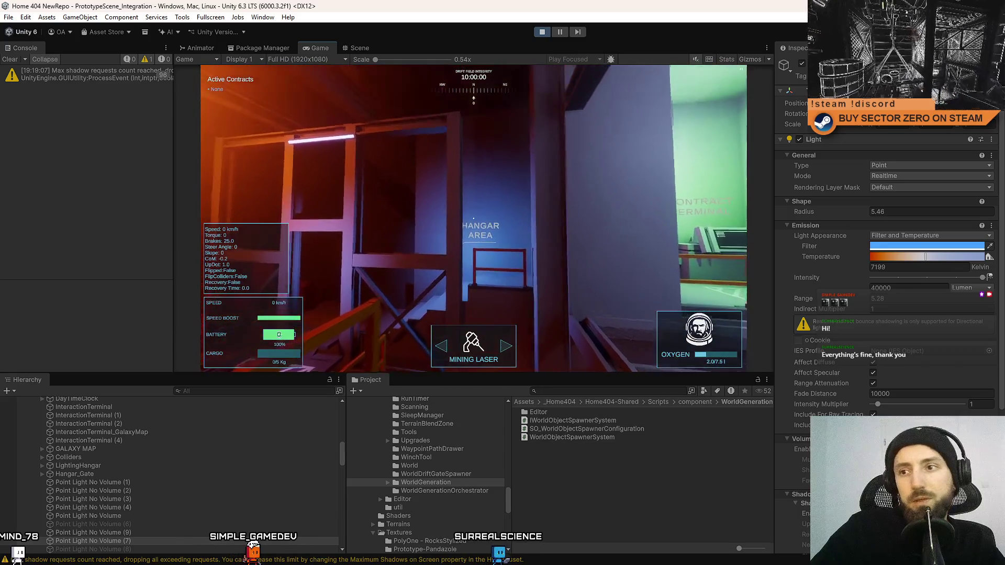
key(w)
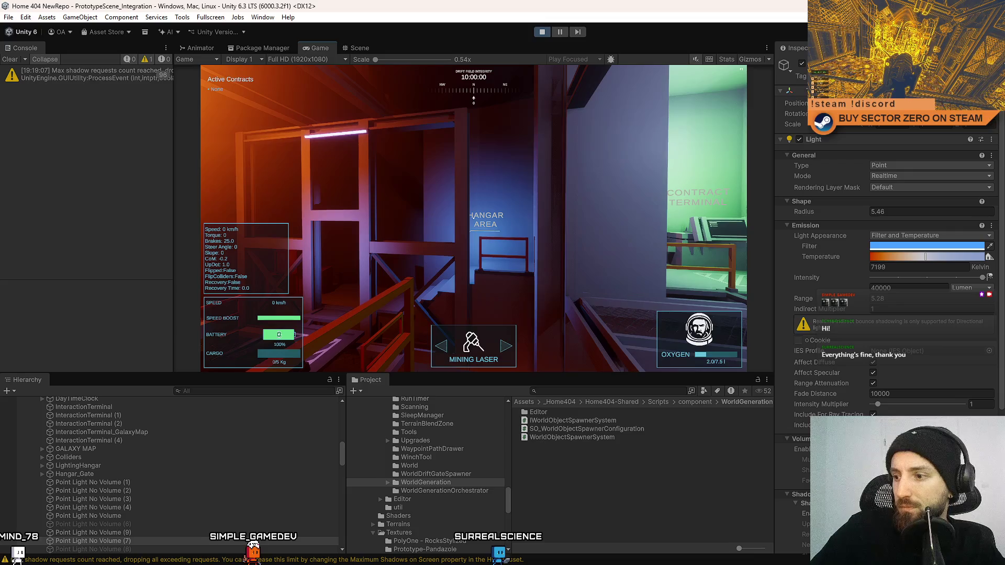
key(Escape)
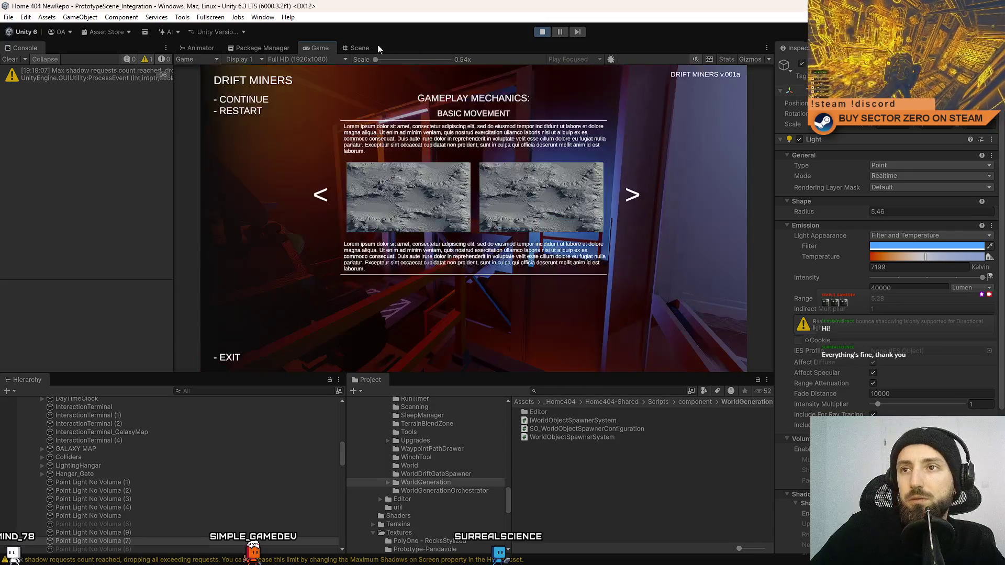
click(361, 48)
key(f)
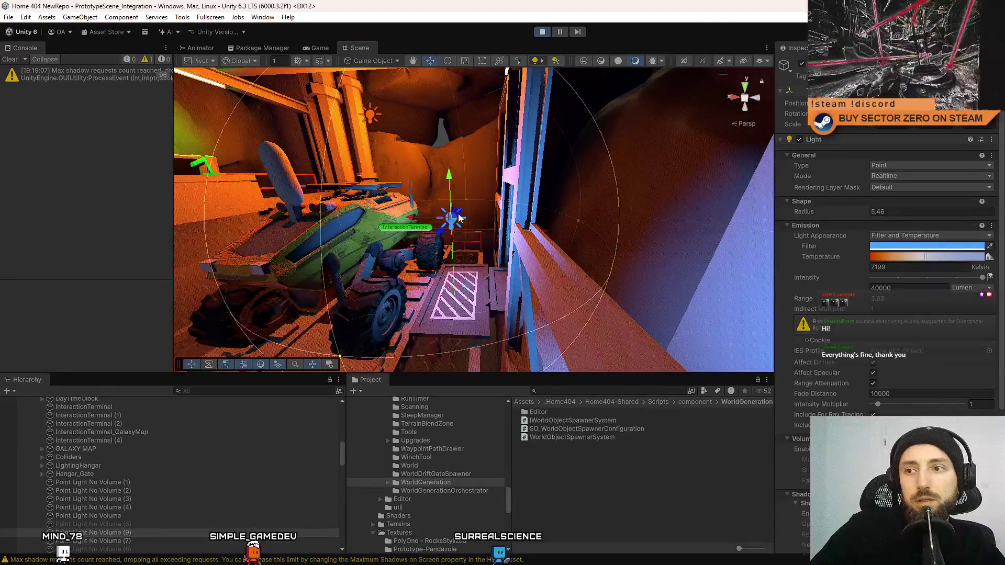
click(326, 47)
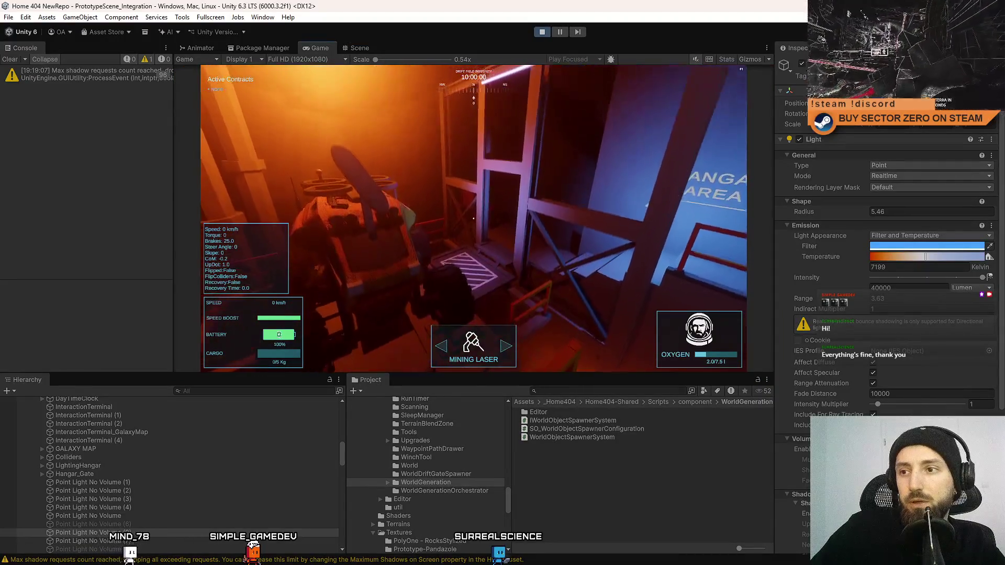
key(Escape)
key(Escape)
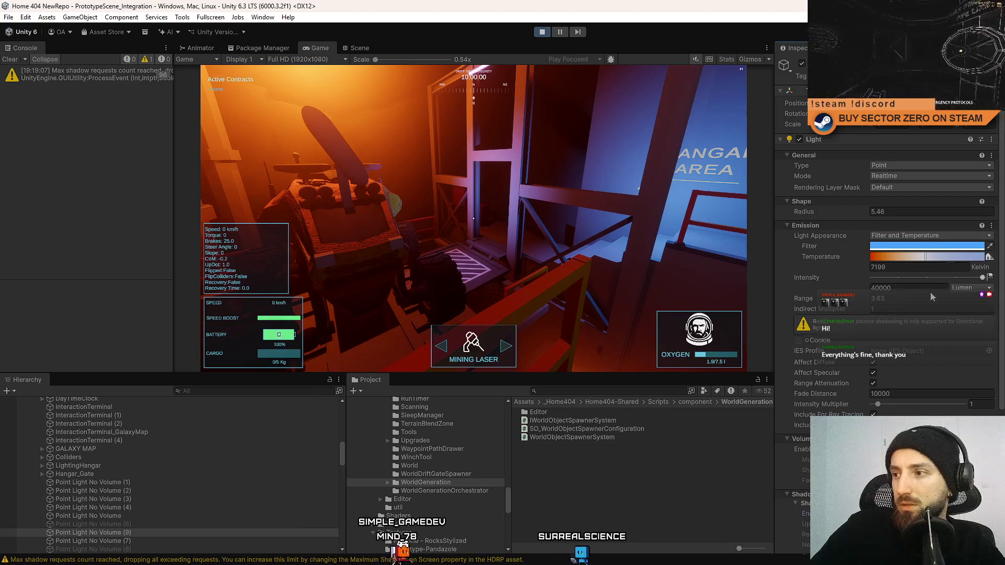
drag(900, 257, 990, 256)
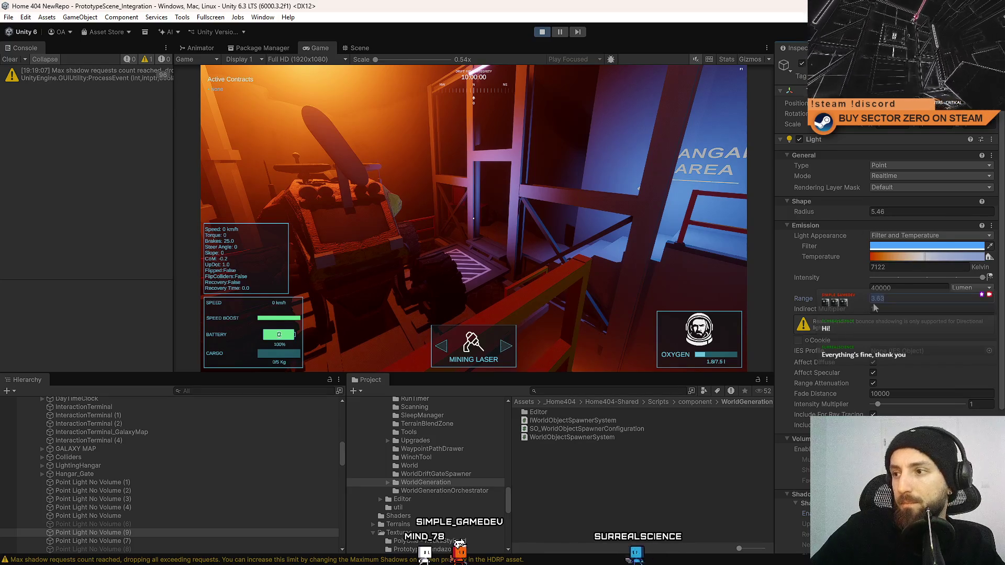
text(4)
text(5)
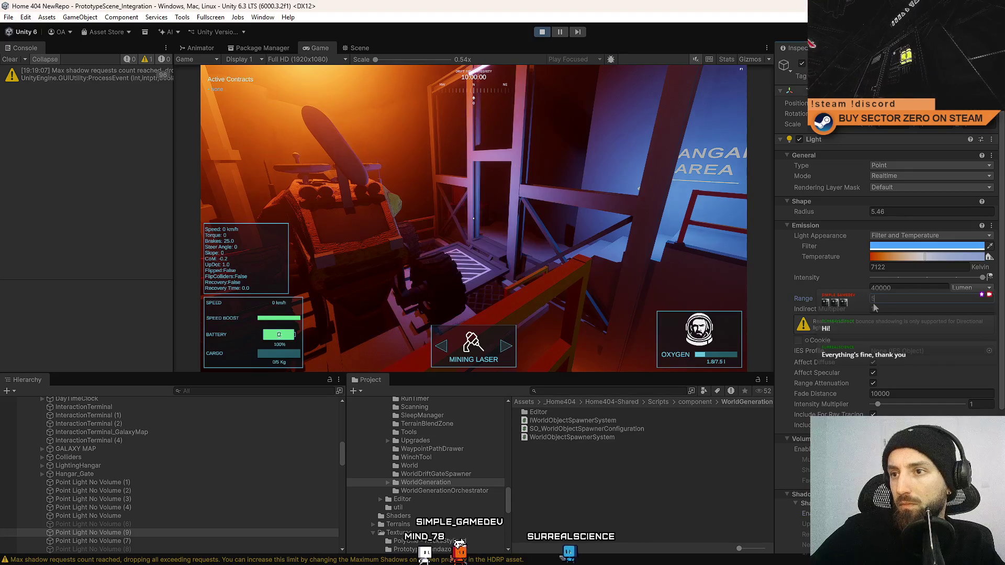
text(4)
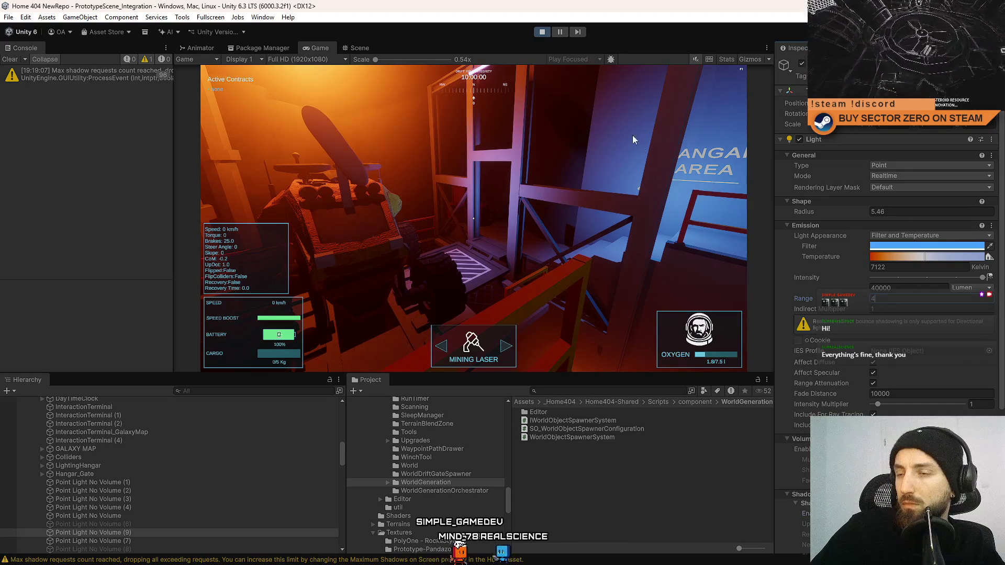
Preview green, yellow, red and purple filter tints on the point light in the game
click(905, 246)
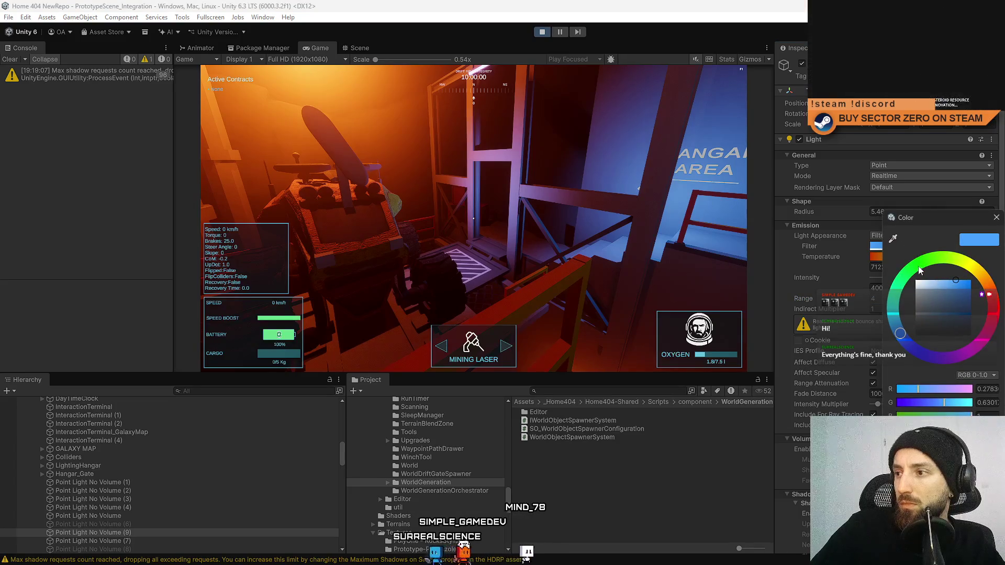
click(915, 265)
click(963, 289)
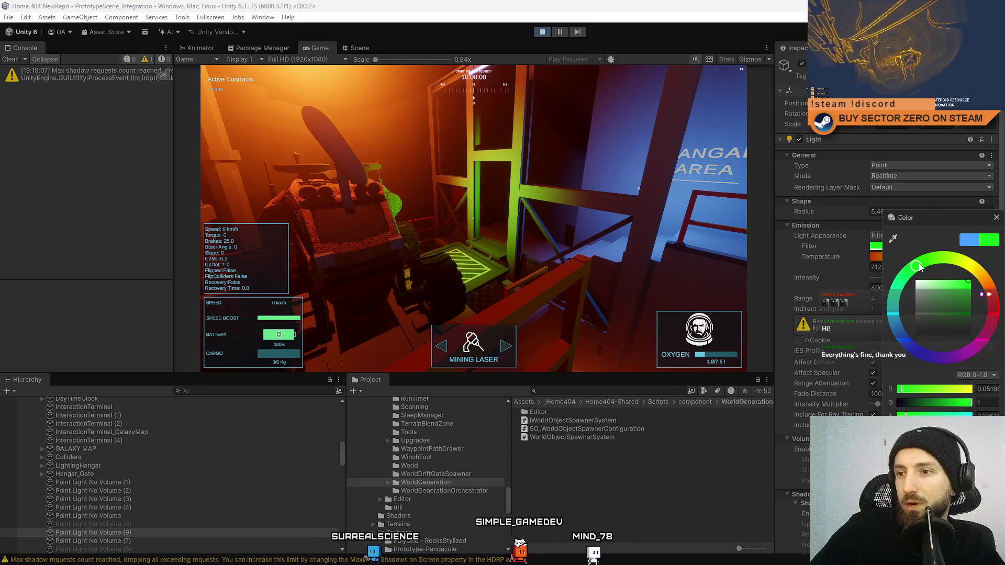
click(963, 262)
click(932, 263)
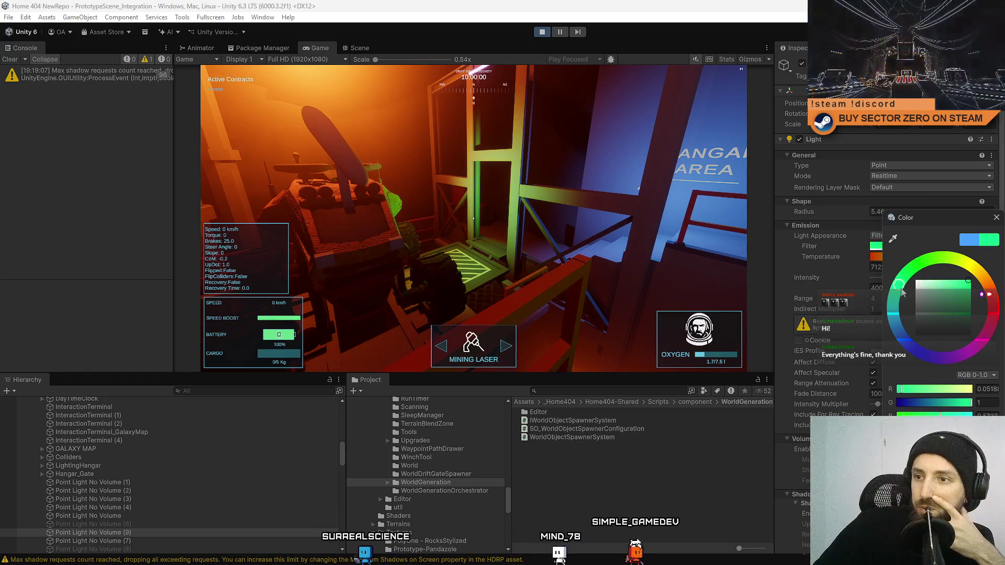
drag(975, 274, 992, 305)
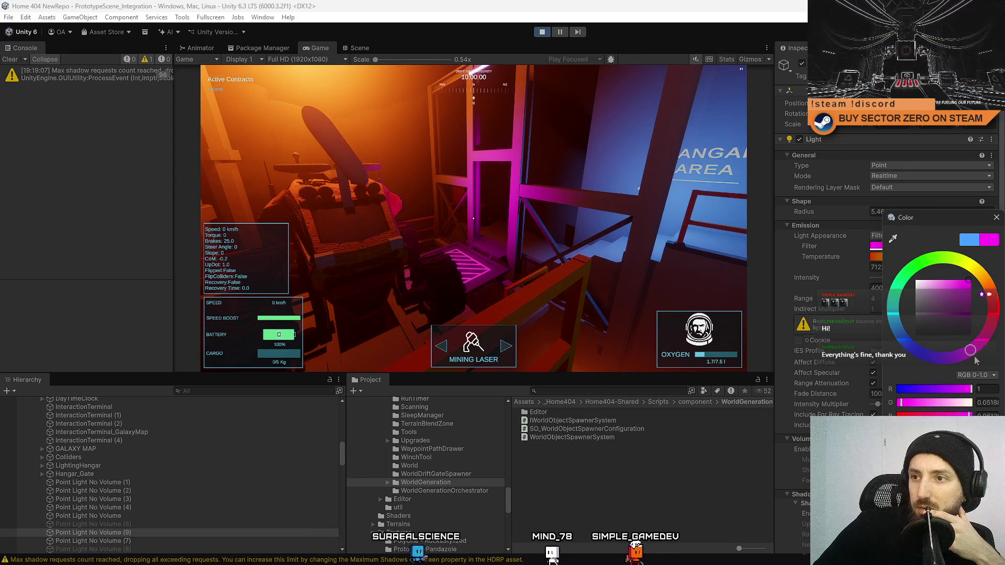
mouse_move(962, 365)
mouse_down()
mouse_move(930, 366)
mouse_move(905, 343)
mouse_move(901, 319)
mouse_up()
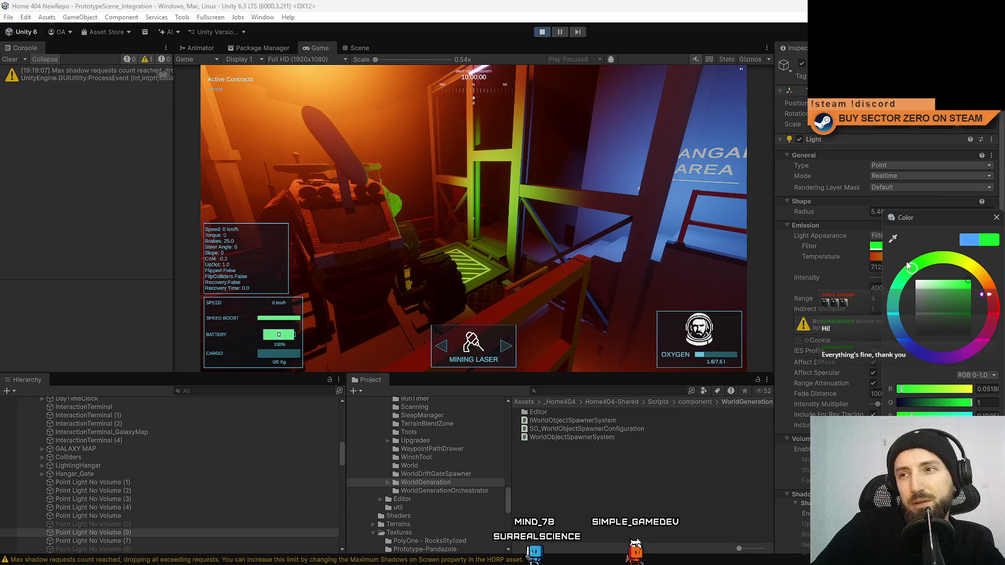
click(473, 219)
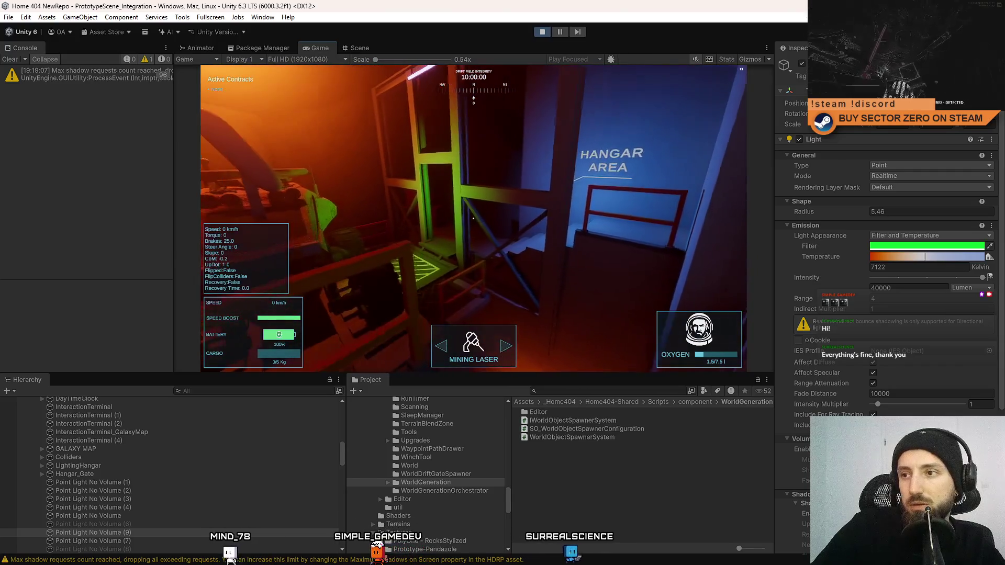
Try a fully saturated blue filter, then settle on a near-white filter colour
click(921, 246)
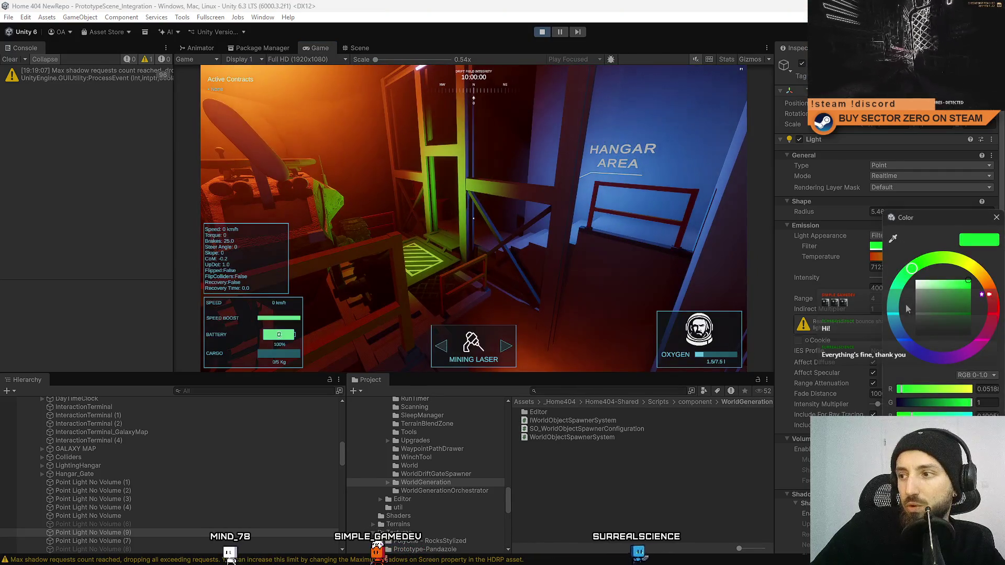
mouse_move(894, 313)
mouse_down()
mouse_move(913, 349)
mouse_move(893, 313)
mouse_move(901, 334)
mouse_up()
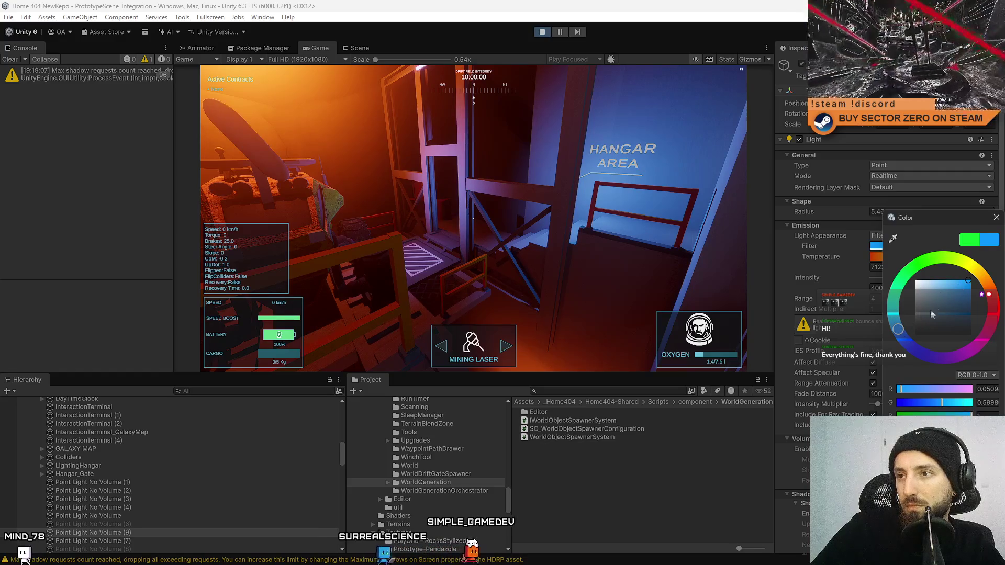
drag(968, 282, 971, 280)
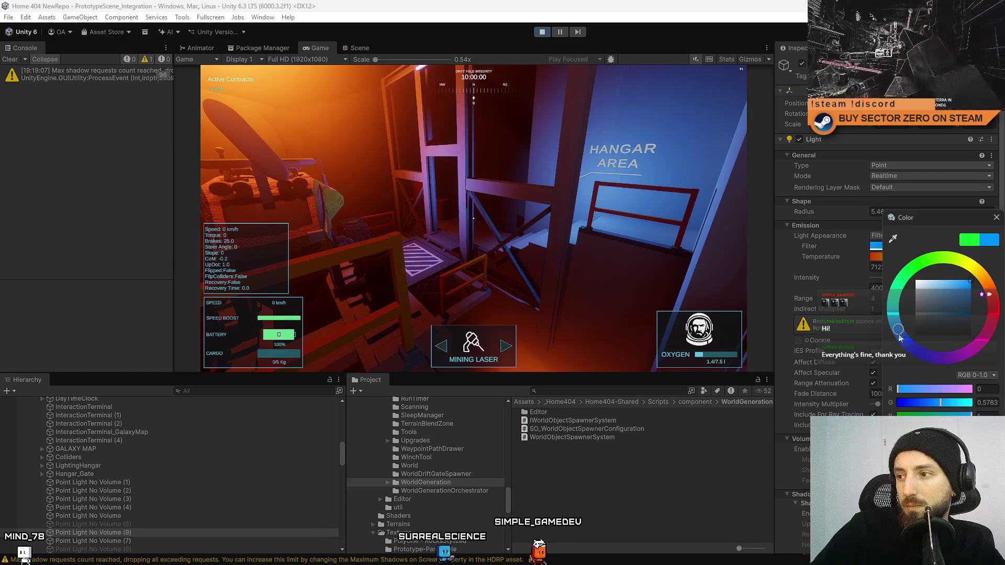
drag(899, 337, 900, 324)
drag(962, 295, 917, 273)
click(707, 254)
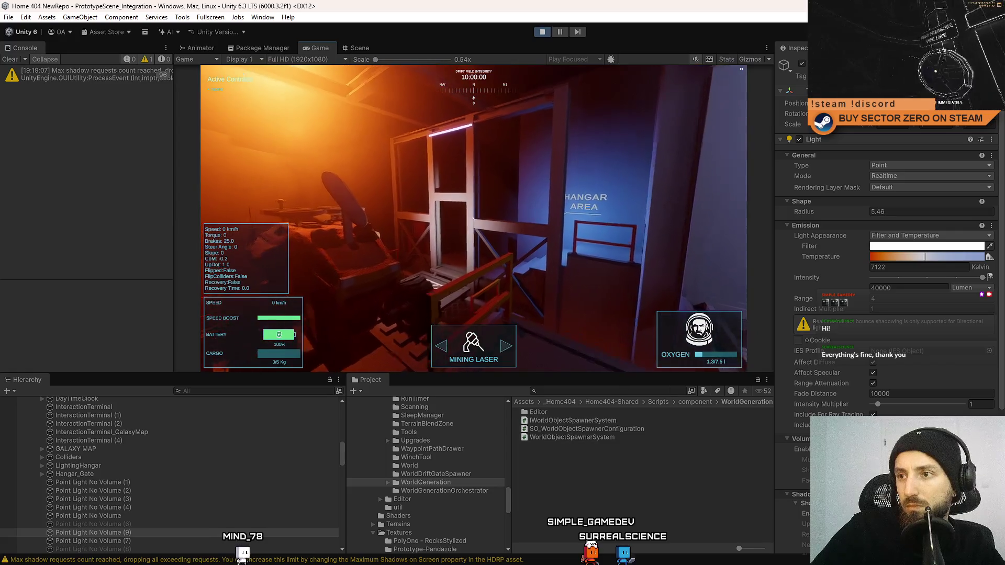
key(Escape)
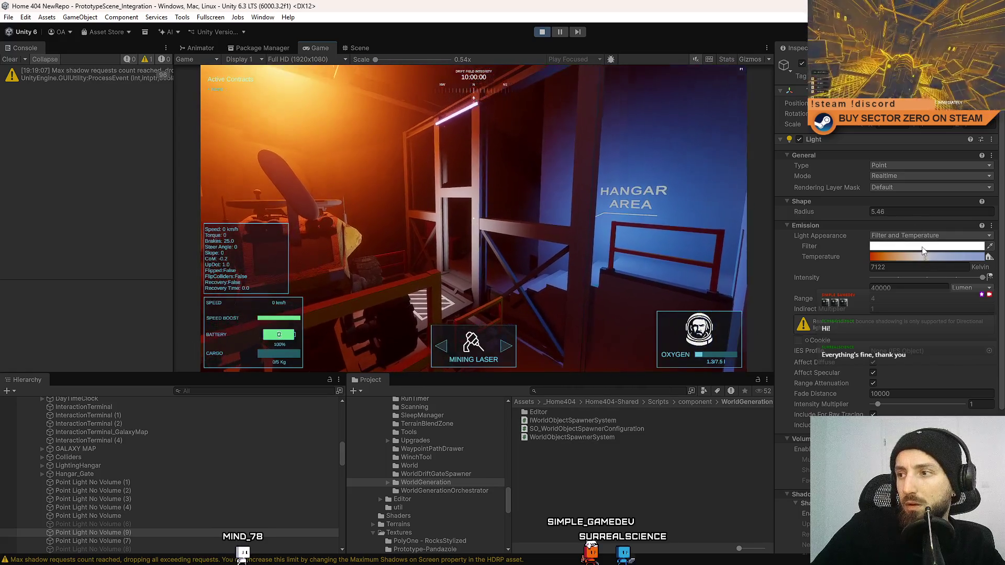
Retint the point light's filter from white to a light cyan-blue
click(924, 247)
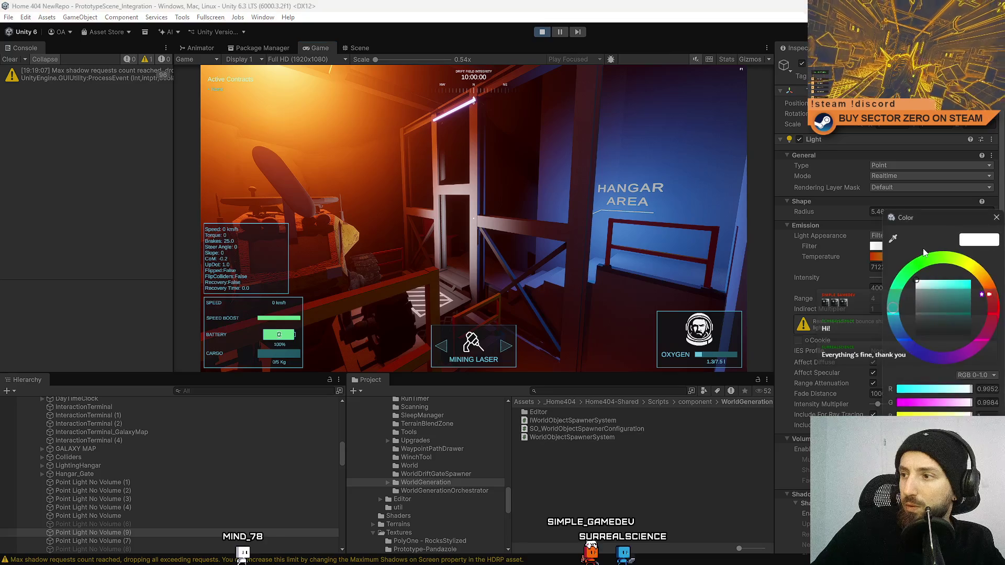
click(936, 263)
mouse_move(936, 263)
mouse_down()
mouse_move(990, 258)
mouse_move(932, 262)
mouse_up()
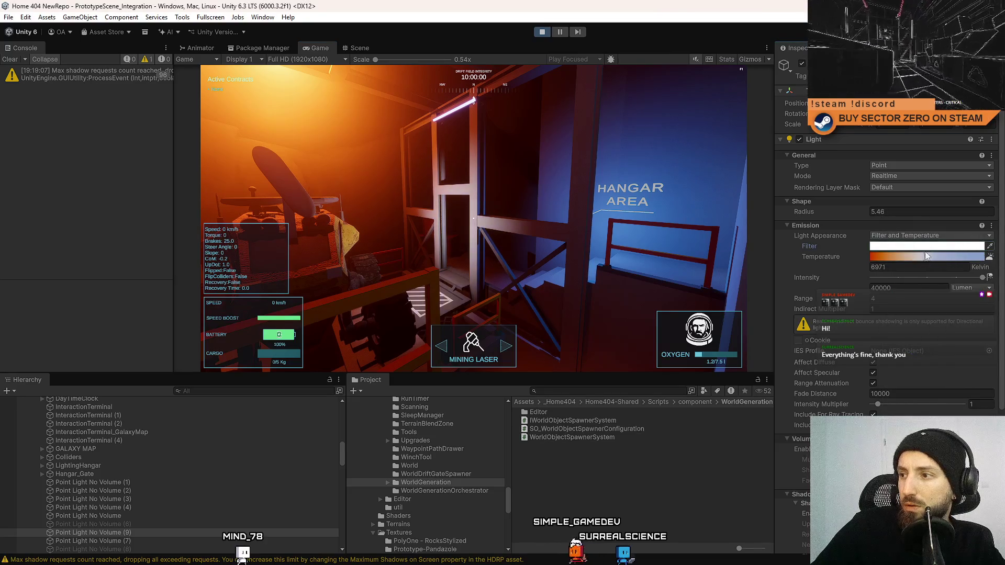
click(923, 246)
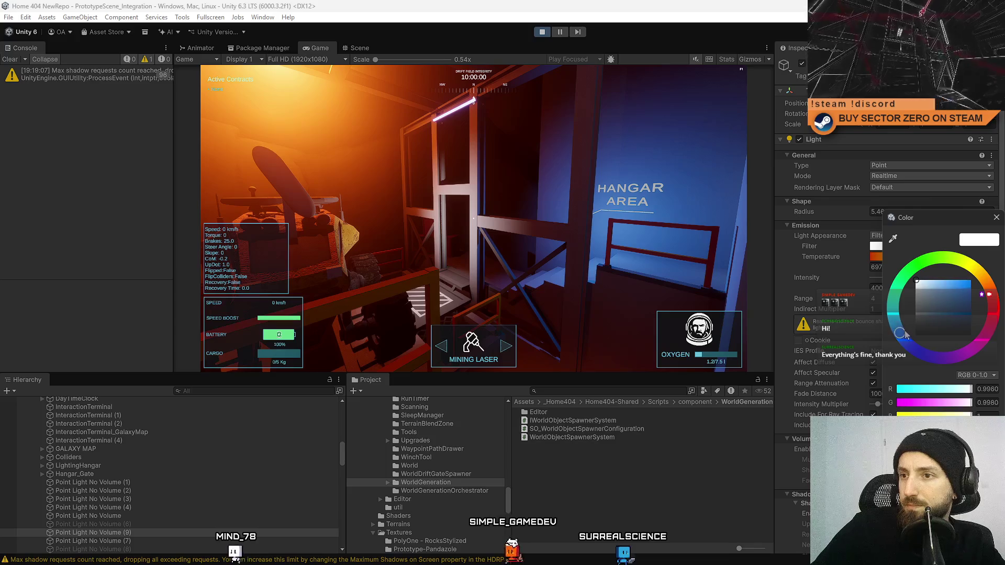
click(971, 282)
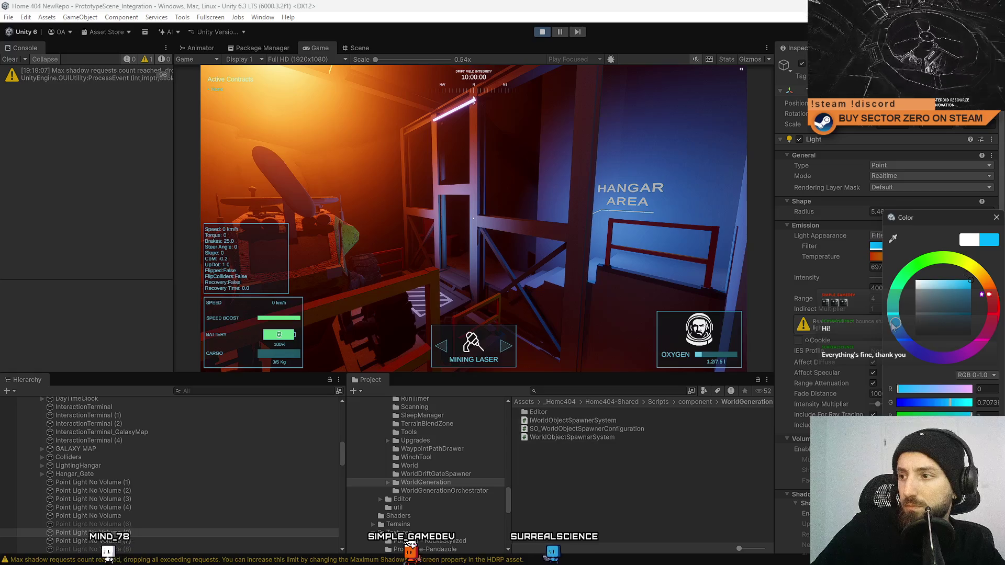
mouse_move(893, 325)
mouse_down()
mouse_move(899, 341)
mouse_move(895, 323)
mouse_up()
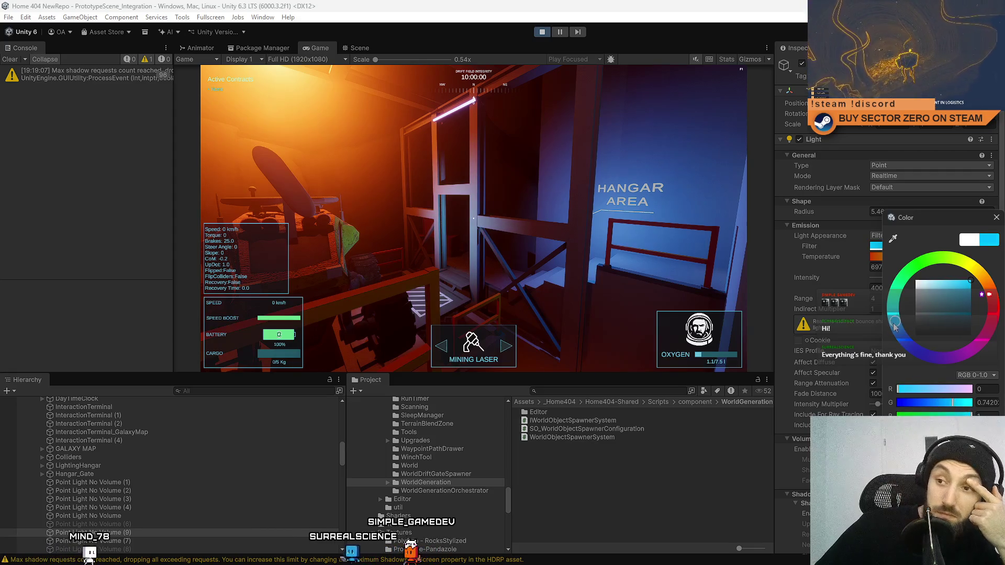
click(996, 219)
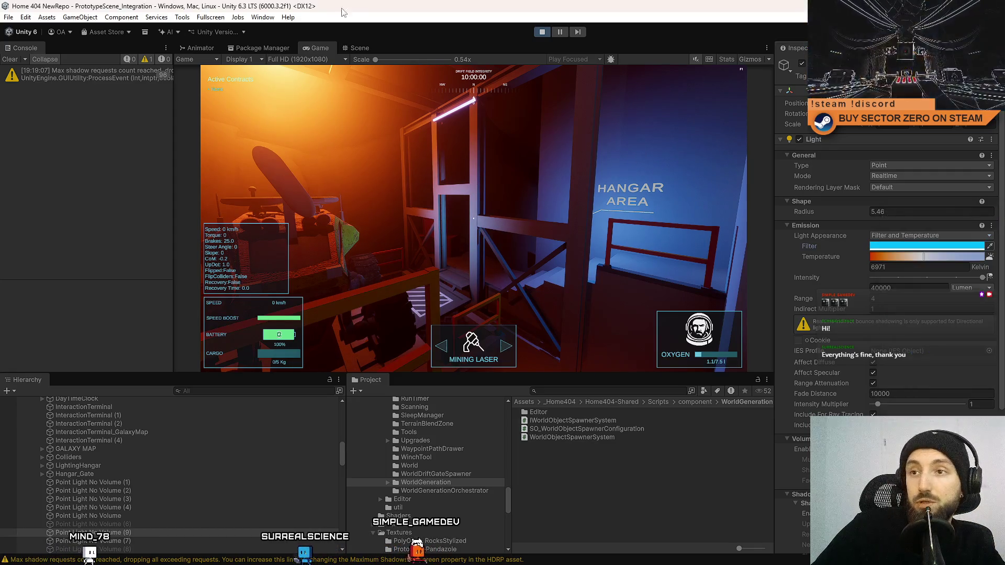
In the Scene view, orbit toward the hangar and select its point light
click(366, 47)
mouse_move(523, 210)
mouse_down()
mouse_move(588, 197)
mouse_move(470, 195)
mouse_move(464, 174)
mouse_move(367, 206)
mouse_move(453, 126)
mouse_up()
click(470, 195)
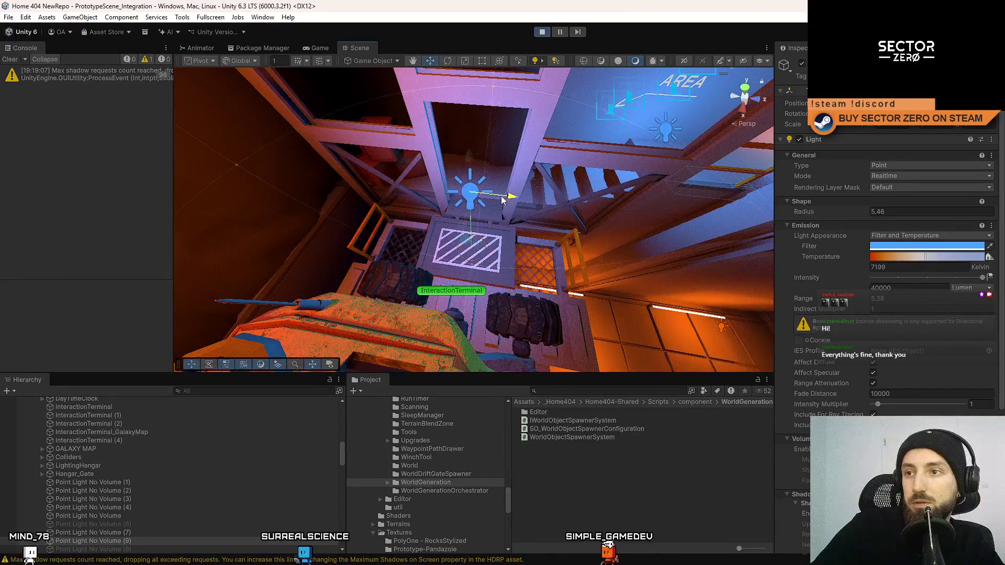
Return to the Game view and toggle the pause menu over the blue-lit hangar
click(328, 48)
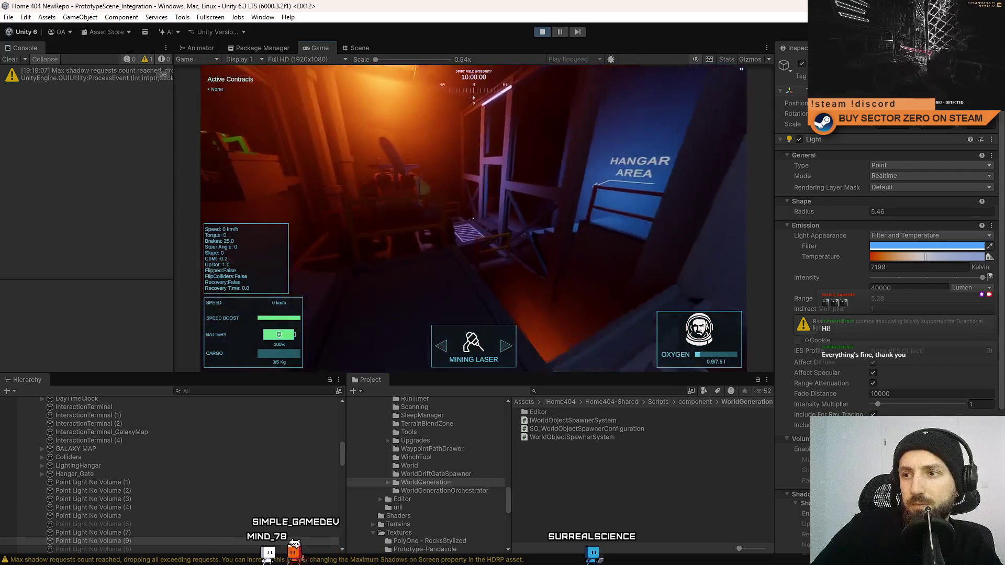
key(Escape)
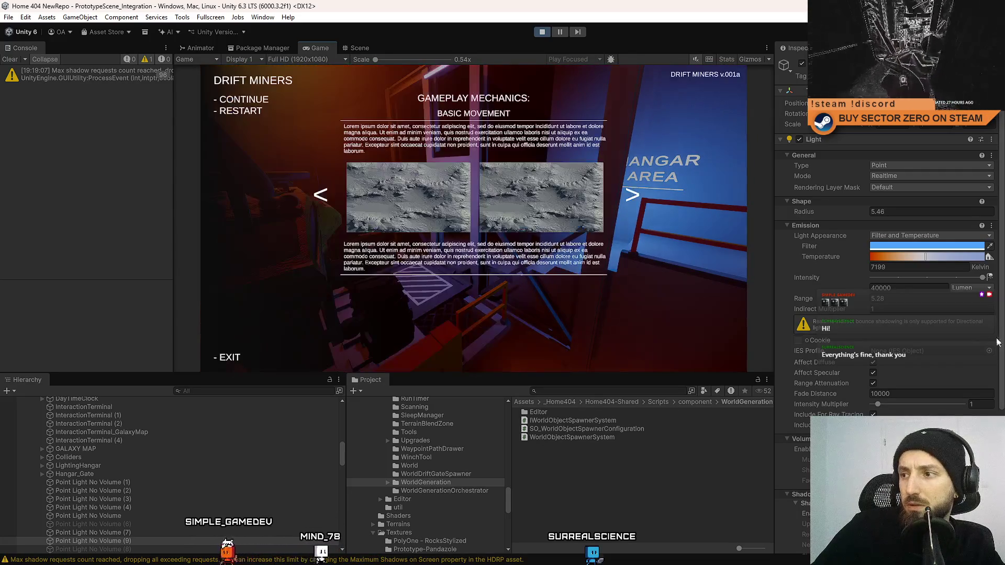
key(Escape)
key(Escape)
key(Escape)
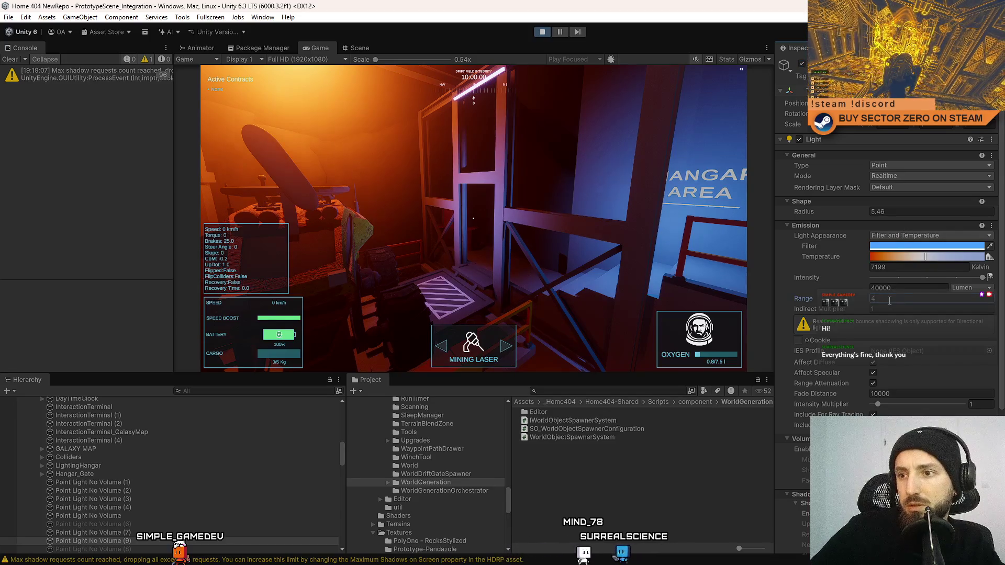
Set the light's Range to 3, Temperature to 7122 K, and a violet-blue filter hue
key(BackSpace)
text(3)
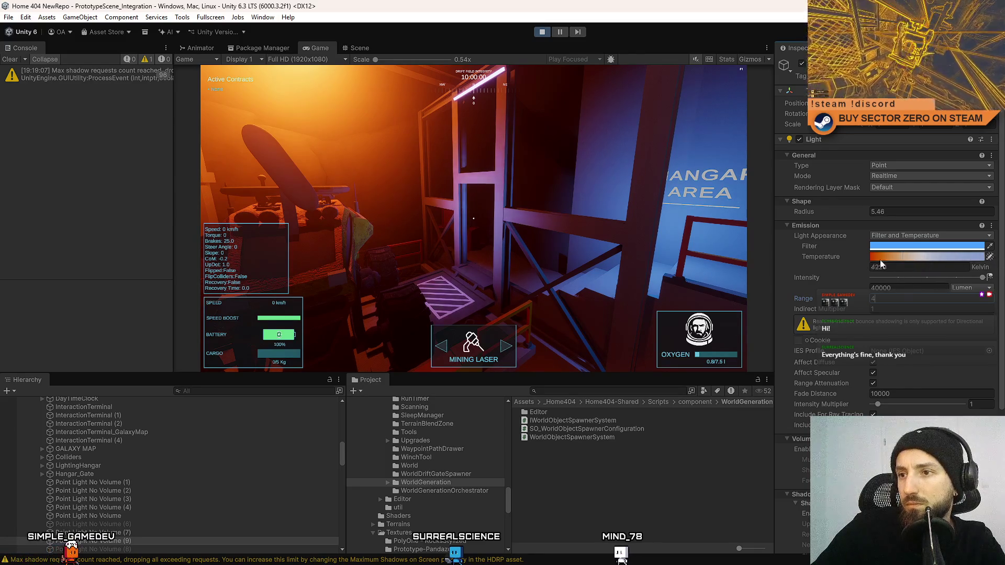
drag(897, 260, 925, 263)
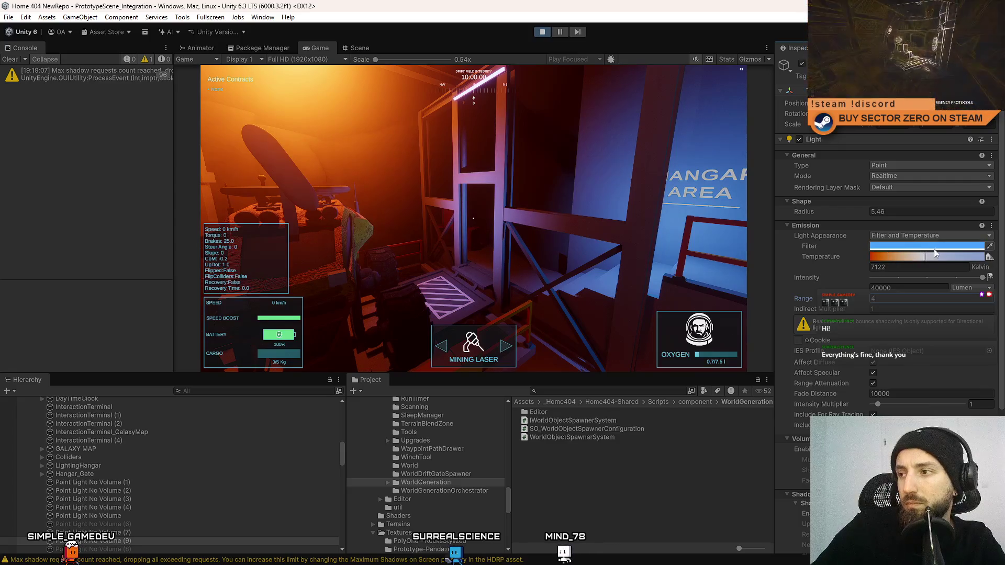
click(934, 248)
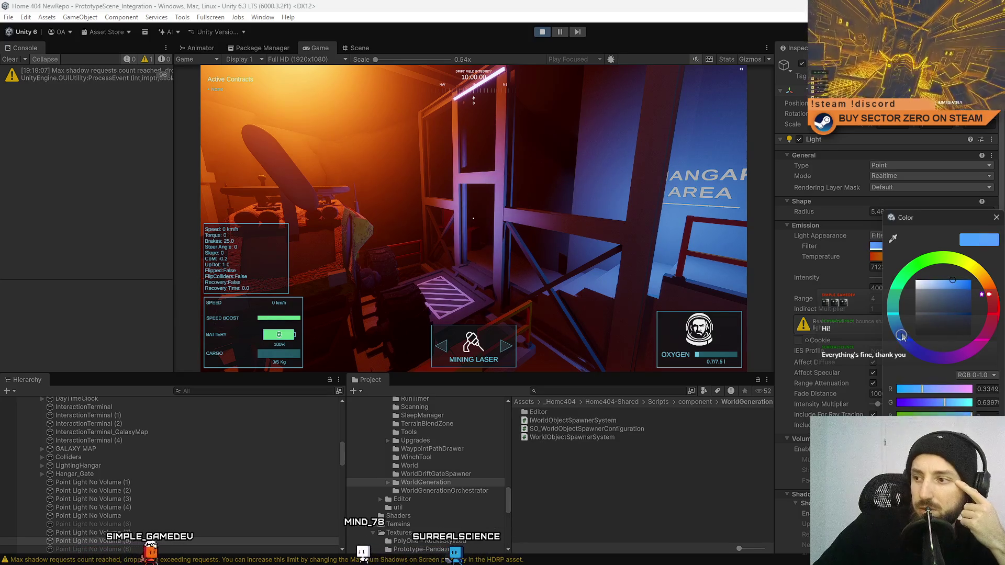
mouse_move(902, 336)
mouse_down()
mouse_move(898, 322)
mouse_move(914, 348)
mouse_up()
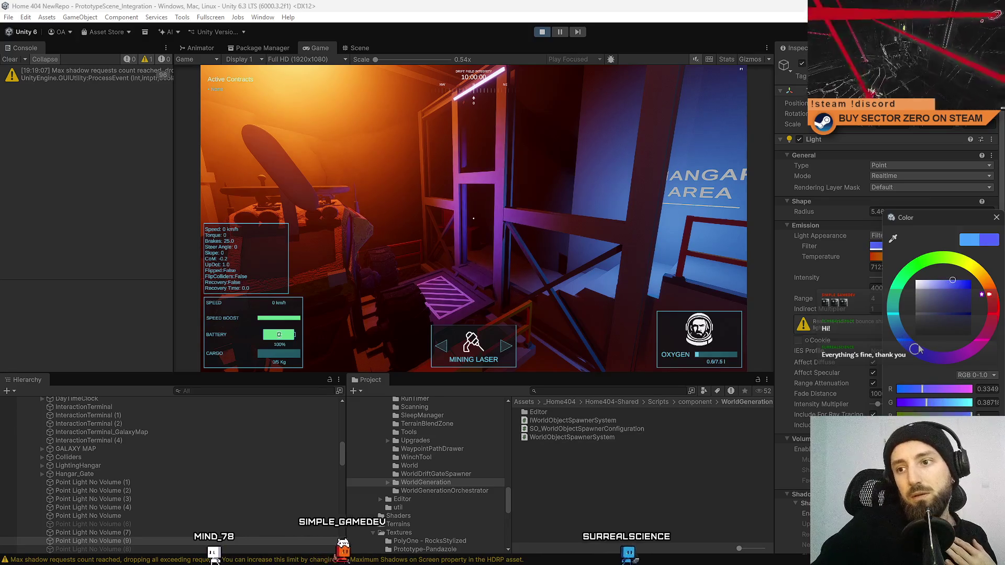
click(524, 298)
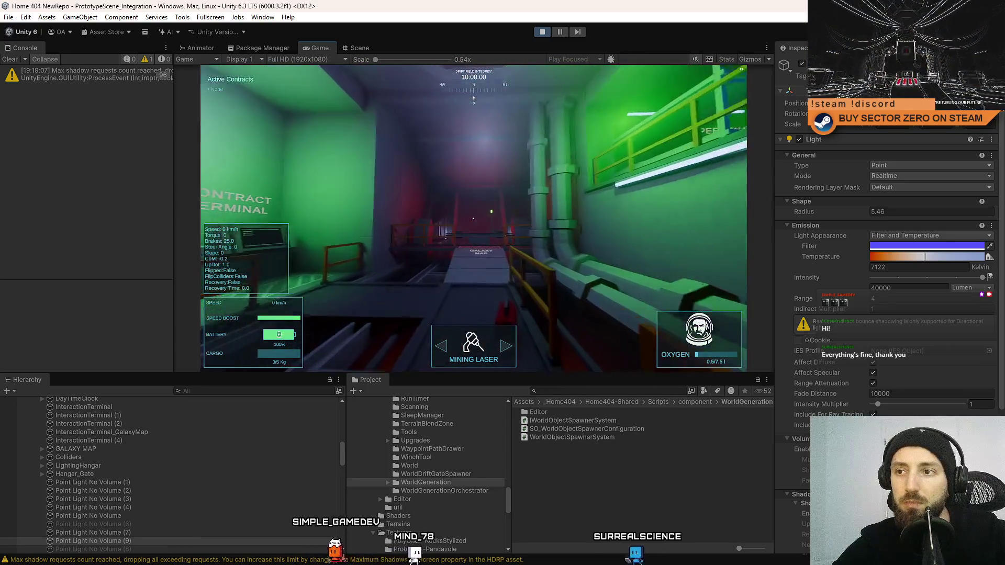
Walk down the corridor into the hangar toward the HANGAR AREA wall, then pause
key(w)
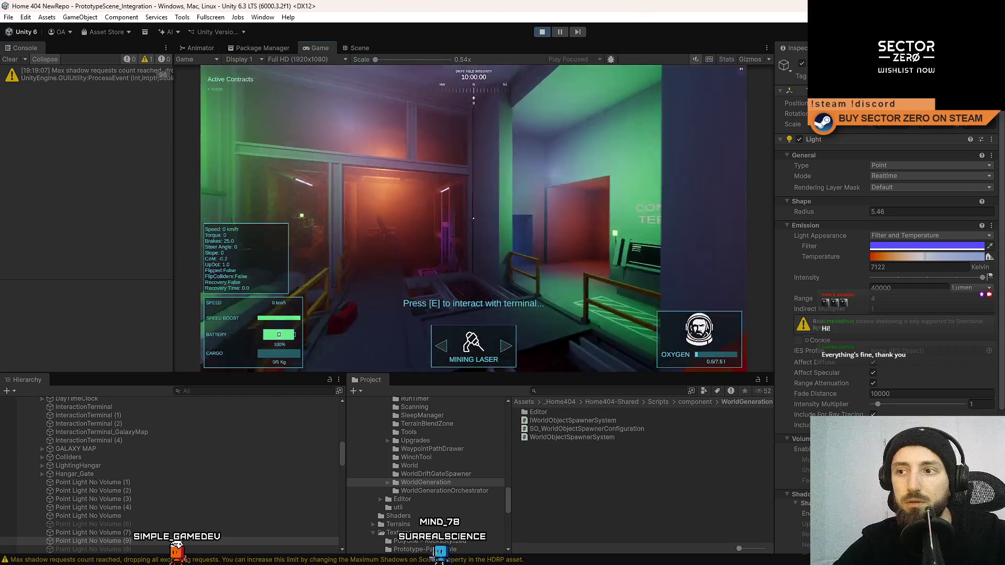
key(w)
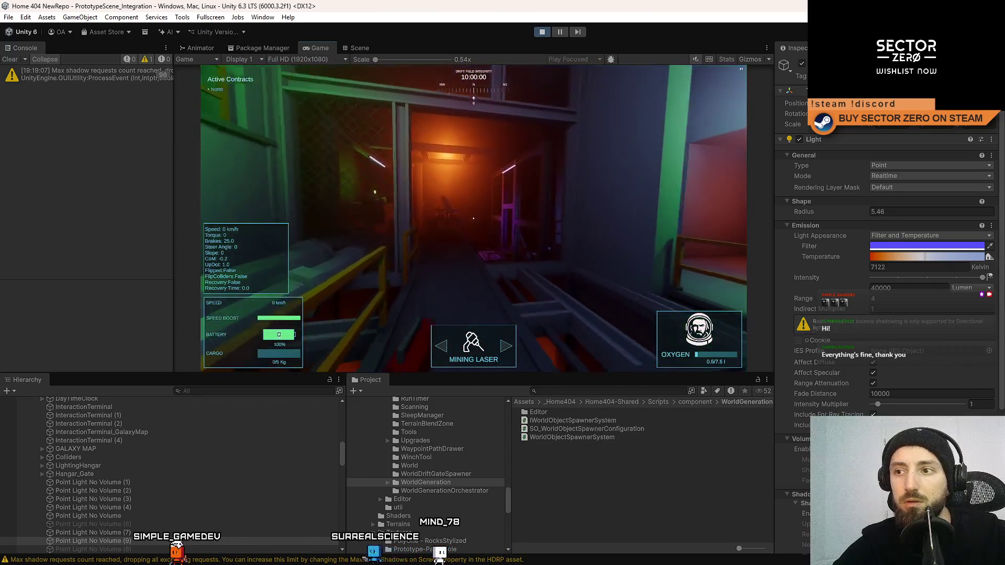
key(w)
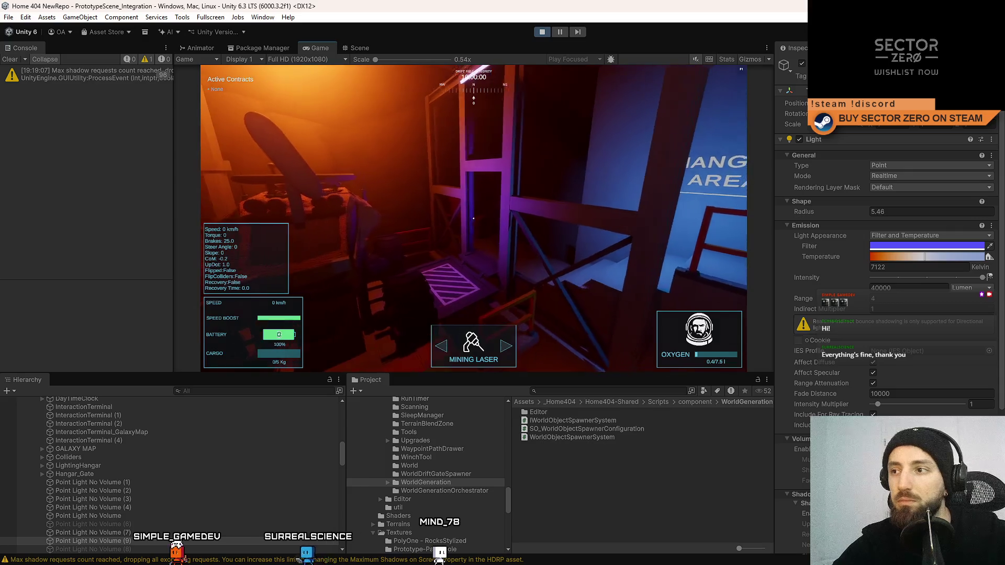
key(Escape)
key(Escape)
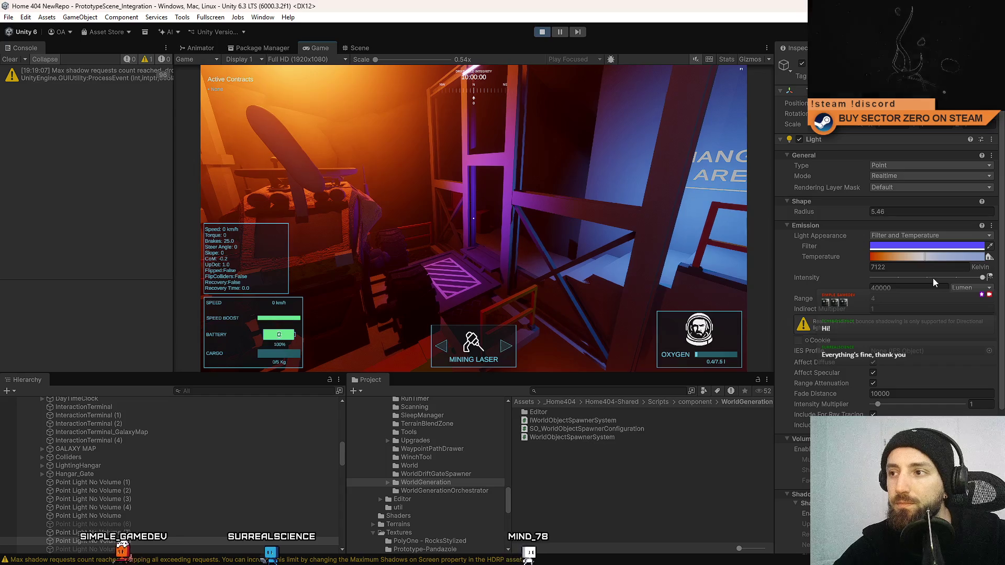
key(w)
key(Escape)
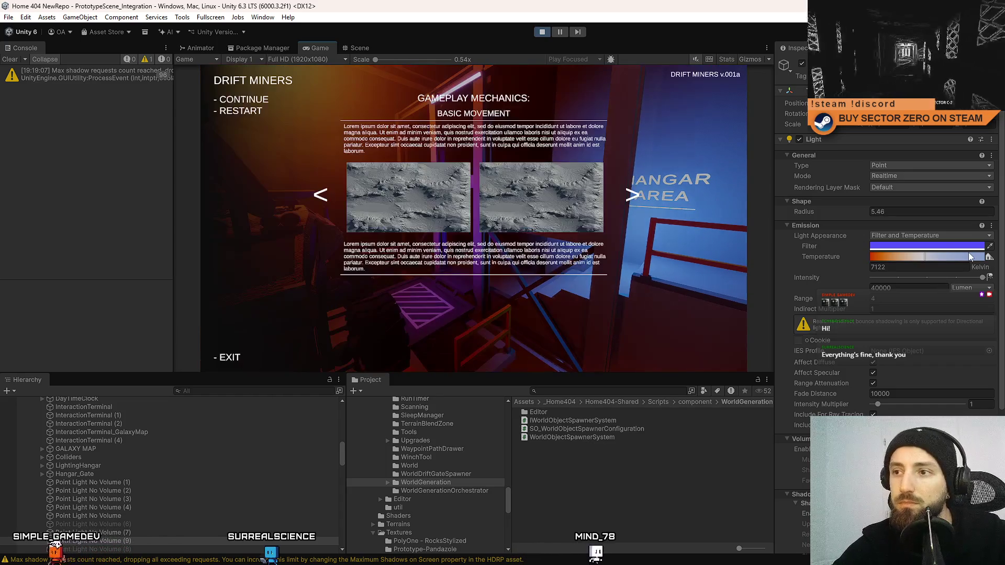
Switch off the other point light near the hangar sign and check the game
click(359, 47)
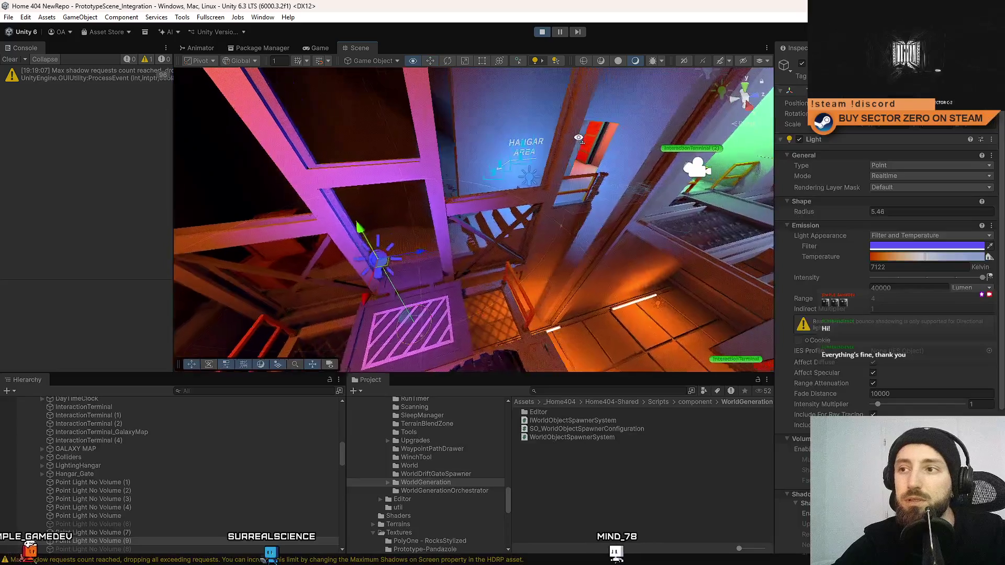
click(524, 175)
click(801, 64)
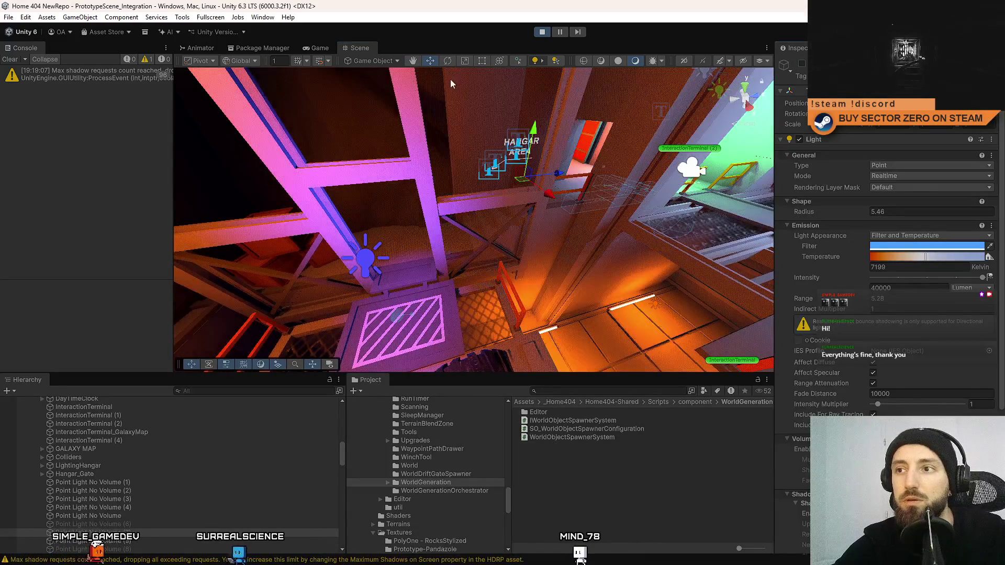
click(320, 49)
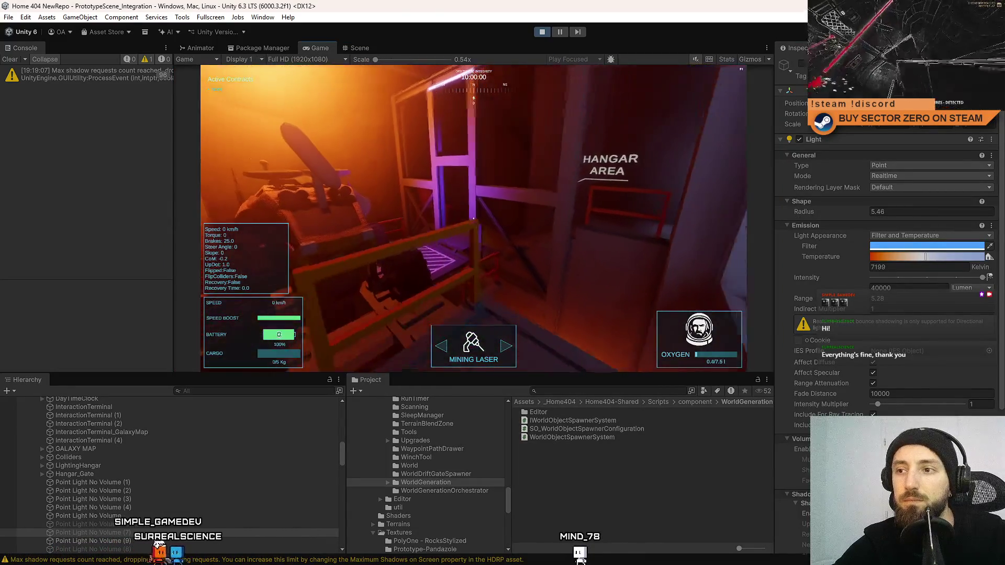
key(Escape)
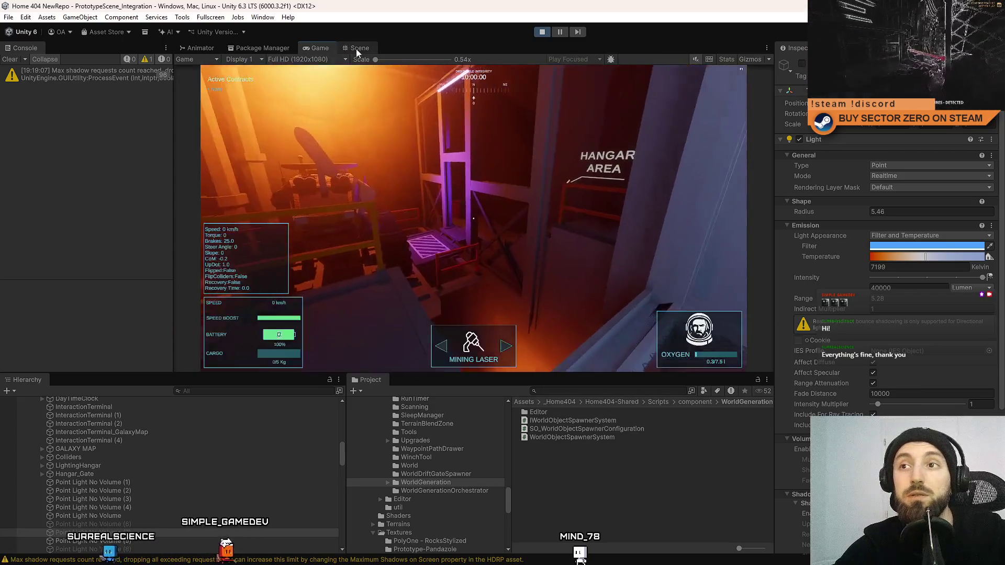
Set the hangar light's Range to 10 and enable its shadows
click(359, 48)
mouse_move(407, 192)
mouse_down()
mouse_move(369, 215)
mouse_move(430, 202)
mouse_move(419, 204)
mouse_up()
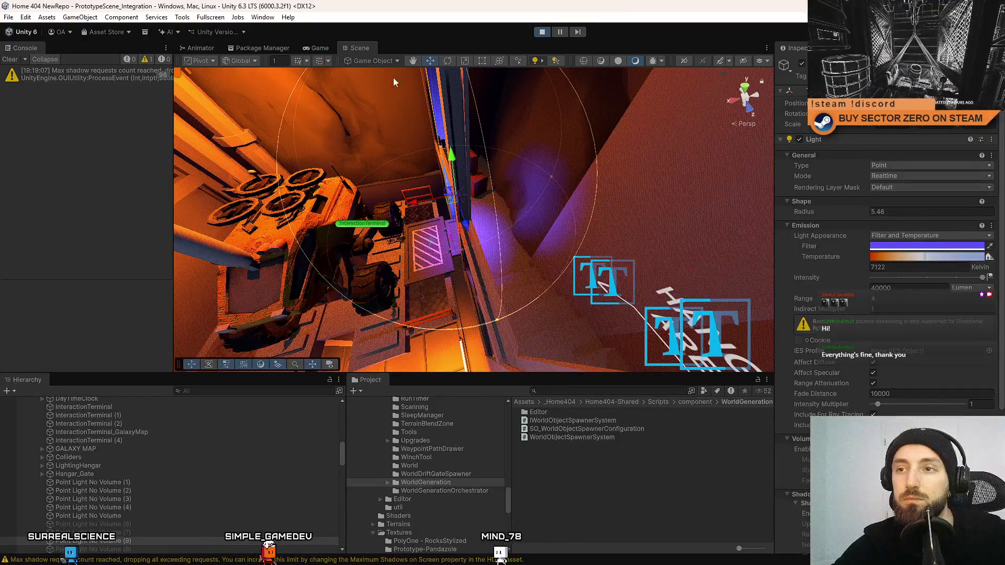
click(321, 48)
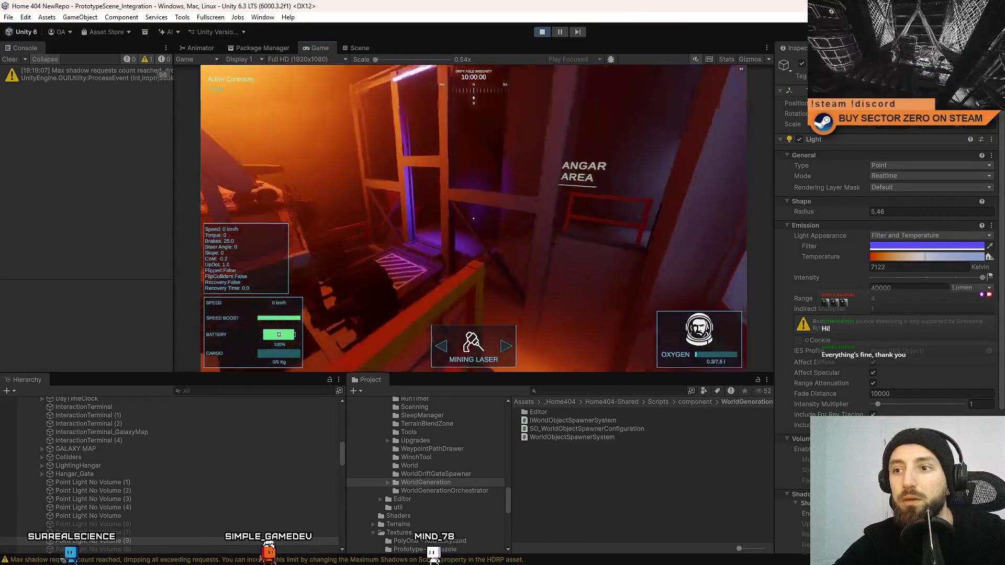
key(Escape)
key(Escape)
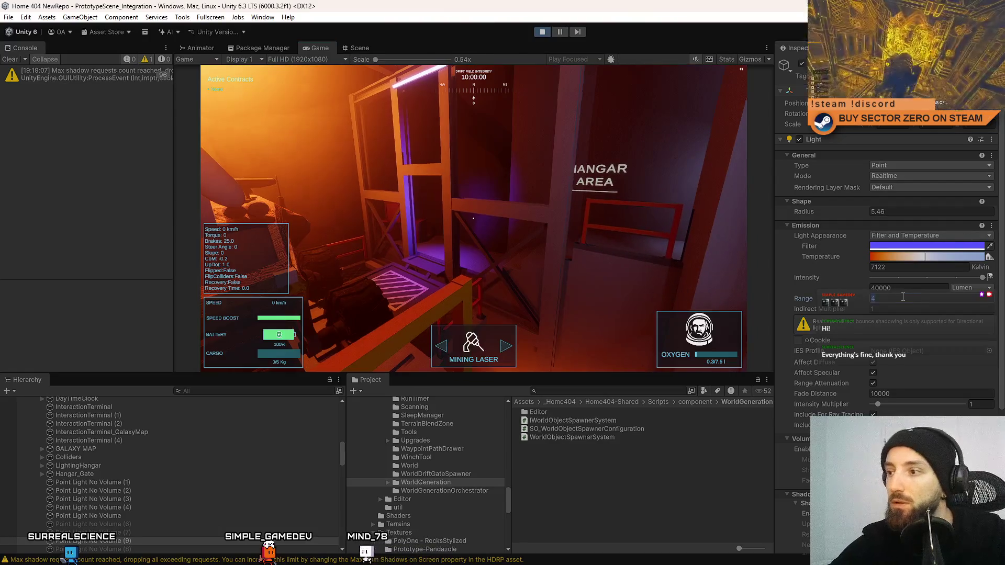
text(7)
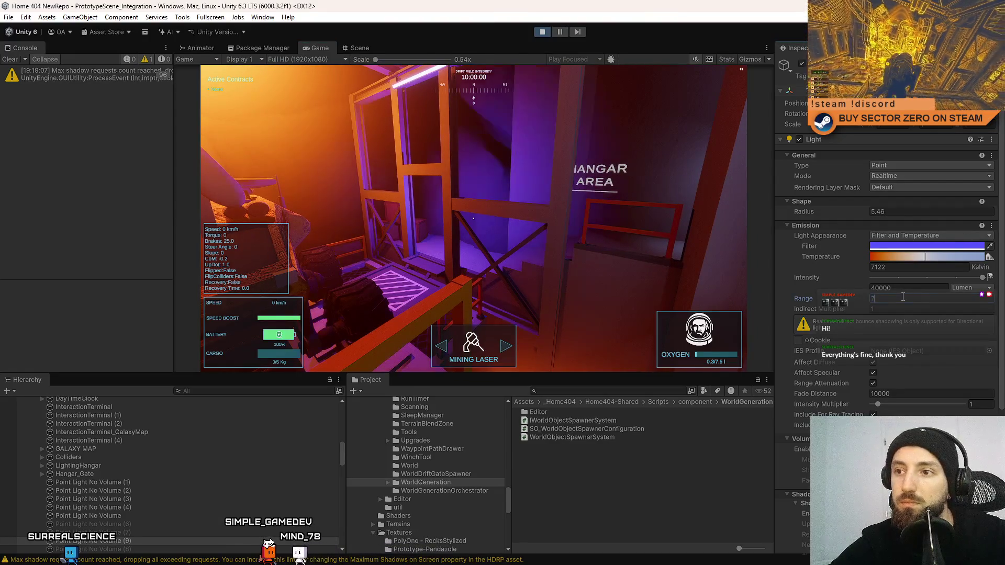
text(10)
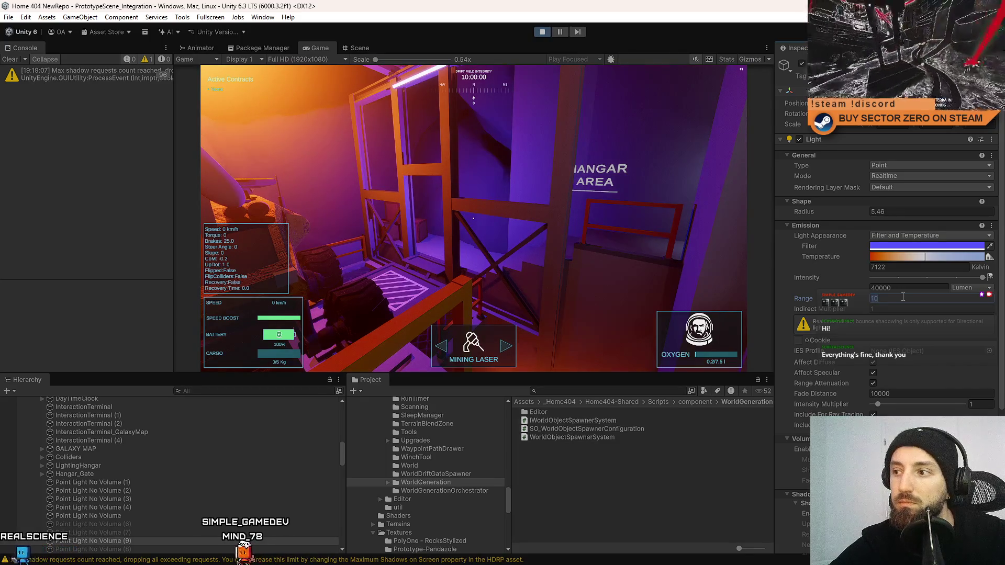
scroll(889, 405, down, 5)
click(874, 372)
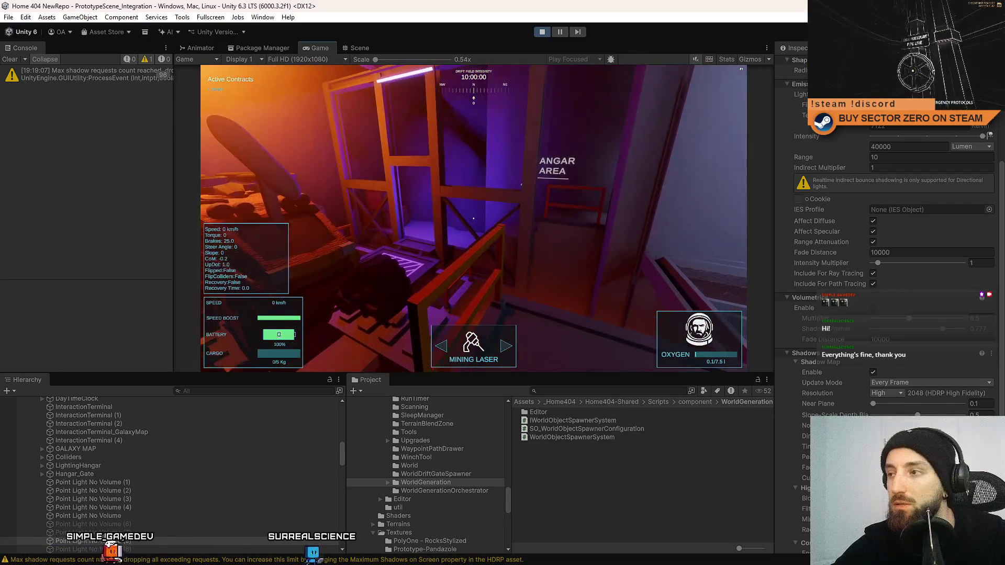
key(Escape)
key(Escape)
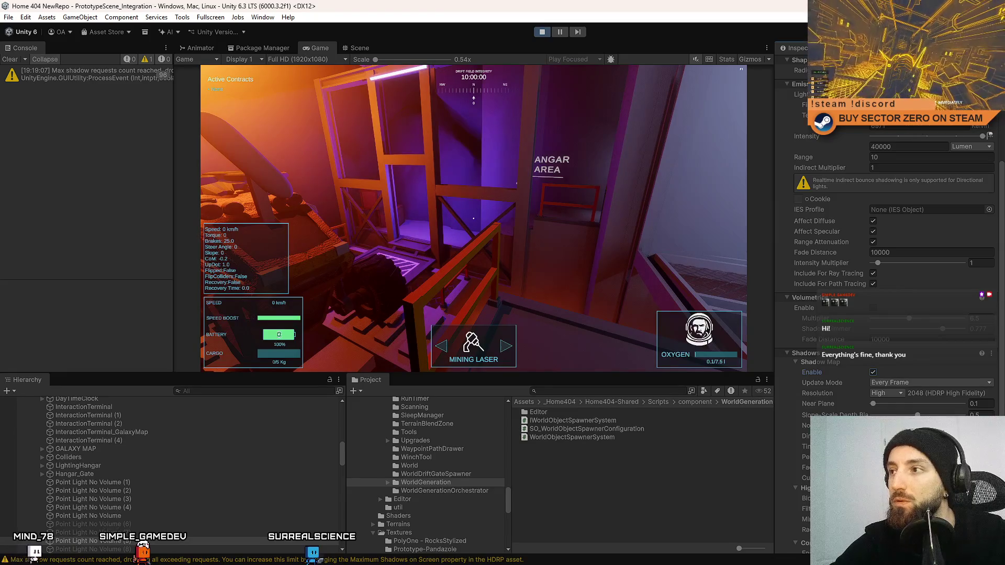
Preview cyan and then pure red filter colours on the hangar light in the game
click(929, 105)
click(894, 198)
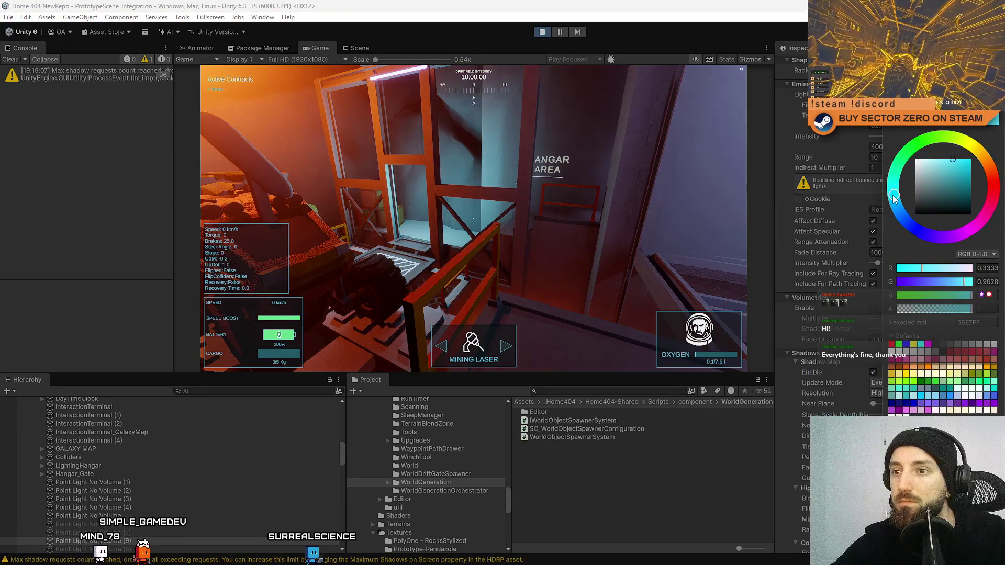
click(648, 228)
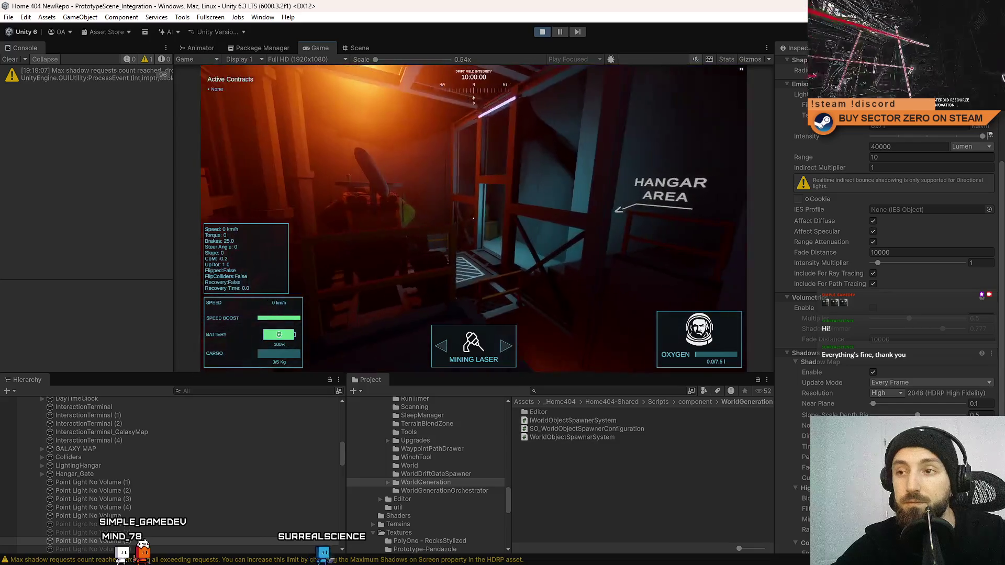
key(Escape)
key(Escape)
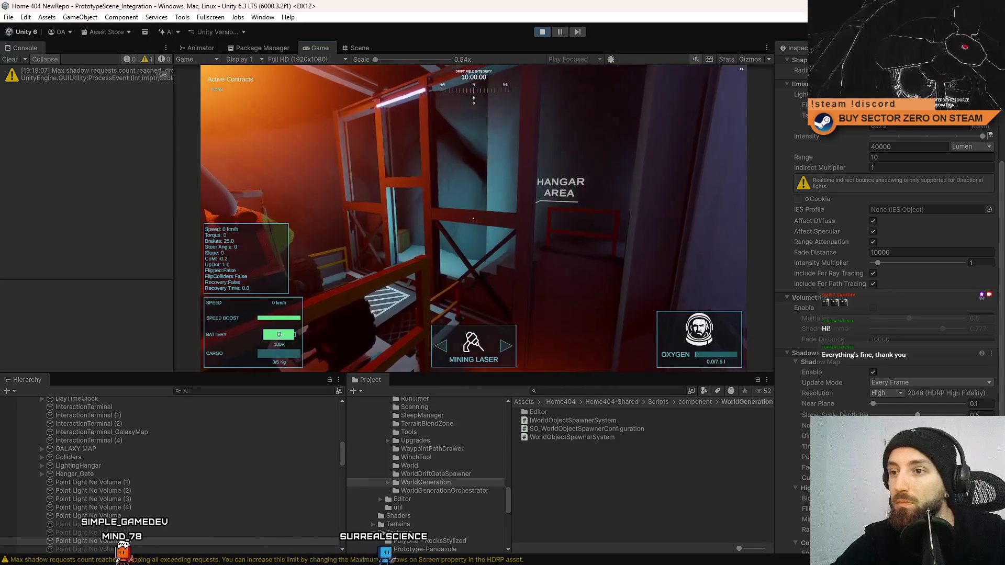
click(932, 105)
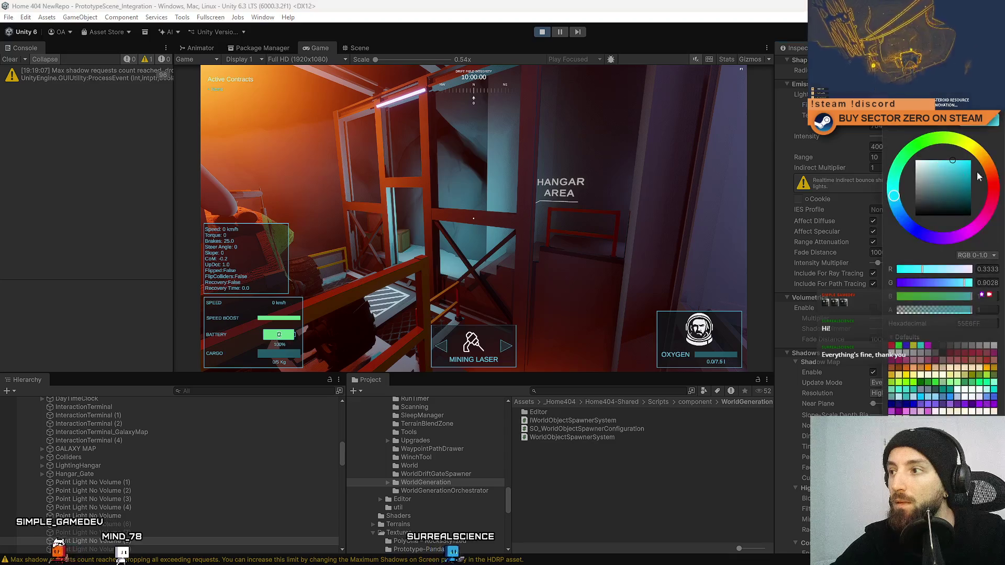
click(993, 192)
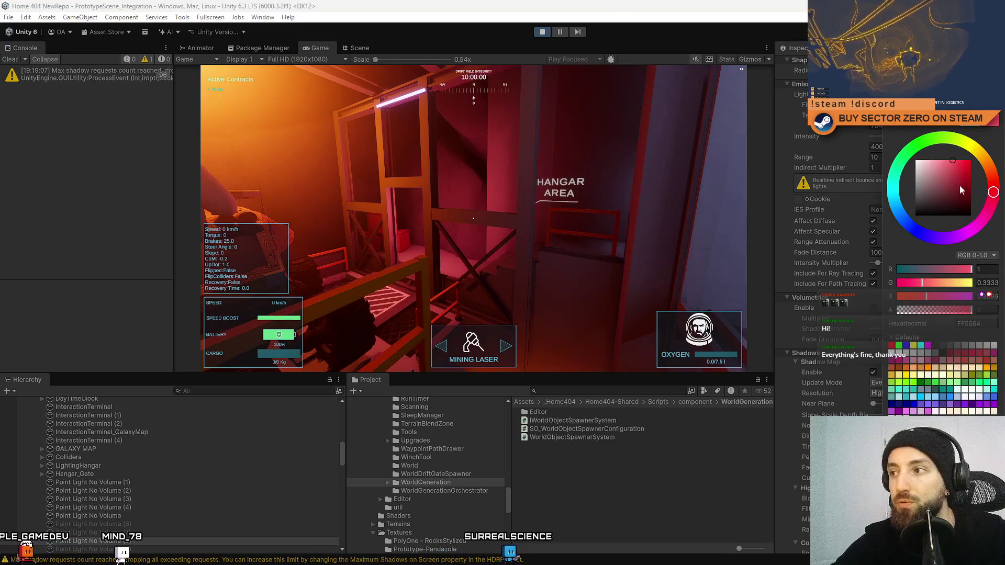
drag(960, 189, 1003, 143)
click(706, 187)
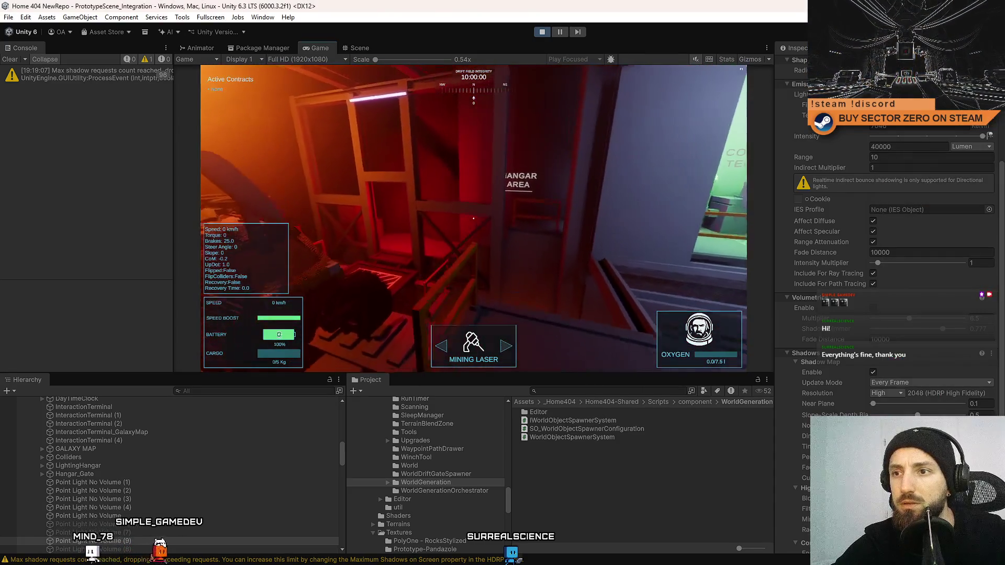
key(Escape)
key(Escape)
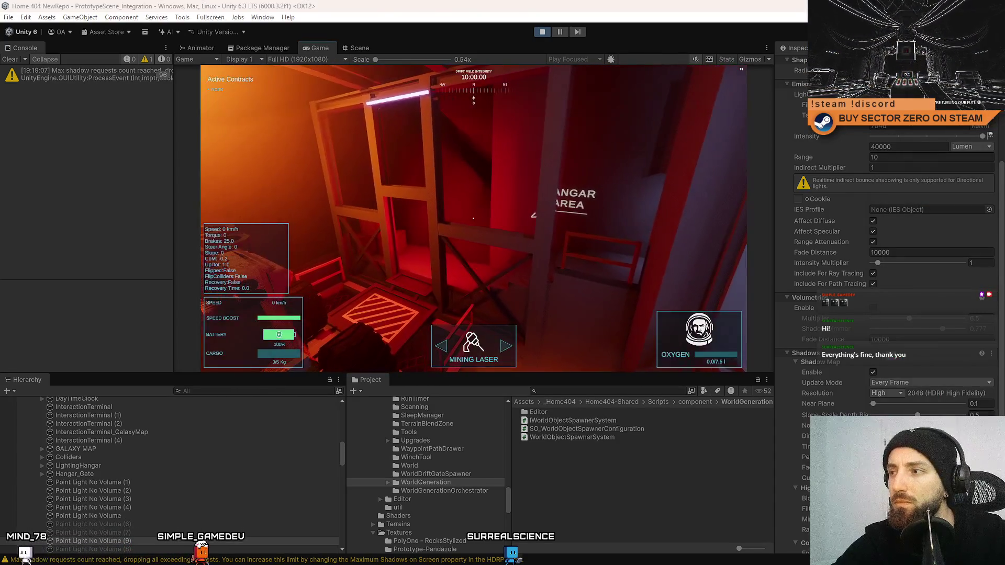
Settle the light's filter colour on a sky-blue cyan
click(932, 105)
click(896, 209)
drag(897, 204, 895, 198)
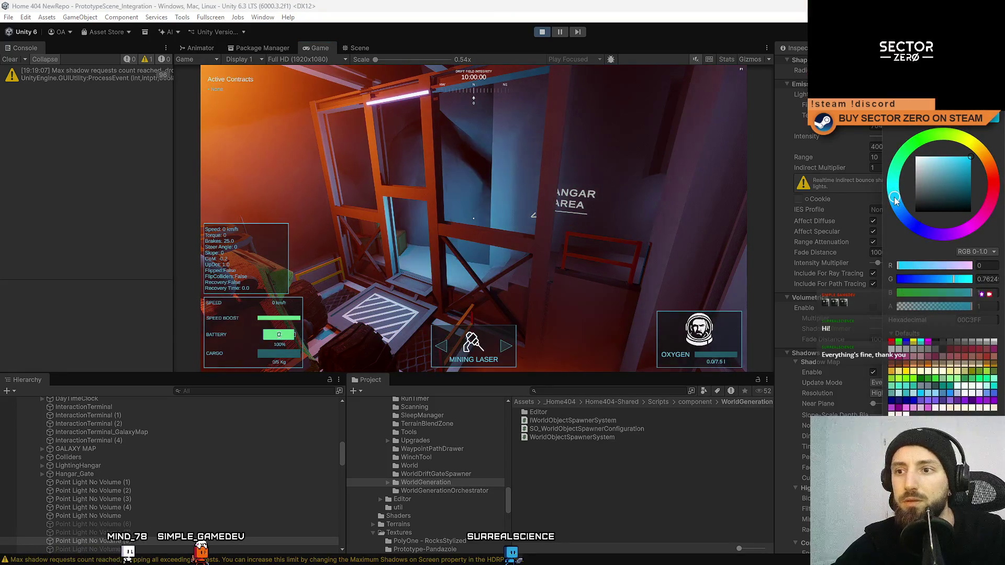
click(564, 161)
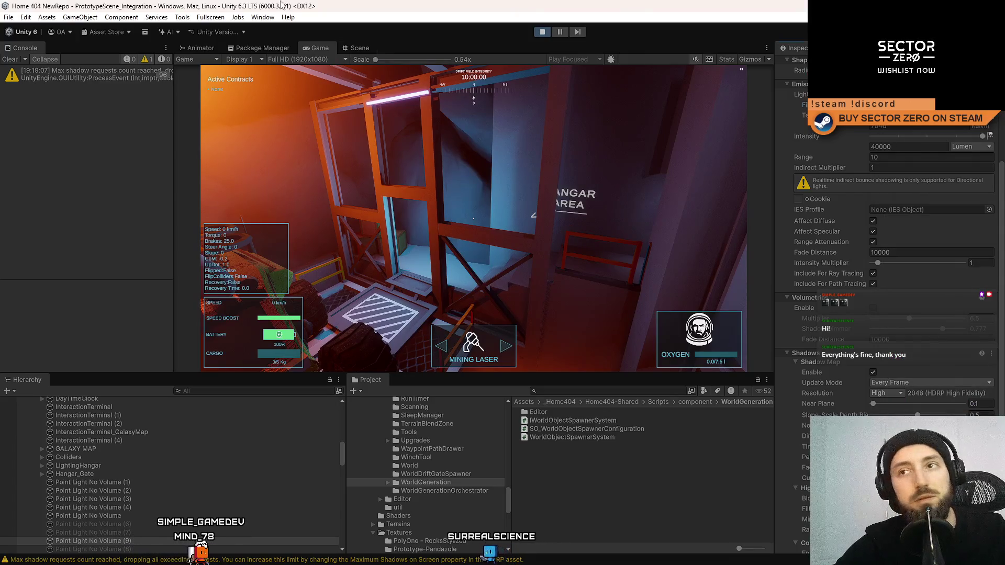
Orbit the Scene view down into the hangar toward the vehicle
click(354, 48)
mouse_move(556, 177)
mouse_down()
mouse_move(377, 161)
mouse_move(417, 163)
mouse_up()
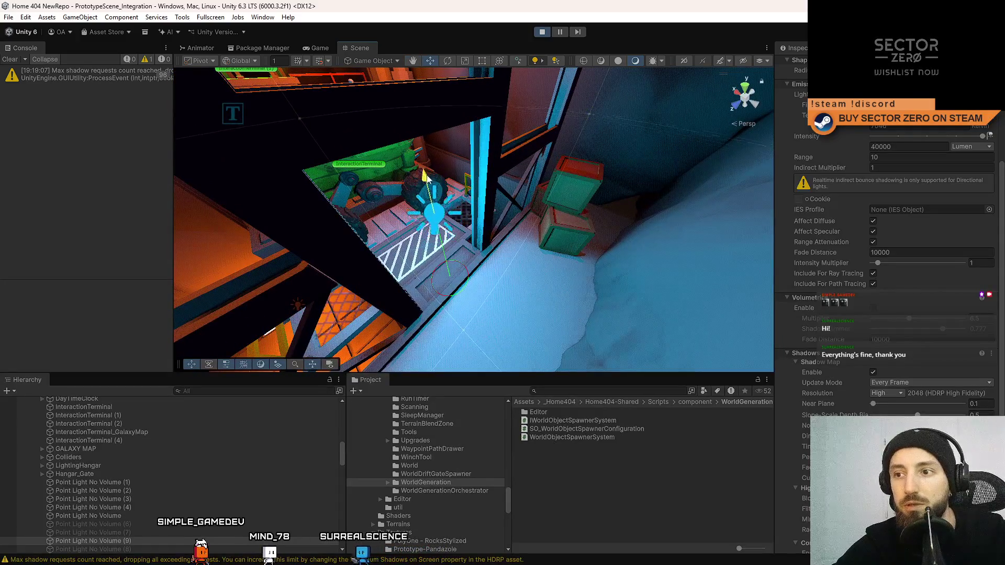
drag(429, 167, 649, 141)
Set the shadow resolution to Low, try High, and return to Low
click(319, 47)
click(547, 166)
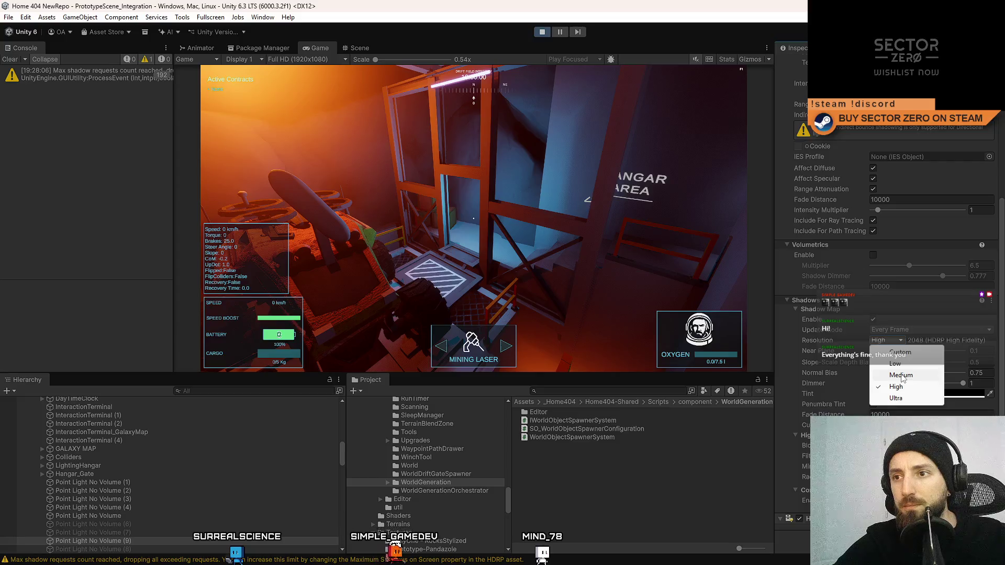
click(890, 340)
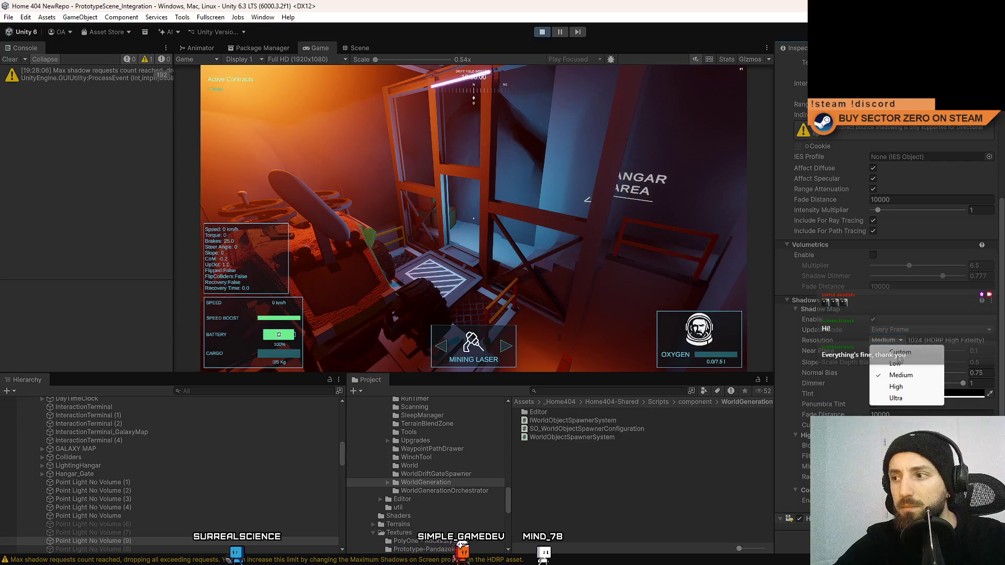
click(895, 363)
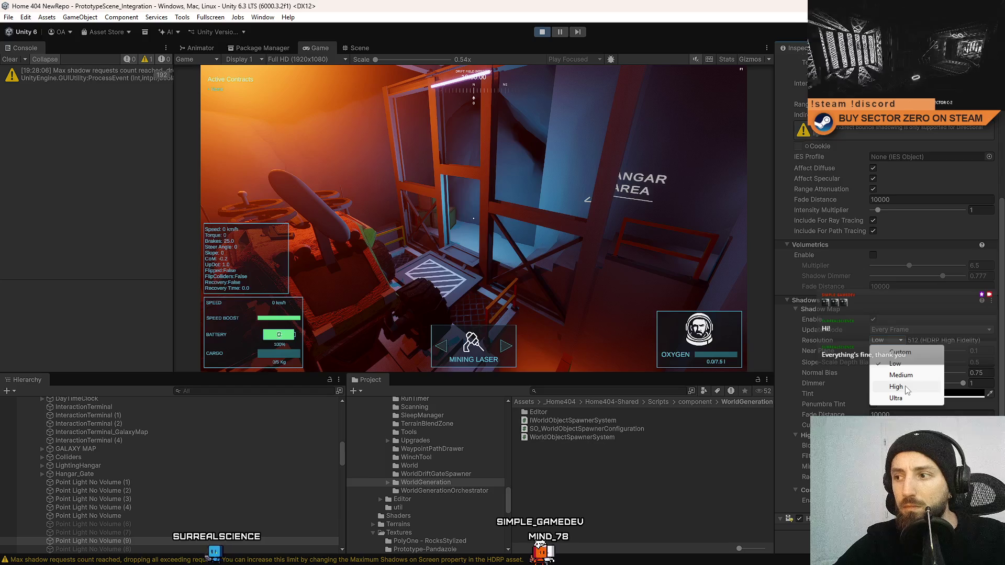
click(473, 218)
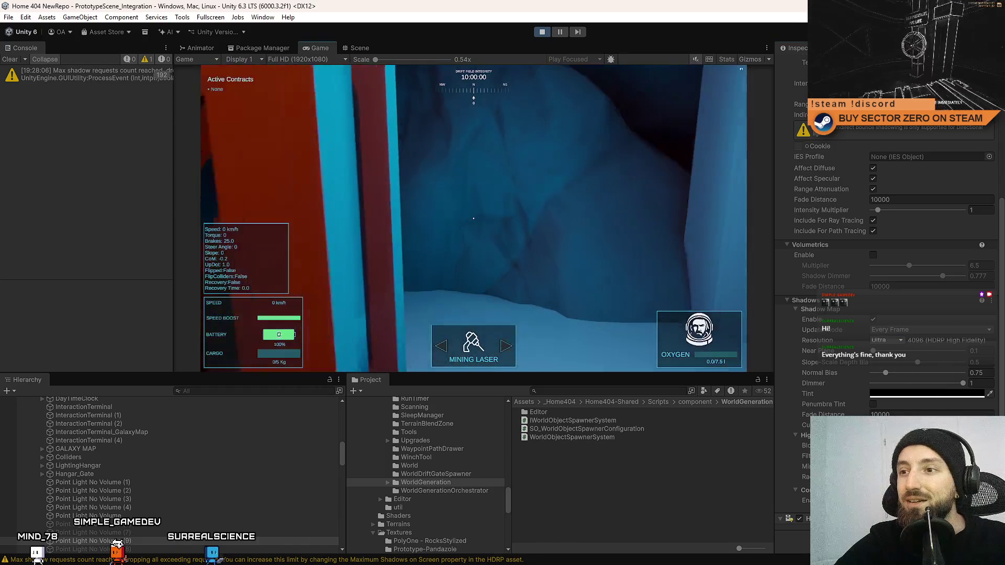
key(Escape)
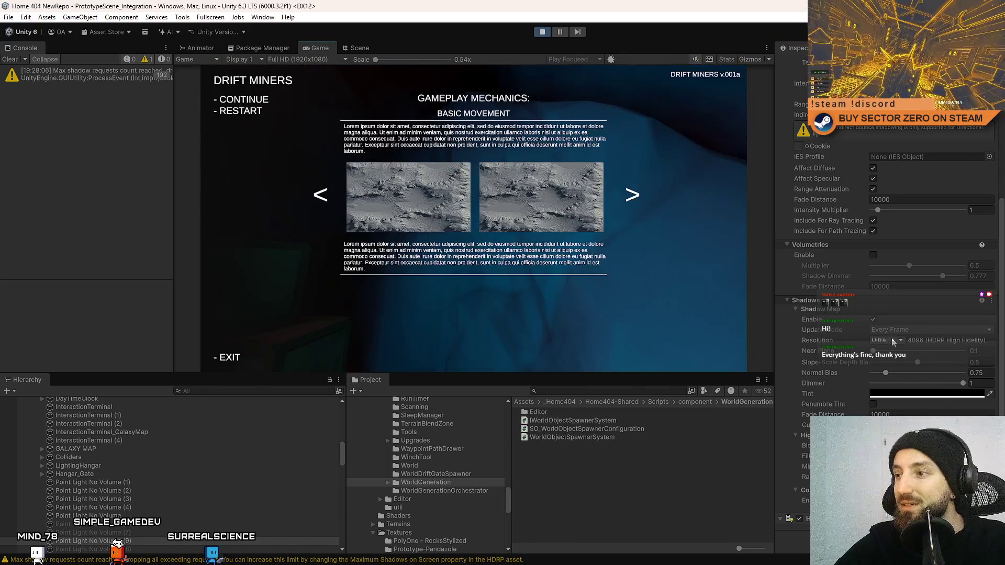
click(893, 341)
click(897, 387)
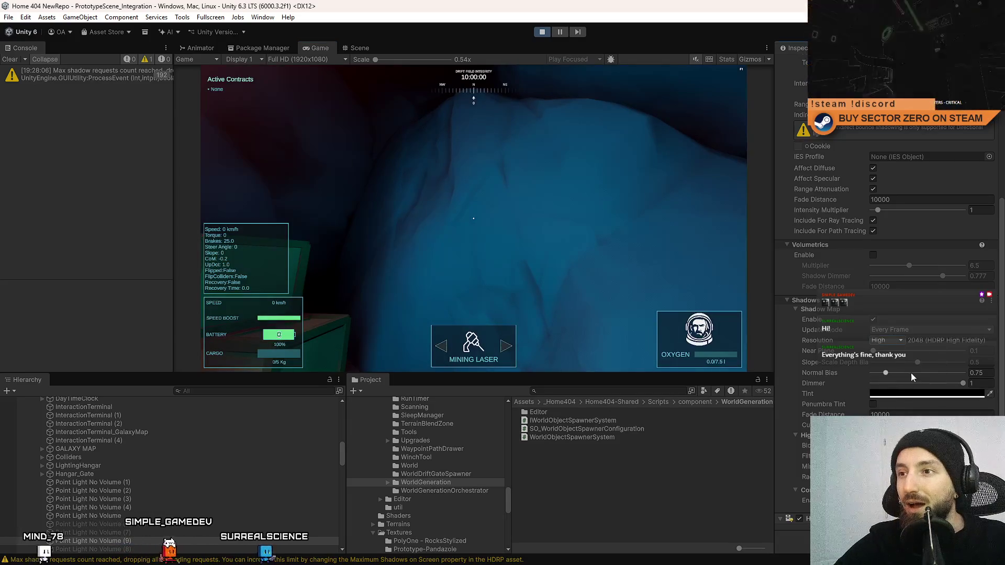
click(892, 341)
click(896, 364)
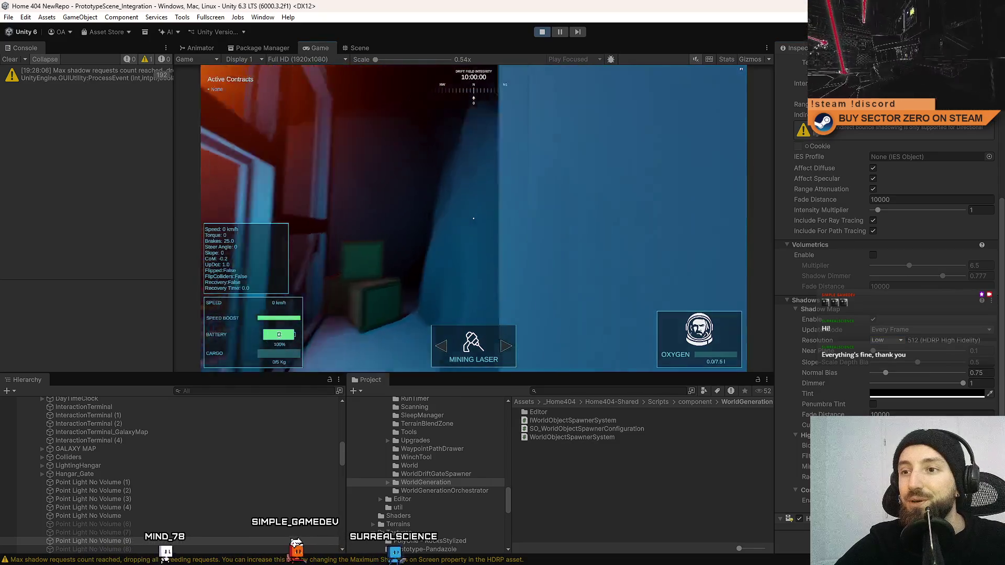
Walk to the hangar vehicle and compare Ultra and Medium shadow resolutions
key(w)
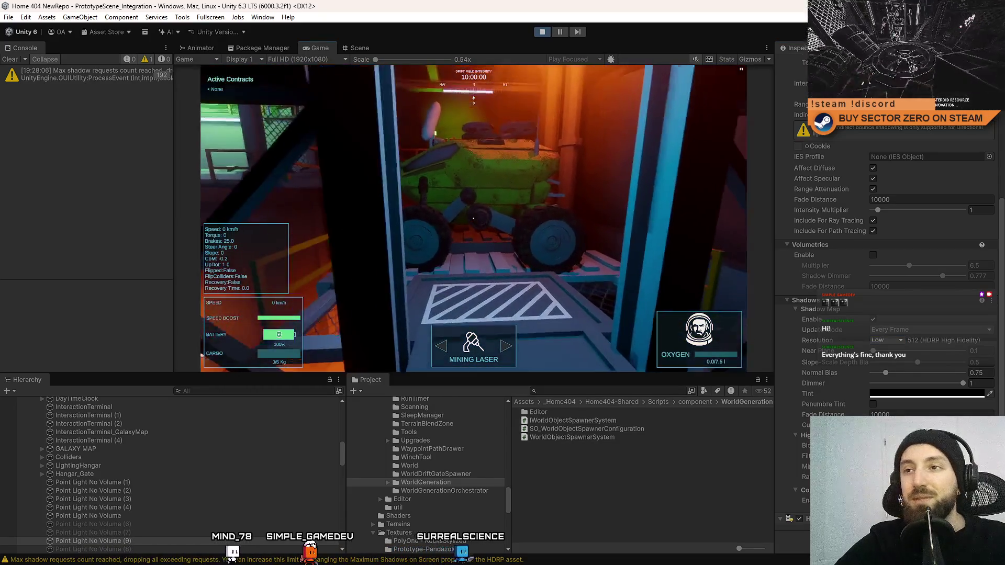
key(e)
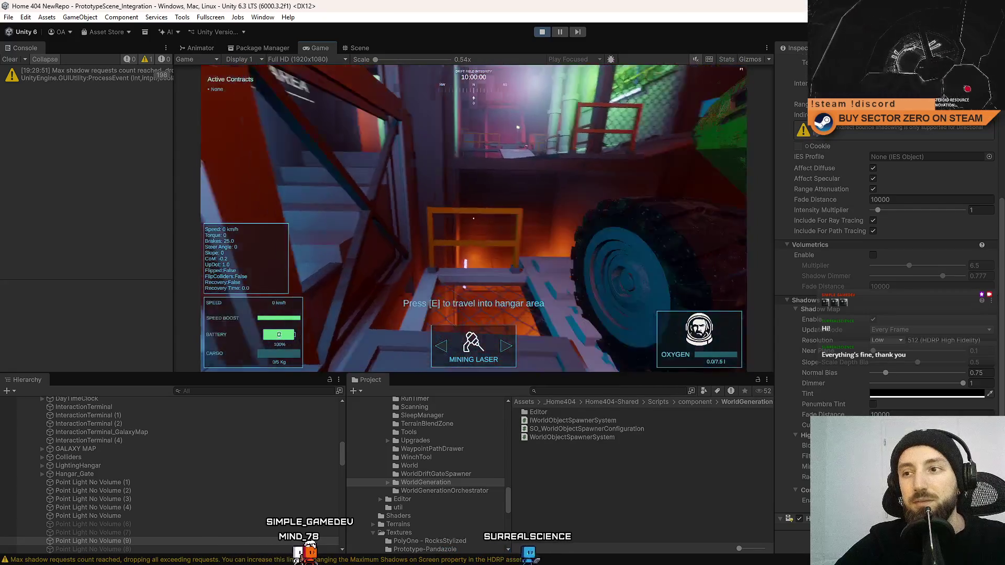
key(Escape)
click(901, 342)
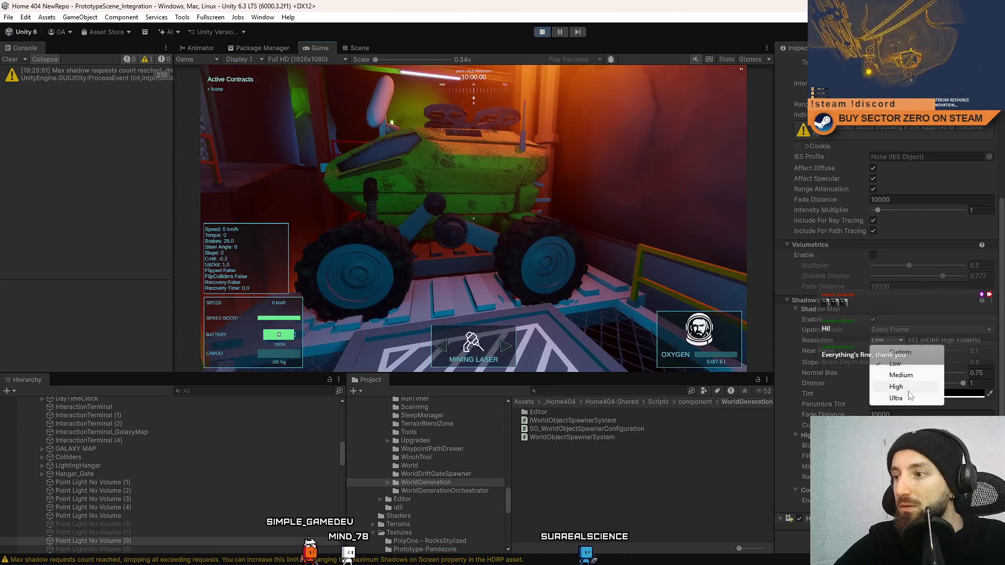
click(907, 400)
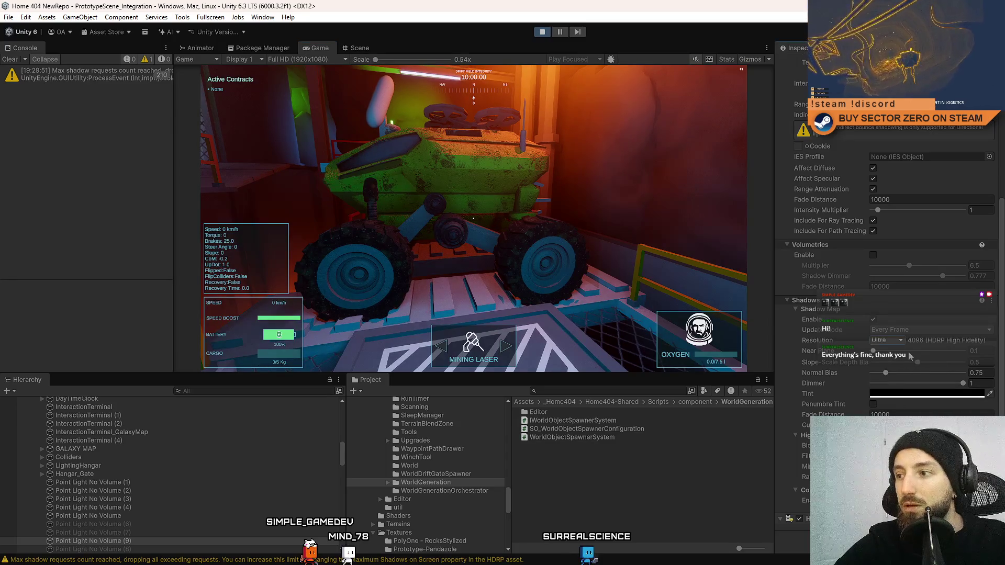
click(885, 340)
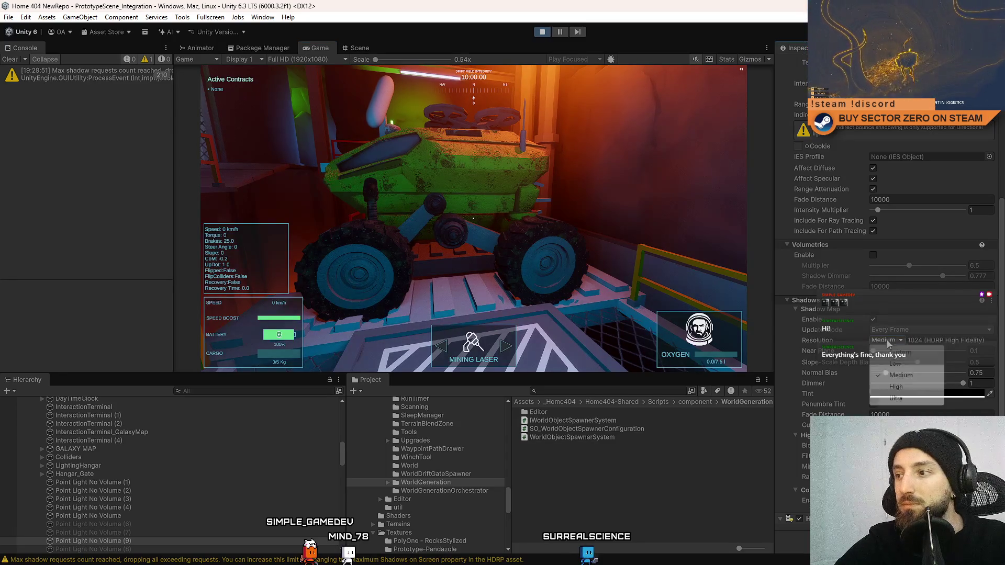
click(907, 376)
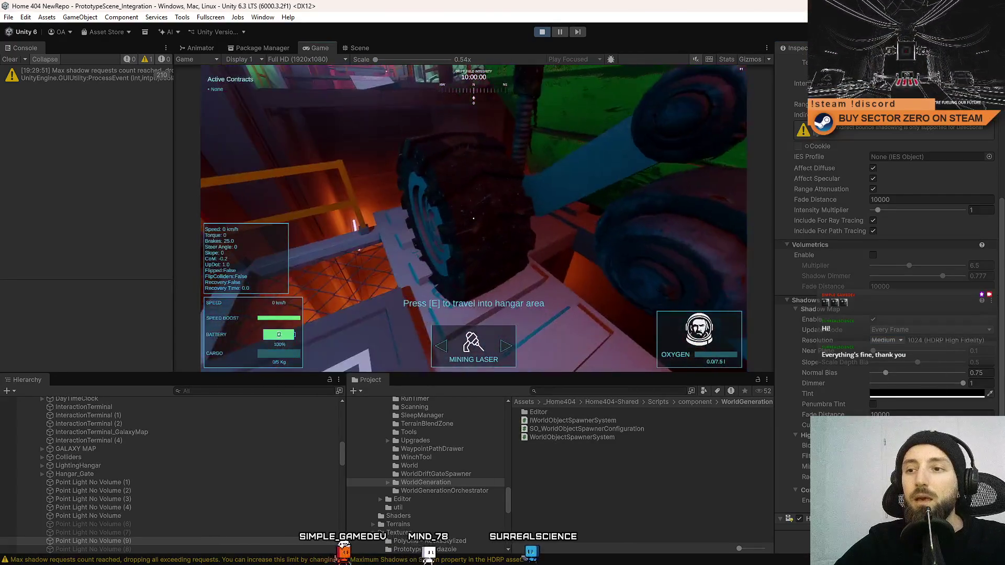
Walk past the Contract Terminal and GALAXY MAP to the stairwell, then set shadow resolution Low
key(e)
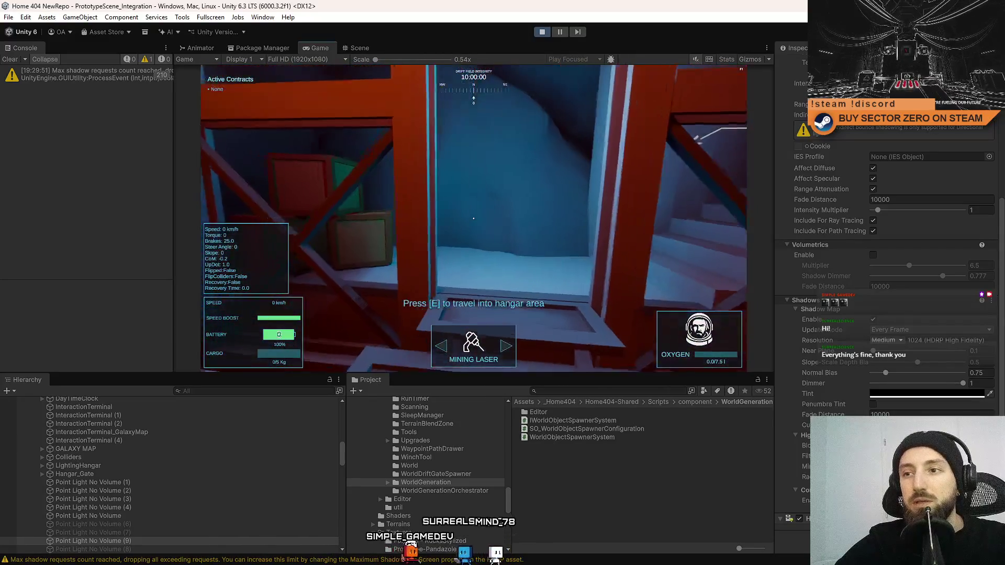
key(w)
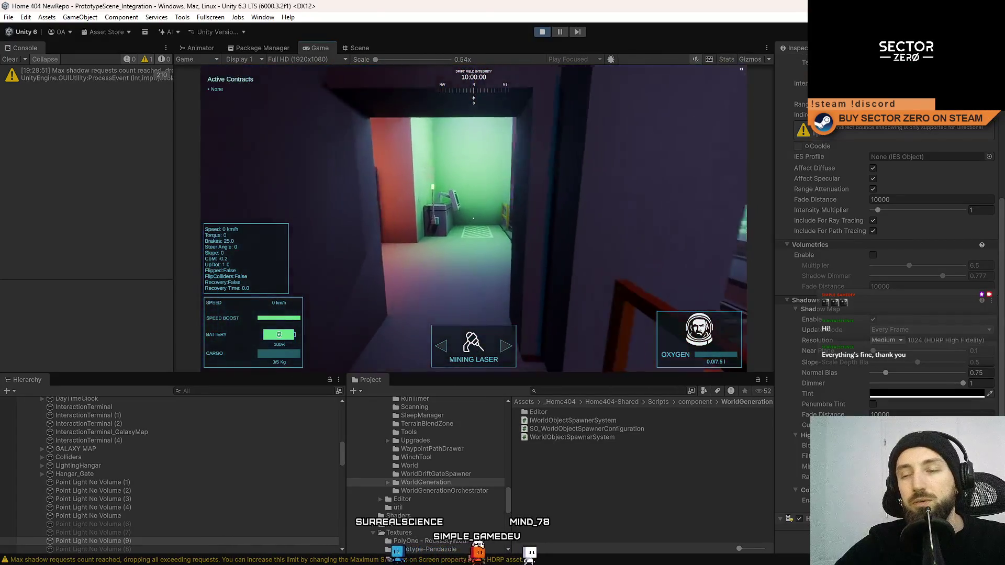
key(s)
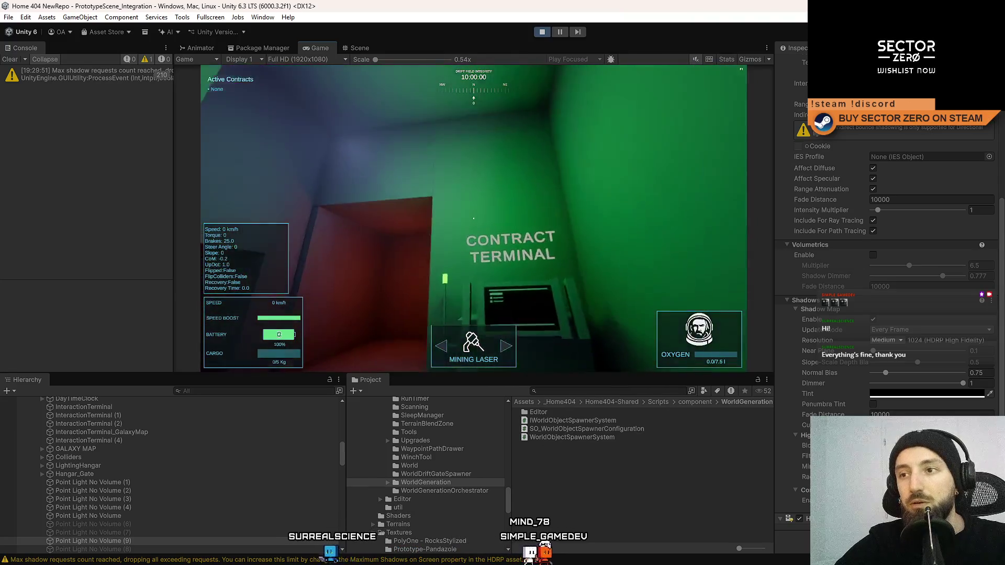
key(w)
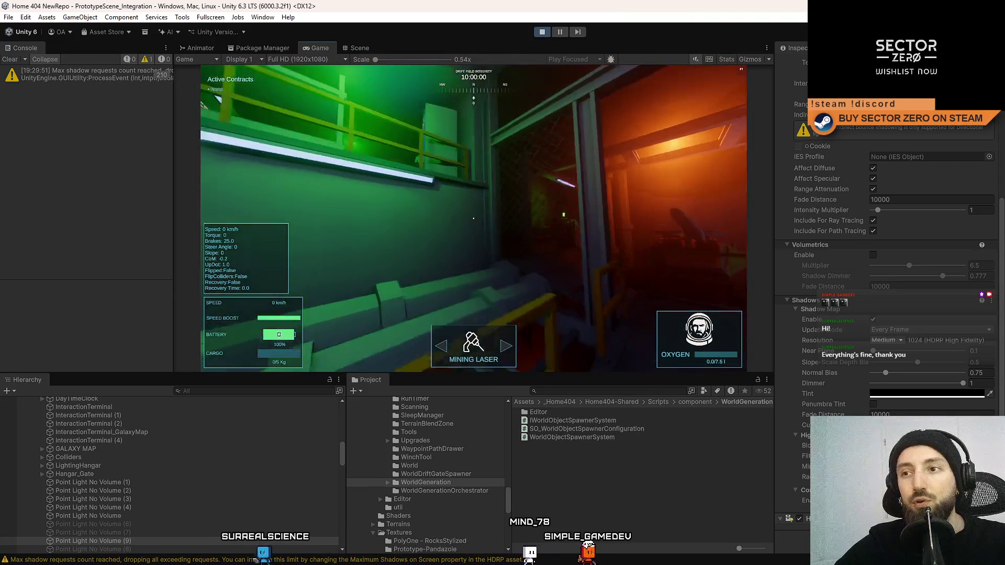
key(w)
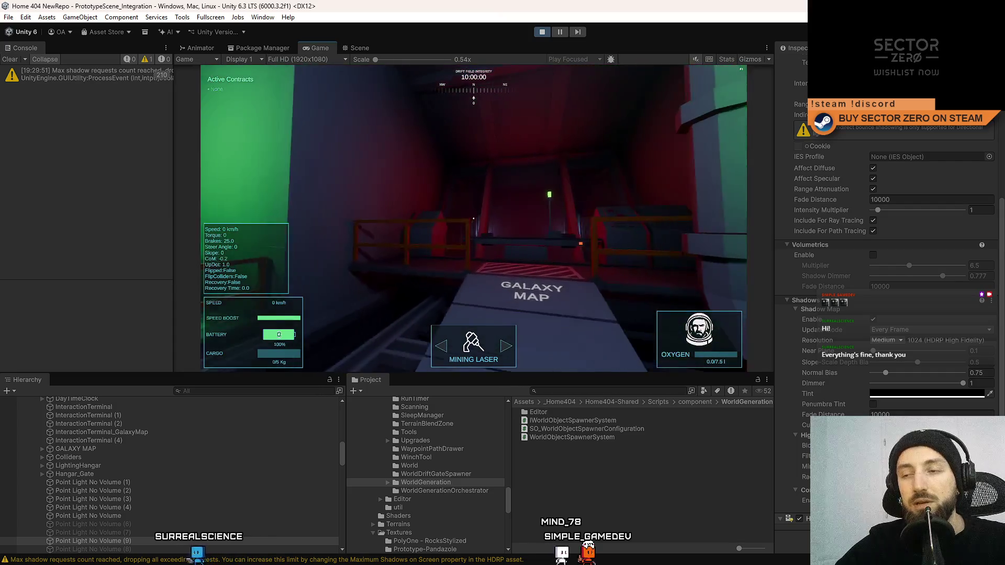
key(s)
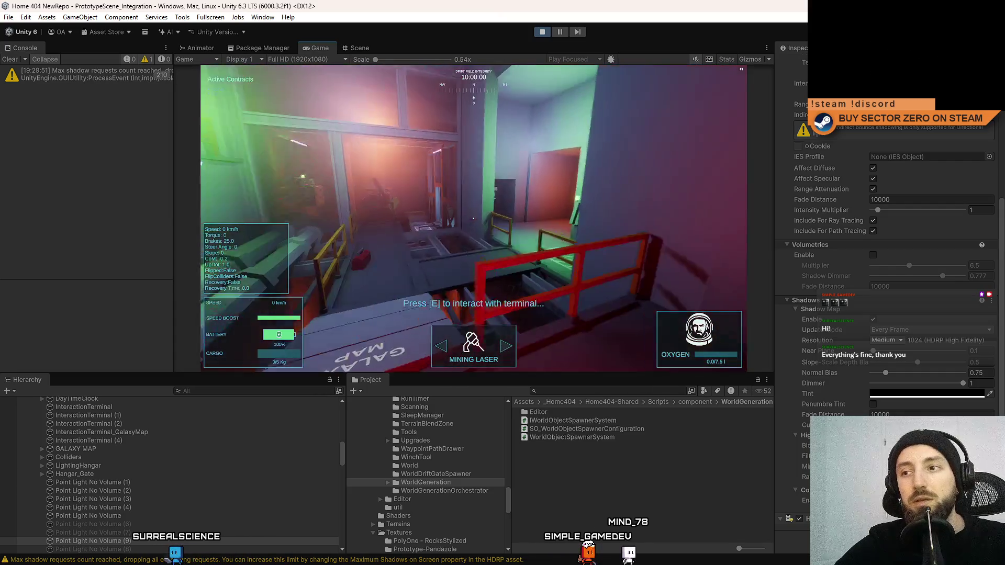
key(w)
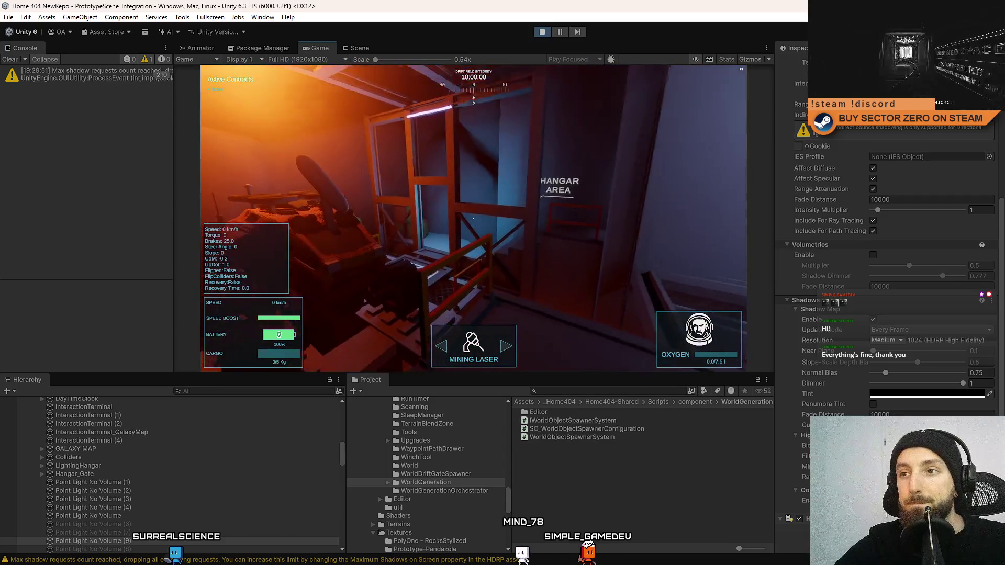
key(Escape)
click(888, 341)
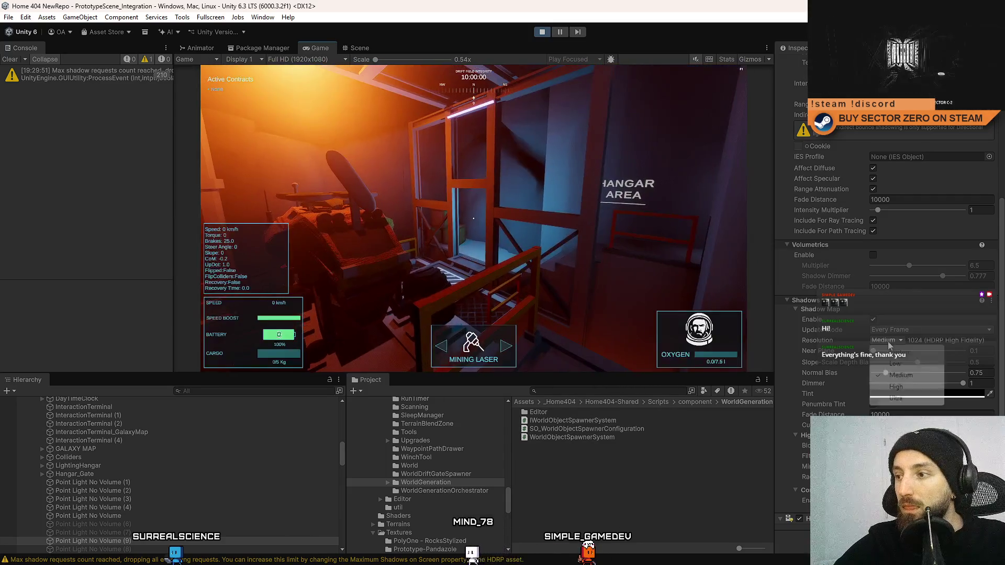
click(910, 365)
click(356, 49)
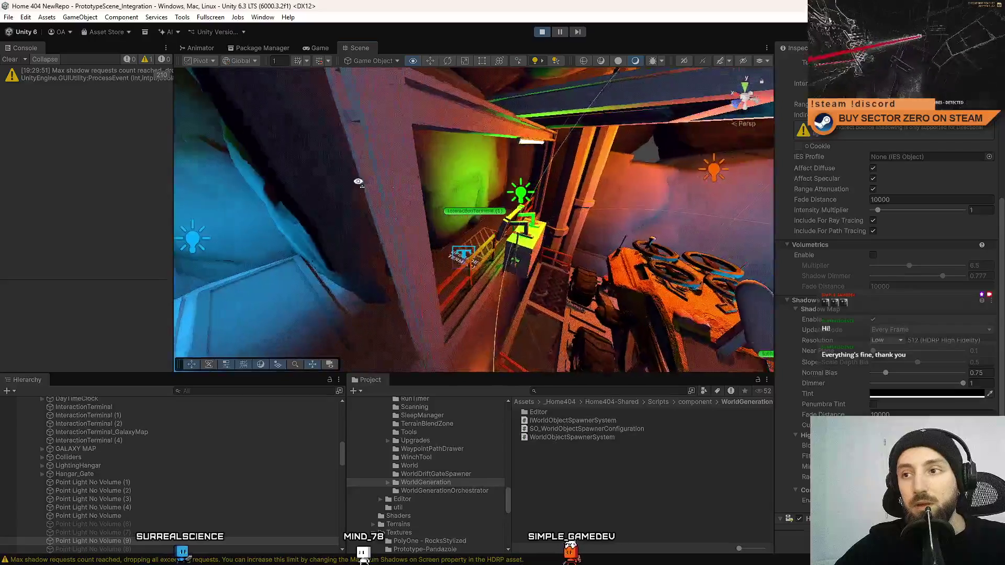
Set Point Light No Volume (1) by the green terminal to Low (512) shadow resolution
click(422, 186)
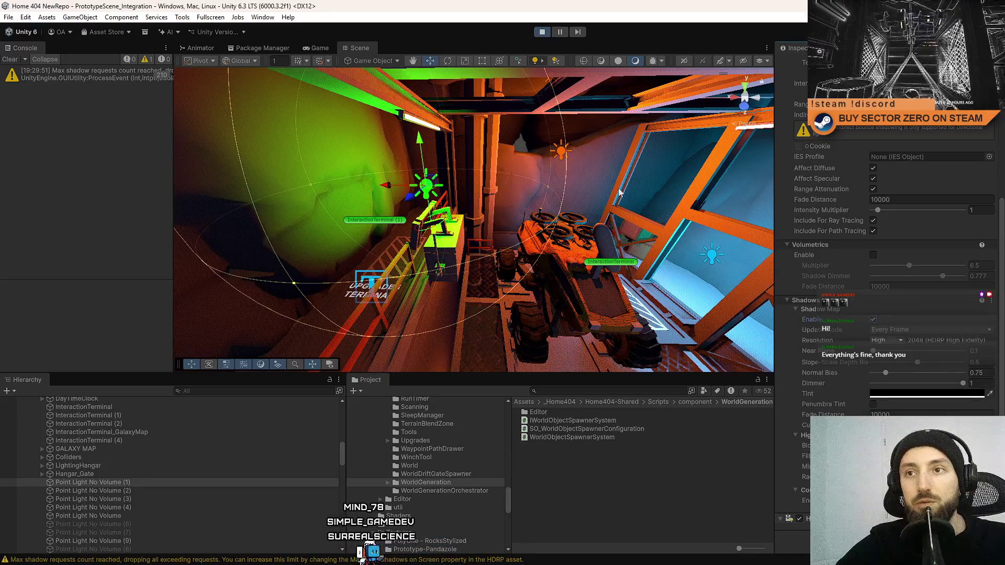
click(905, 341)
click(899, 353)
mouse_move(597, 209)
mouse_down()
mouse_move(496, 189)
mouse_move(589, 215)
mouse_move(589, 192)
mouse_move(696, 158)
mouse_move(838, 256)
mouse_move(481, 243)
mouse_up()
key(w)
click(496, 189)
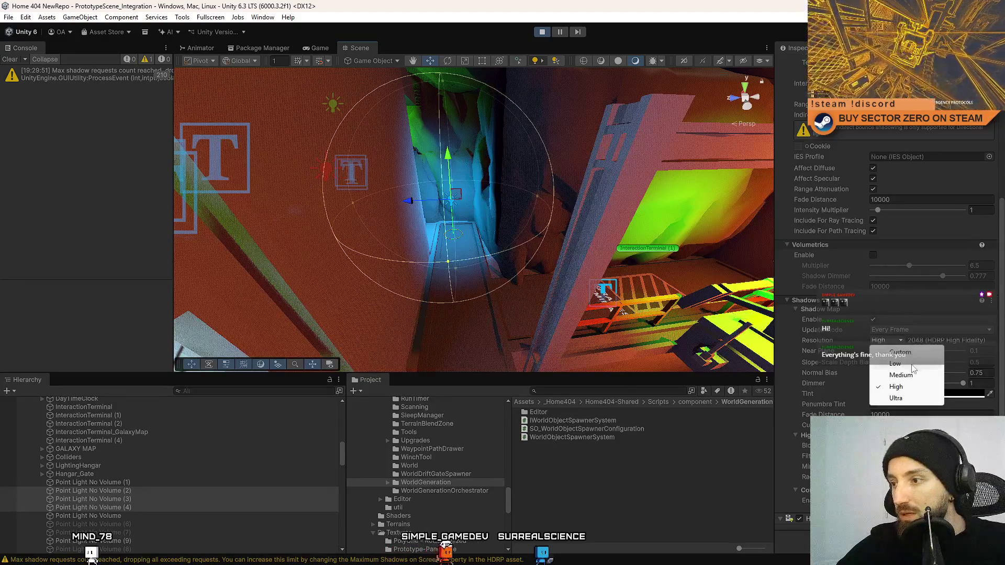
click(319, 48)
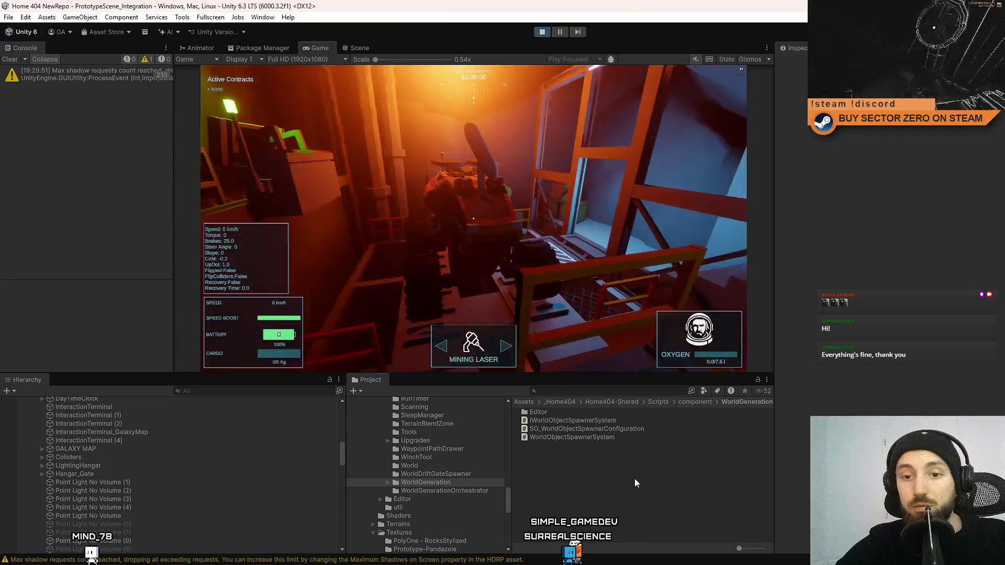
key(F10)
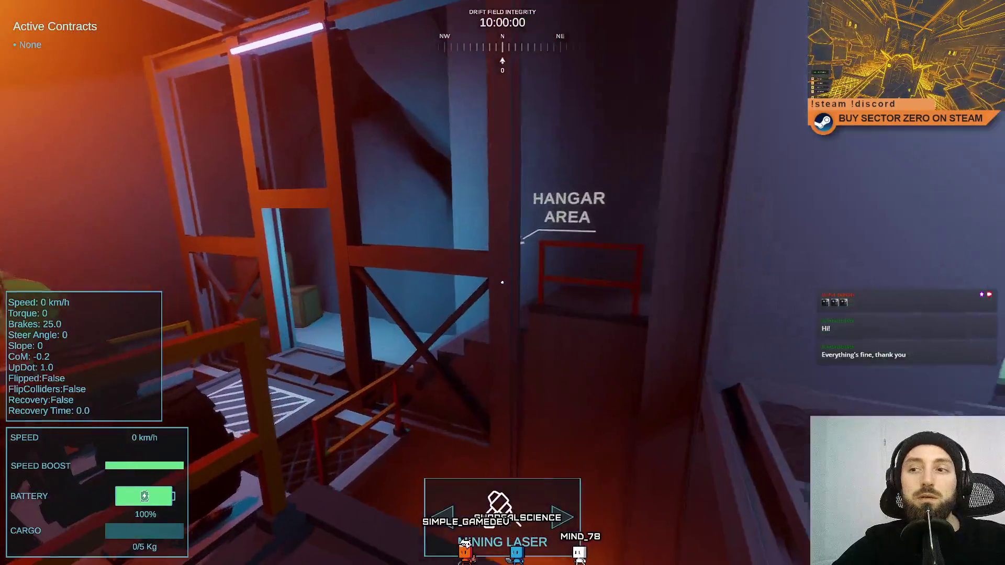
key(Escape)
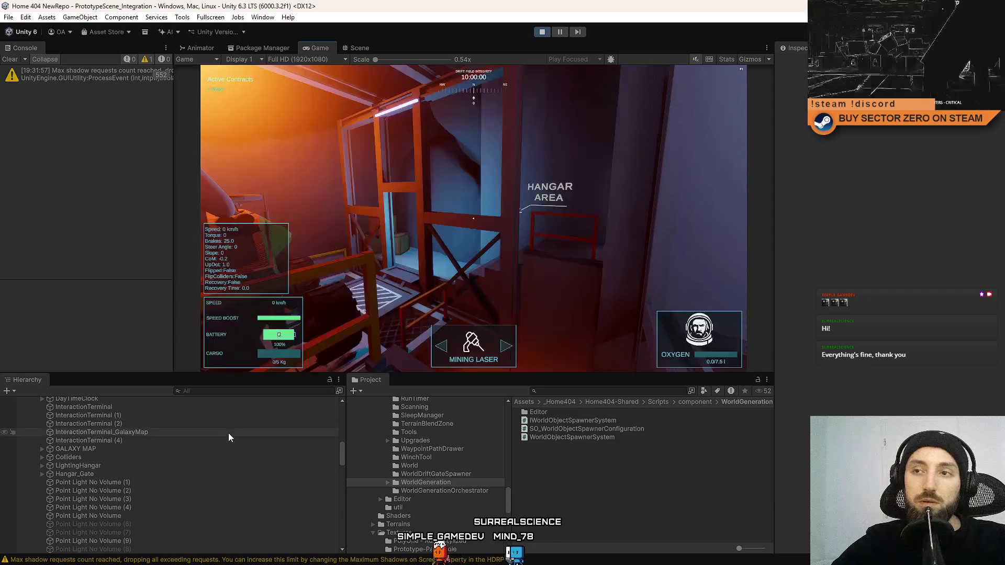
Select and frame the hangar point light, then check its shadow resolution options
click(357, 48)
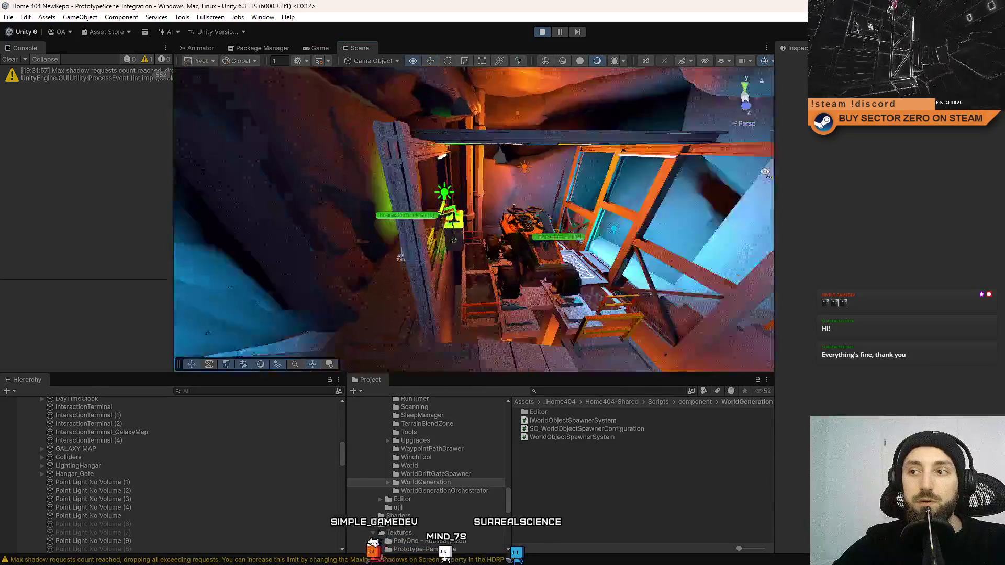
mouse_move(765, 173)
mouse_down()
mouse_move(483, 228)
mouse_move(413, 225)
mouse_up()
click(413, 224)
key(f)
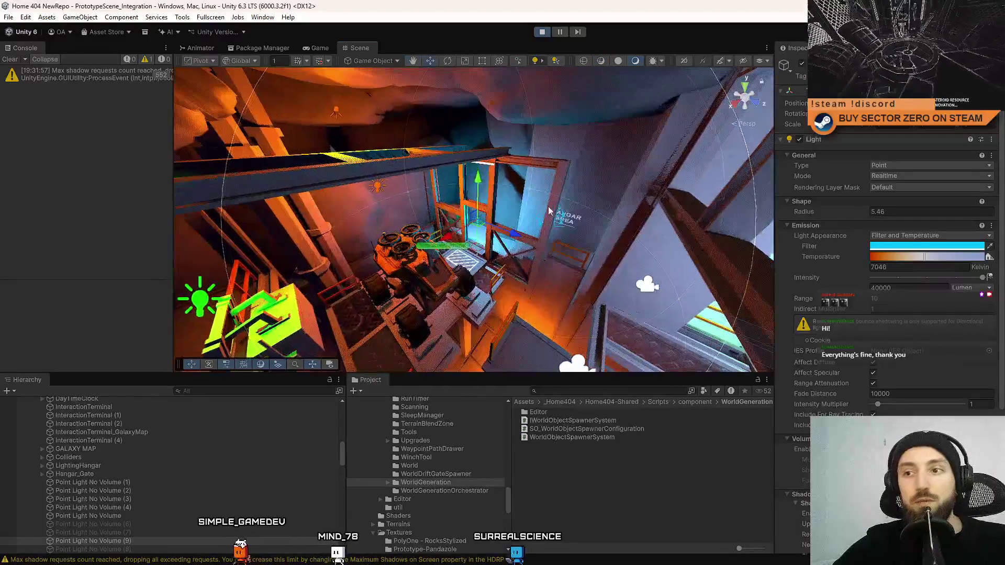
click(324, 48)
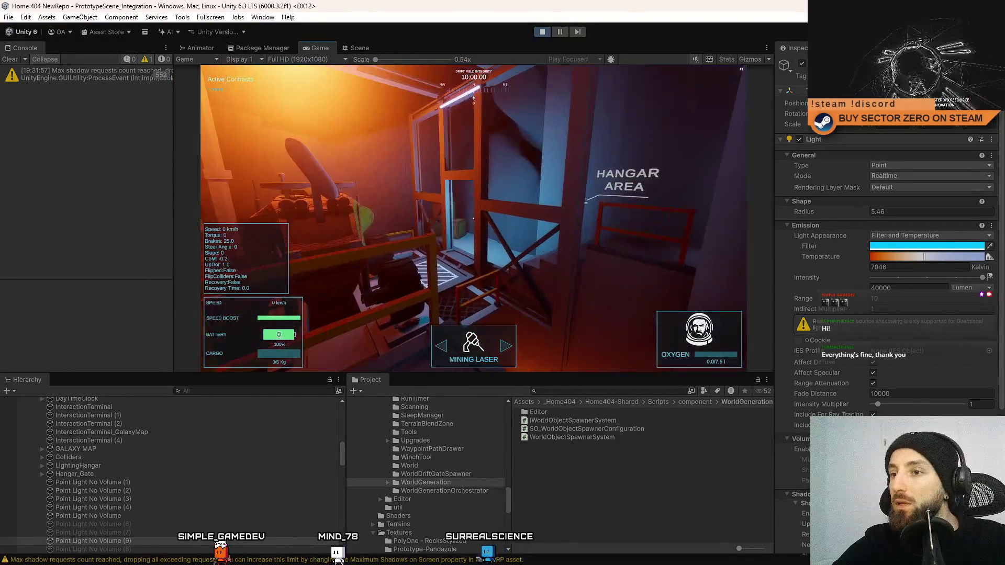
key(Escape)
key(Escape)
scroll(887, 318, down, 5)
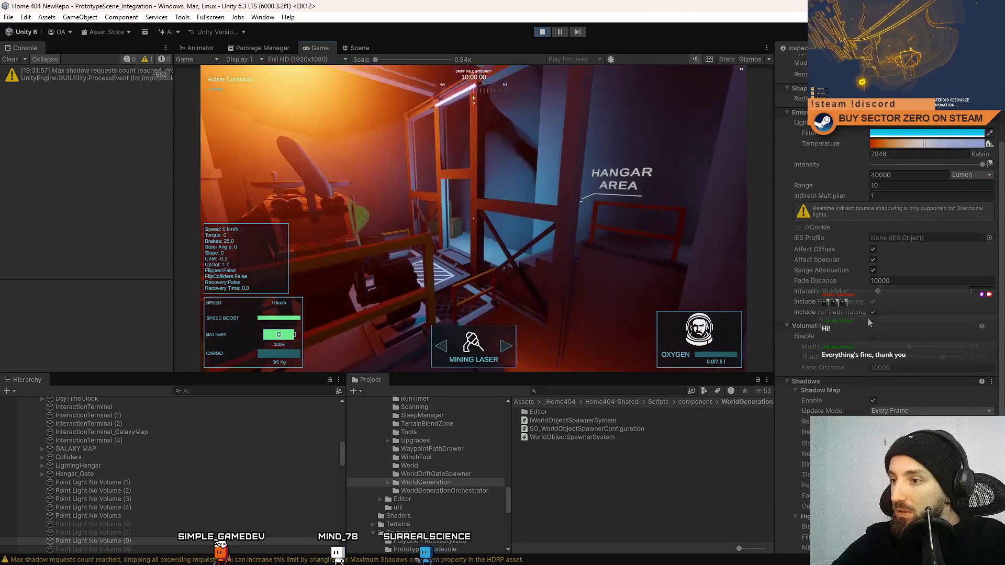
click(895, 392)
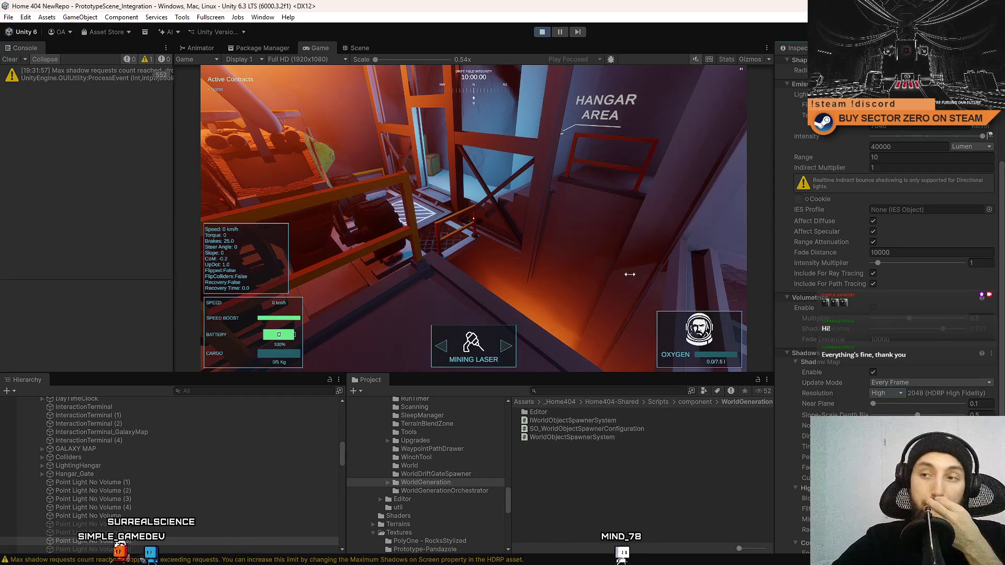
Orbit the Scene view around the hangar frame and stop play mode
click(360, 48)
mouse_move(592, 231)
mouse_down()
mouse_move(564, 227)
mouse_move(556, 101)
mouse_up()
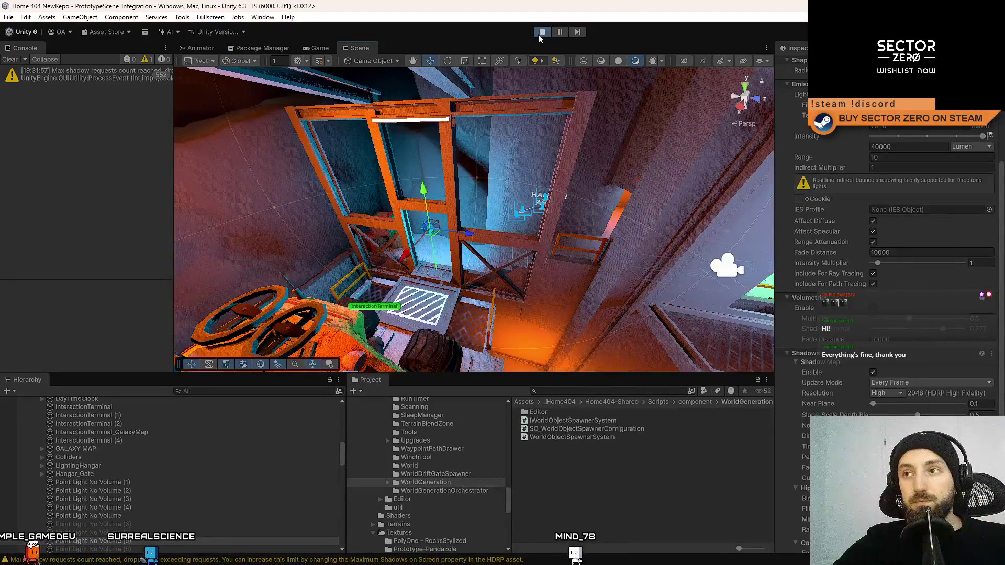
click(541, 33)
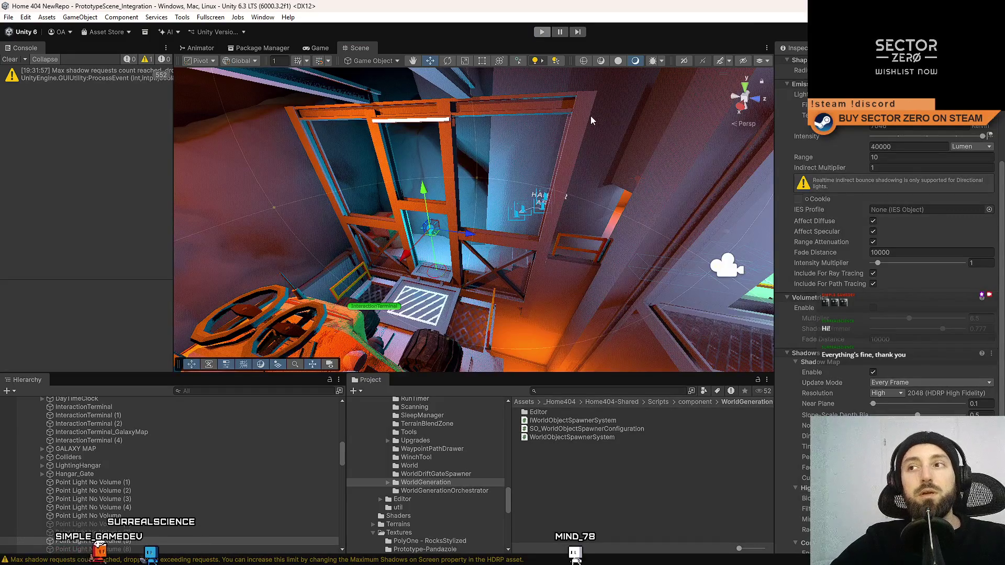
key(ctrl+p)
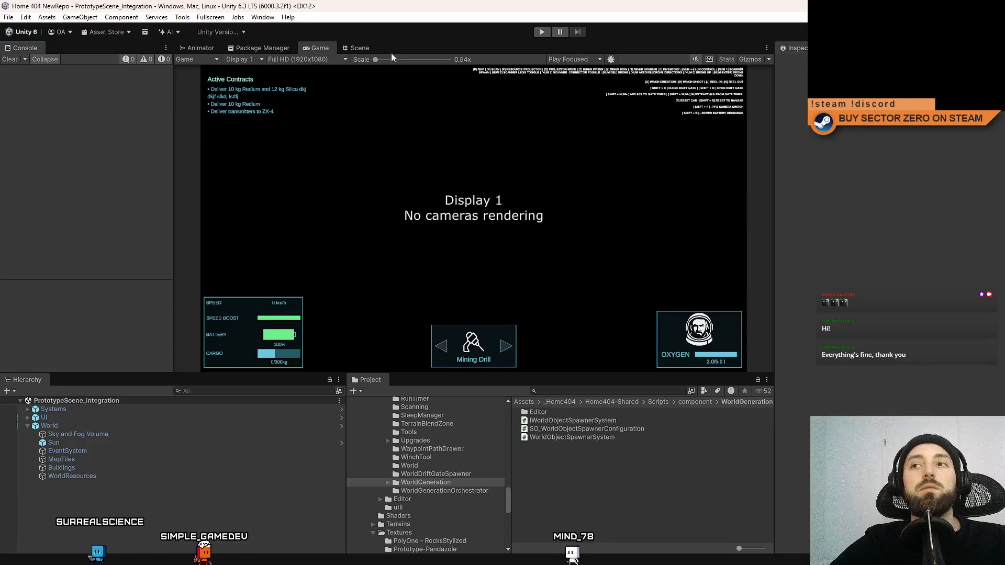
Search the Project window for 'office' and open the Office prefab in the Scene view
click(361, 50)
text(hub)
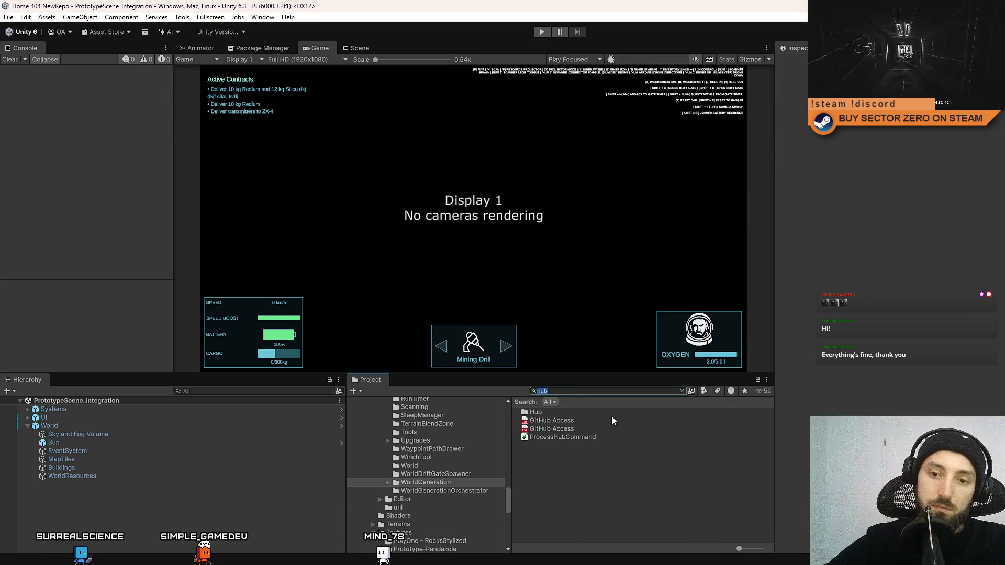
text(office)
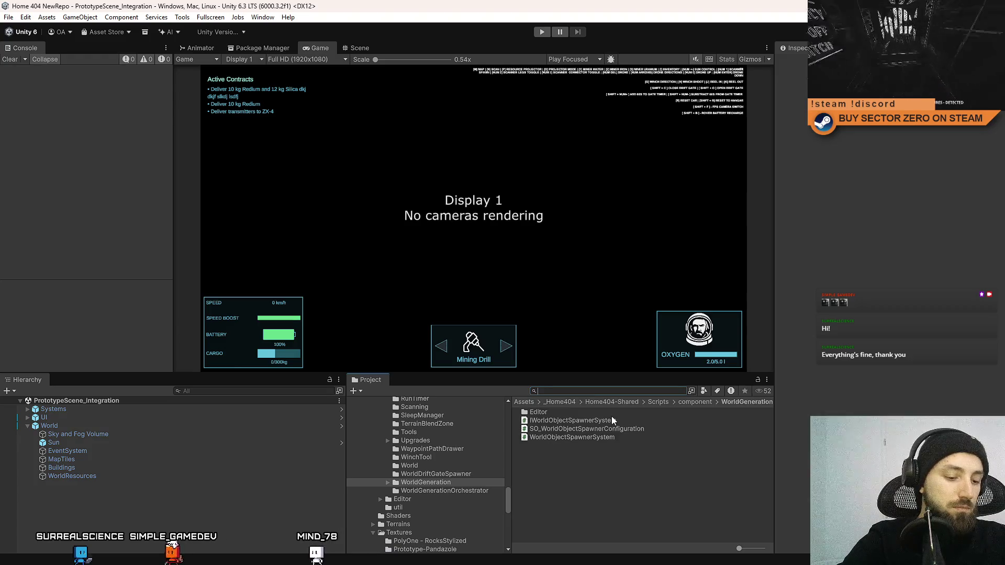
click(597, 434)
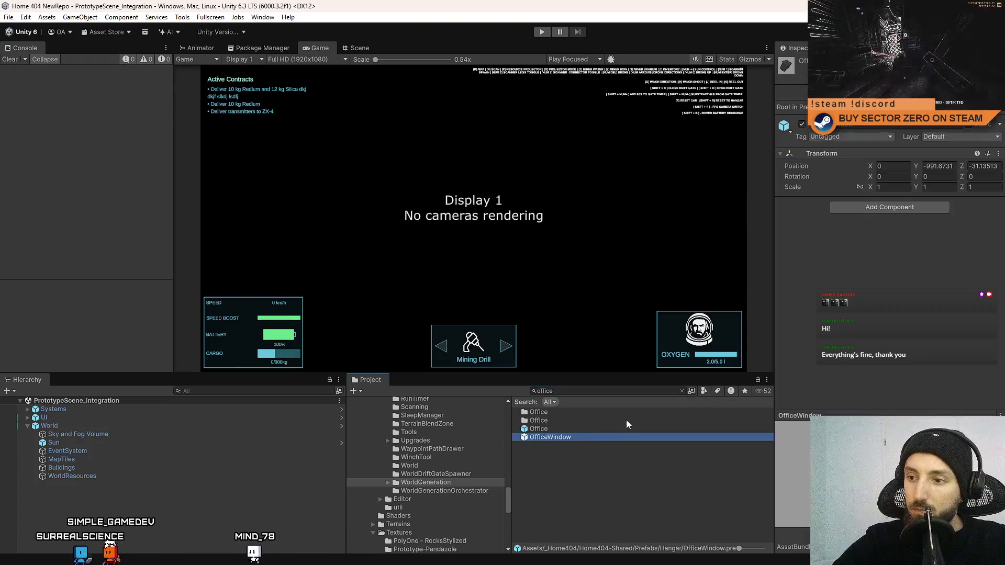
click(604, 421)
click(594, 428)
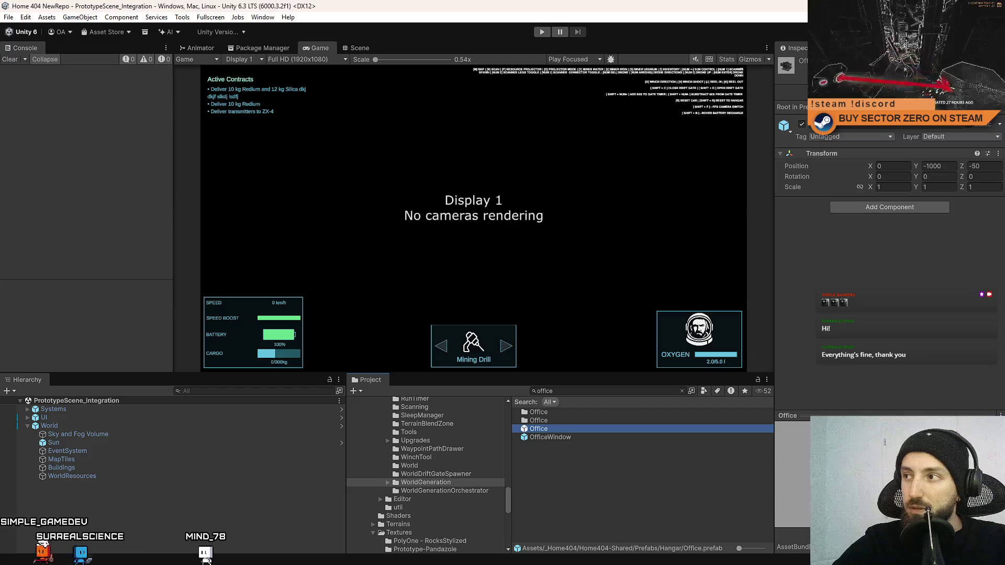
click(354, 52)
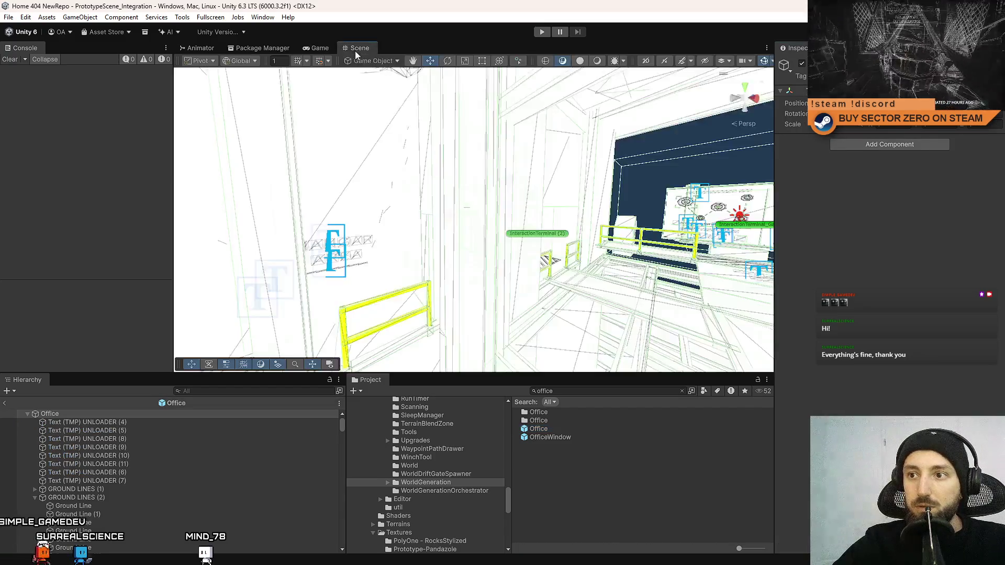
Paste the tuned point light into the Office prefab near the Contract Terminal, then enter play mode
mouse_move(550, 371)
mouse_down()
mouse_move(491, 205)
mouse_move(454, 208)
mouse_up()
key(ctrl+v)
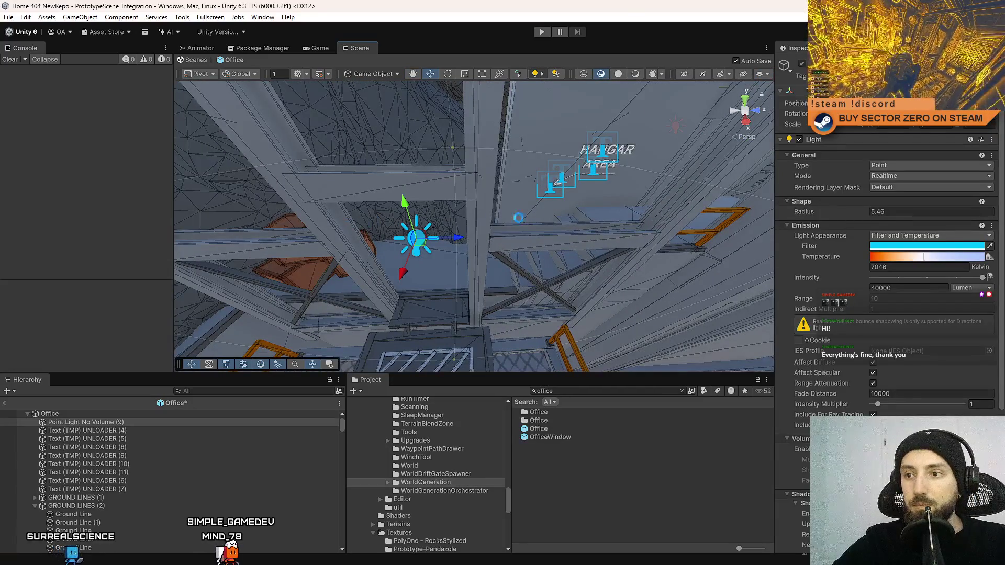
mouse_move(518, 217)
mouse_down()
mouse_move(469, 160)
mouse_move(661, 288)
mouse_move(159, 193)
mouse_up()
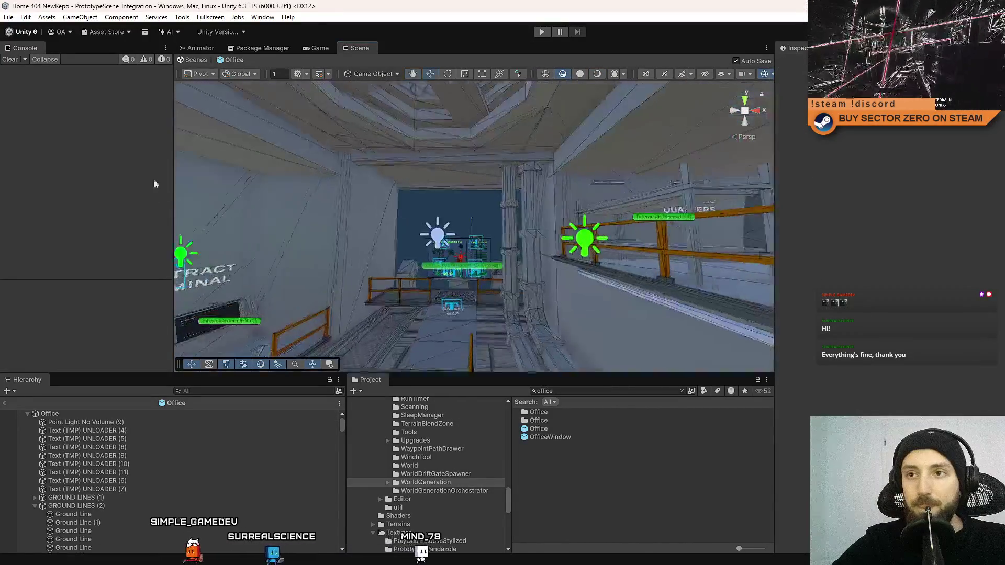
click(304, 49)
click(540, 33)
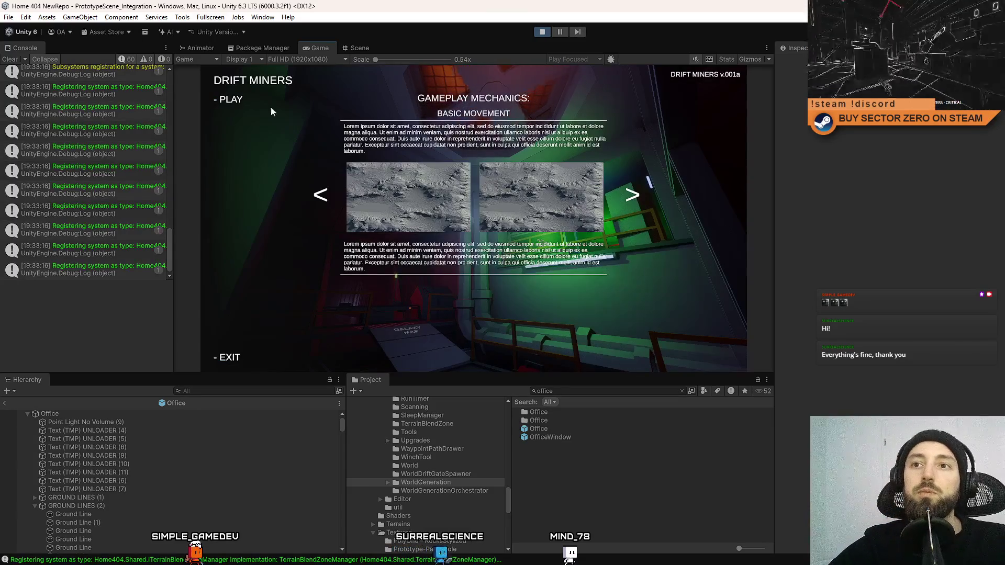
Start the game and walk through the hangar past the terminal room to the orange-lit corridor
click(230, 100)
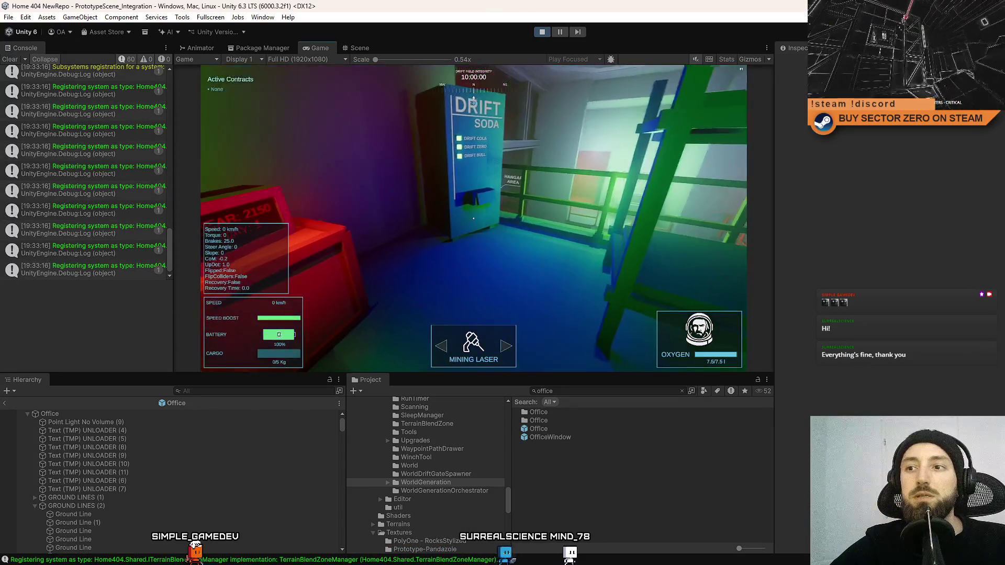
key(w)
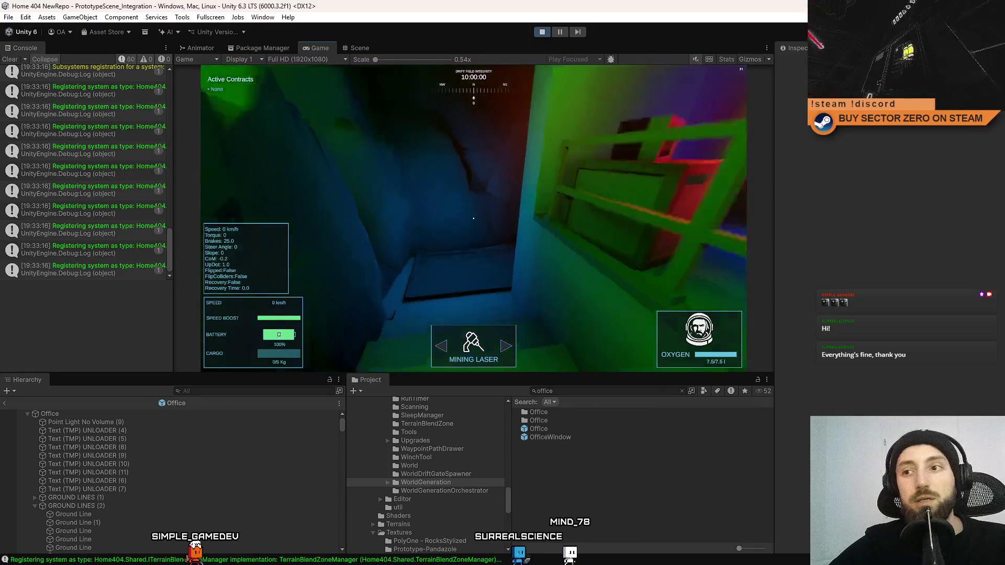
key(w)
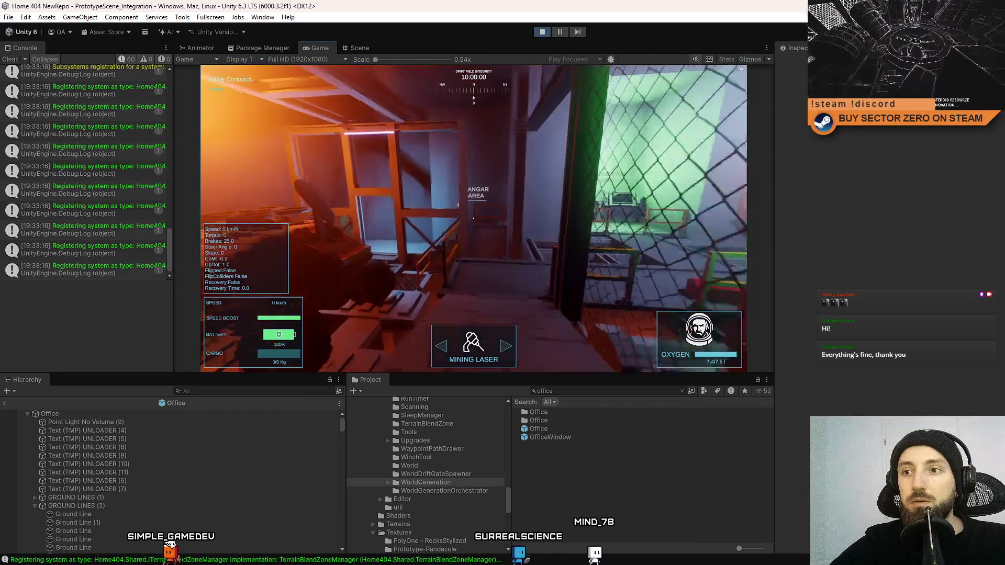
key(w)
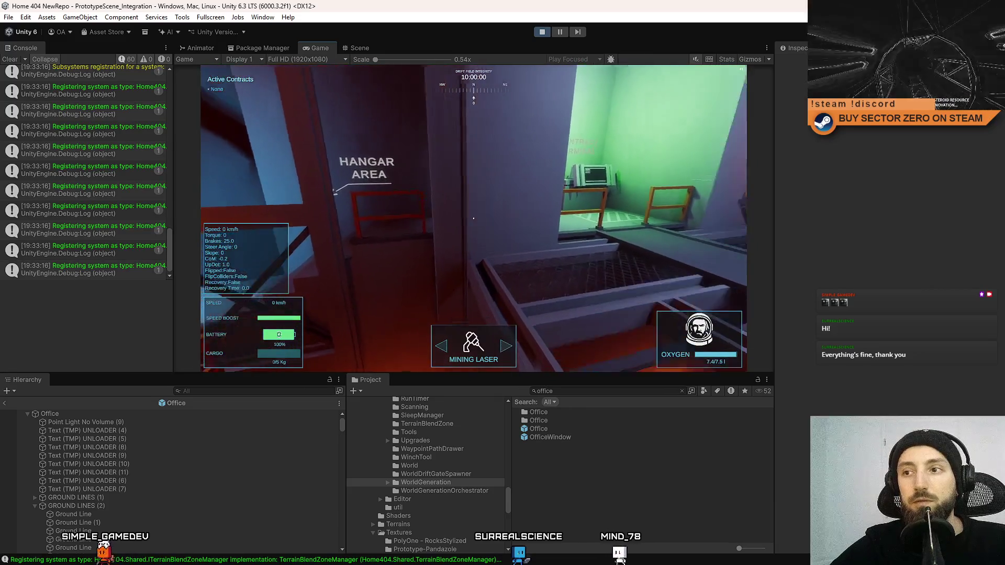
key(w)
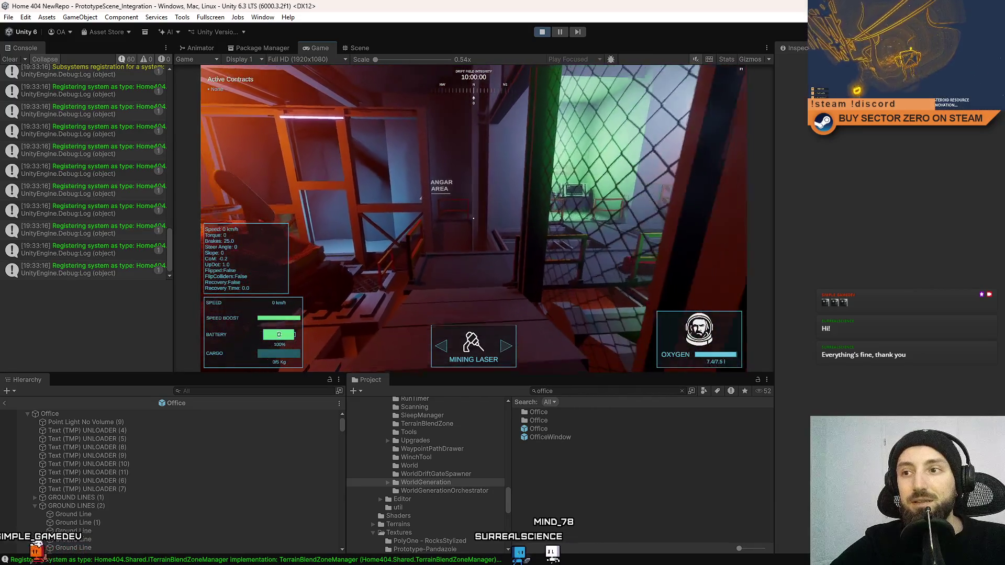
key(w)
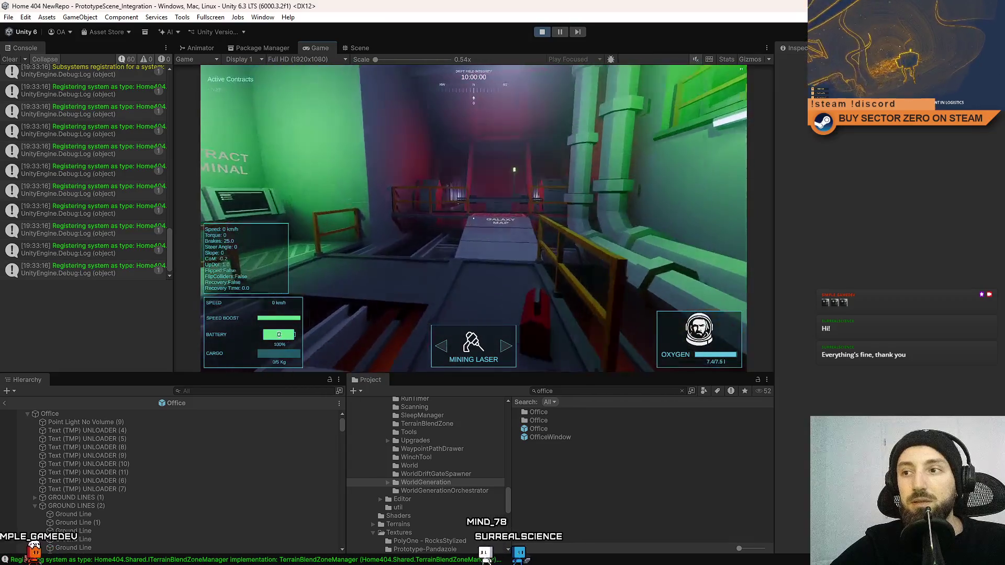
key(w)
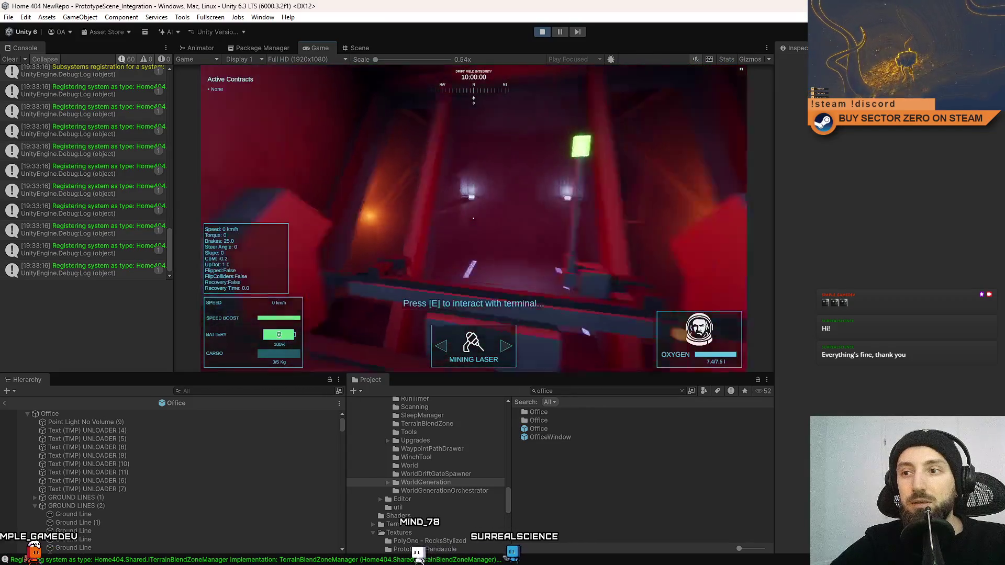
key(w)
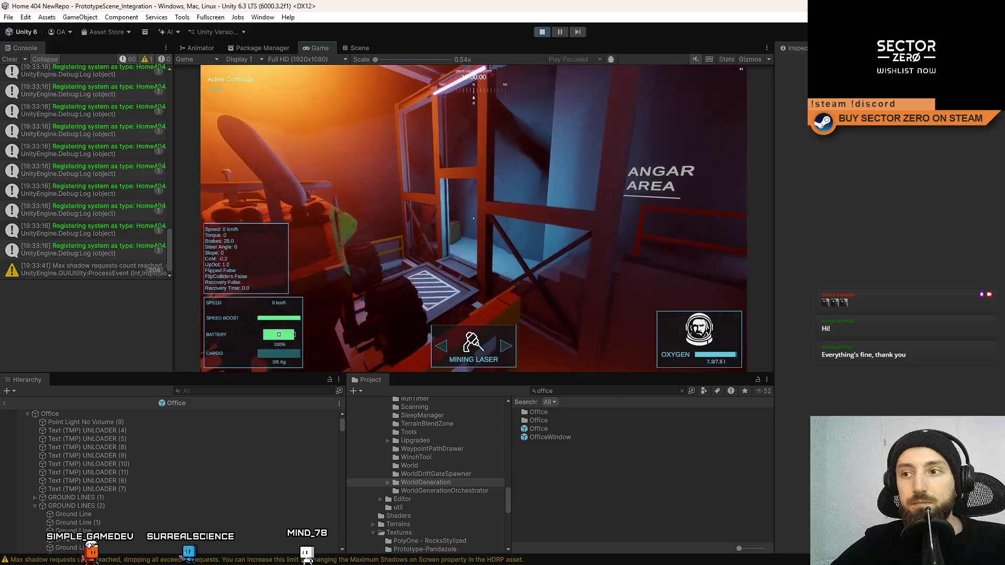
Look around the orange-lit vehicle, stairwell and green GALAXY MAP walkway, then clear the Console
key(a)
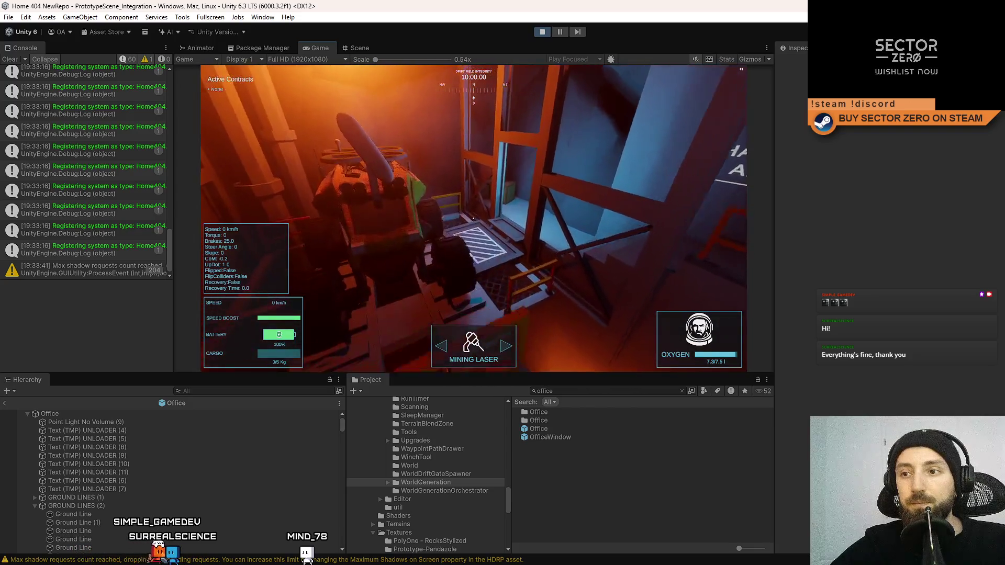
key(d)
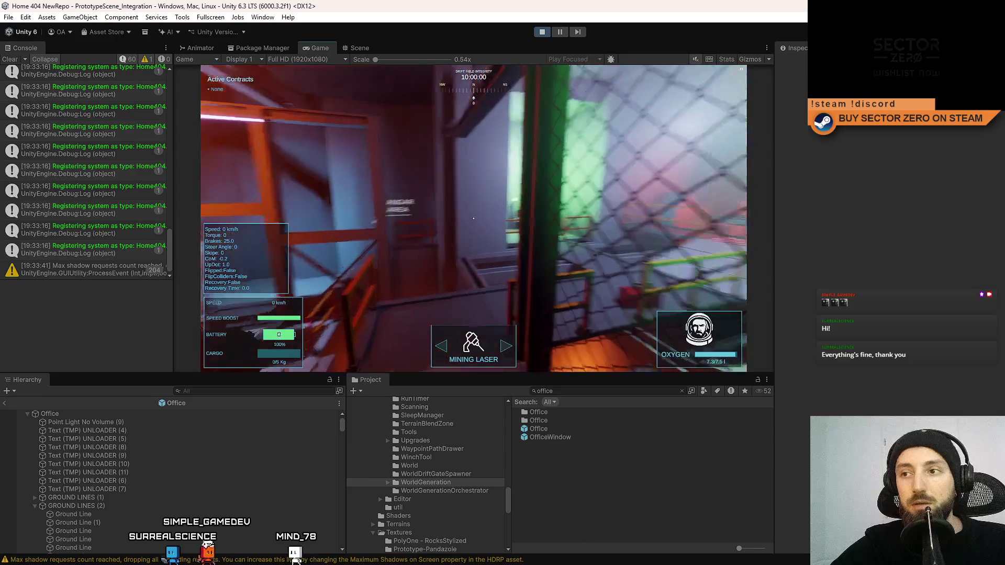
key(d)
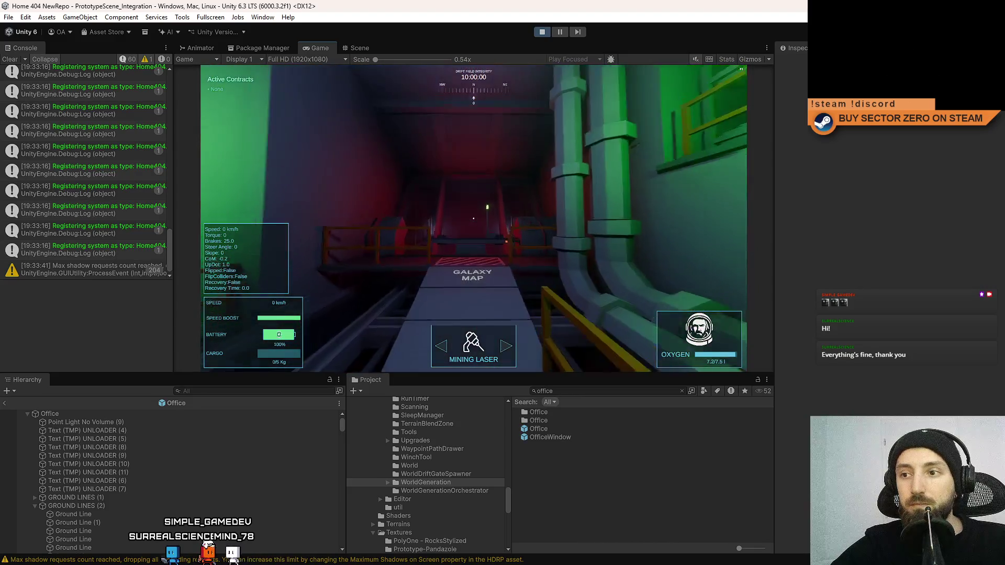
key(d)
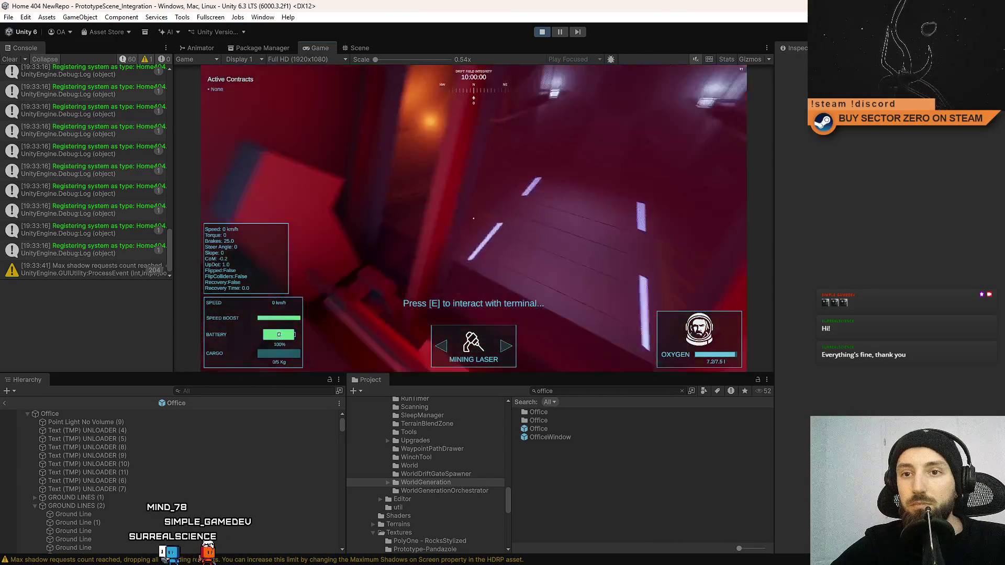
key(w)
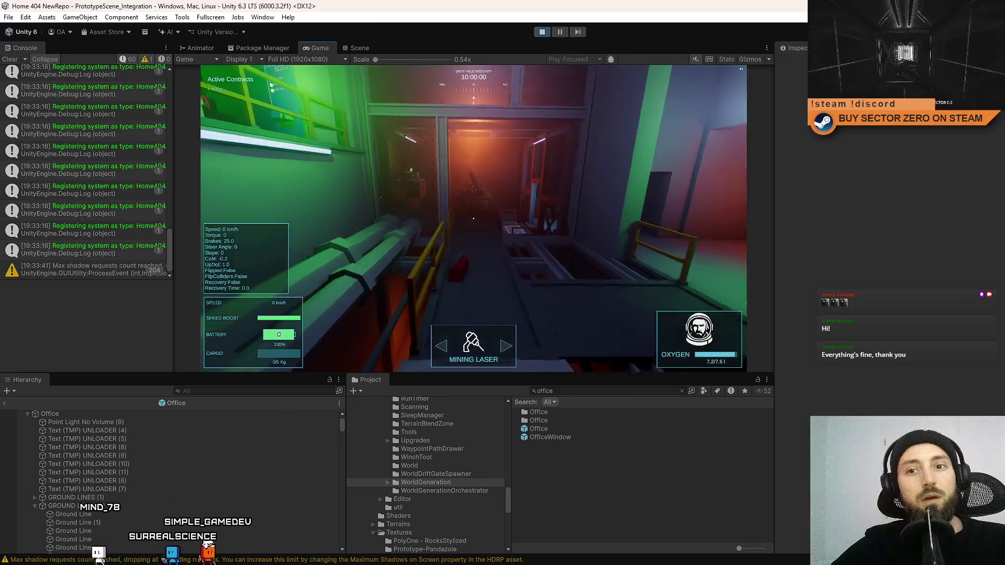
key(d)
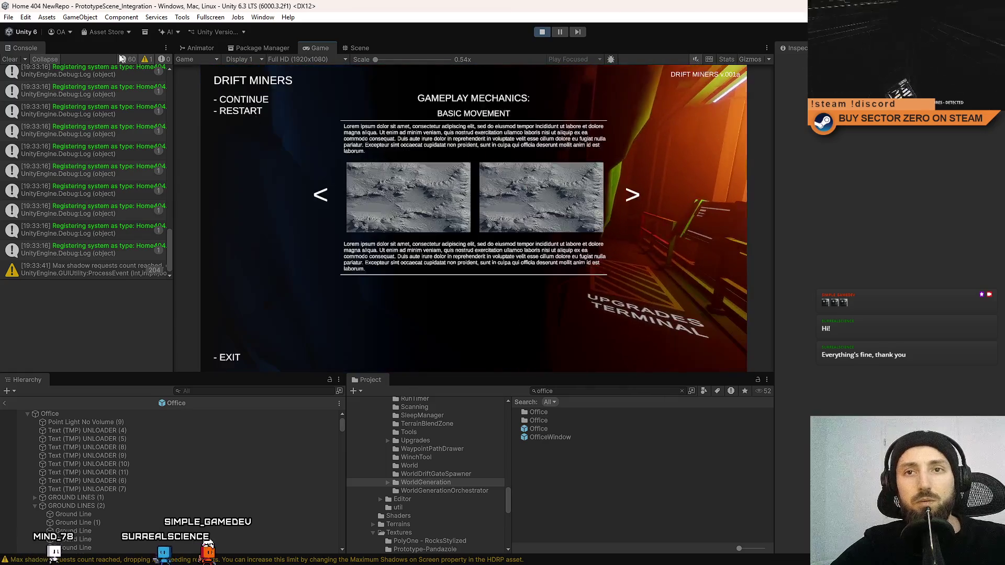
click(11, 59)
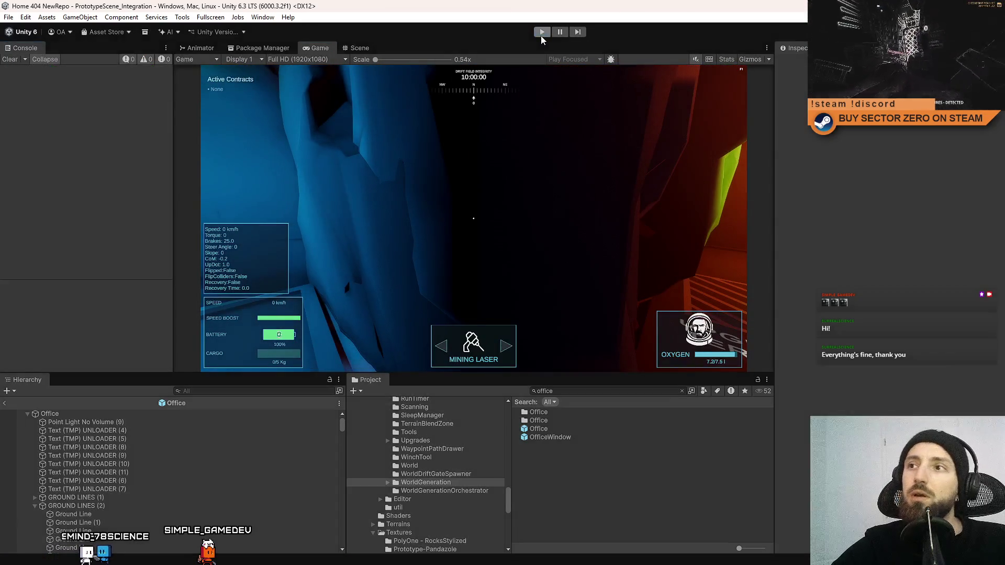
Restart play mode, start gameplay from the game menu and take control of the camera
click(541, 34)
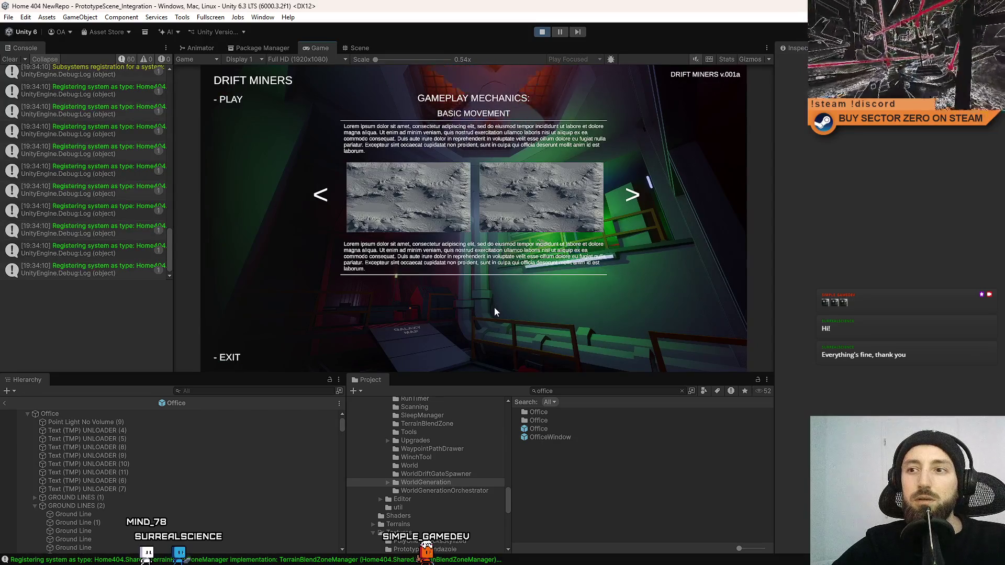
click(237, 100)
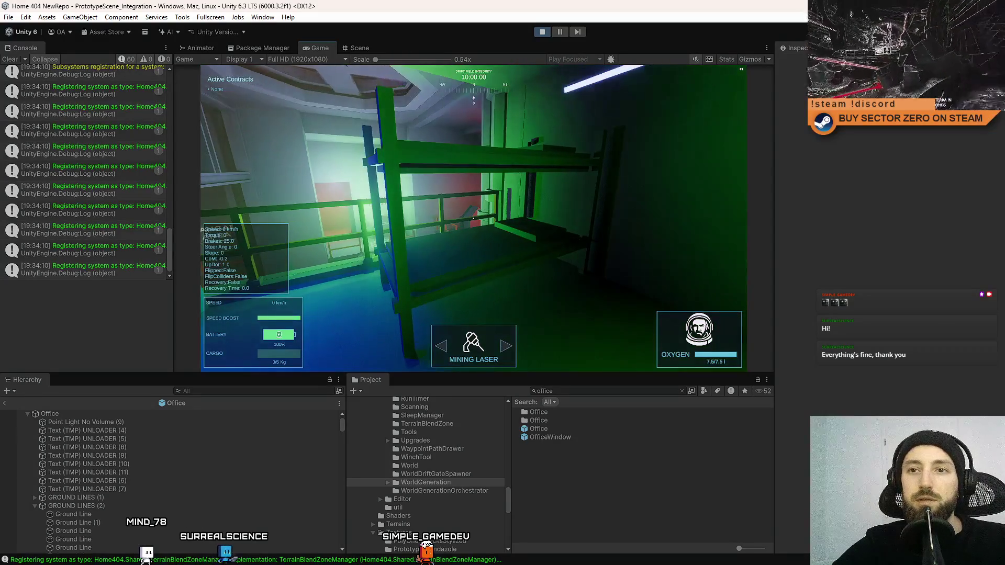
key(Escape)
key(Escape)
click(488, 224)
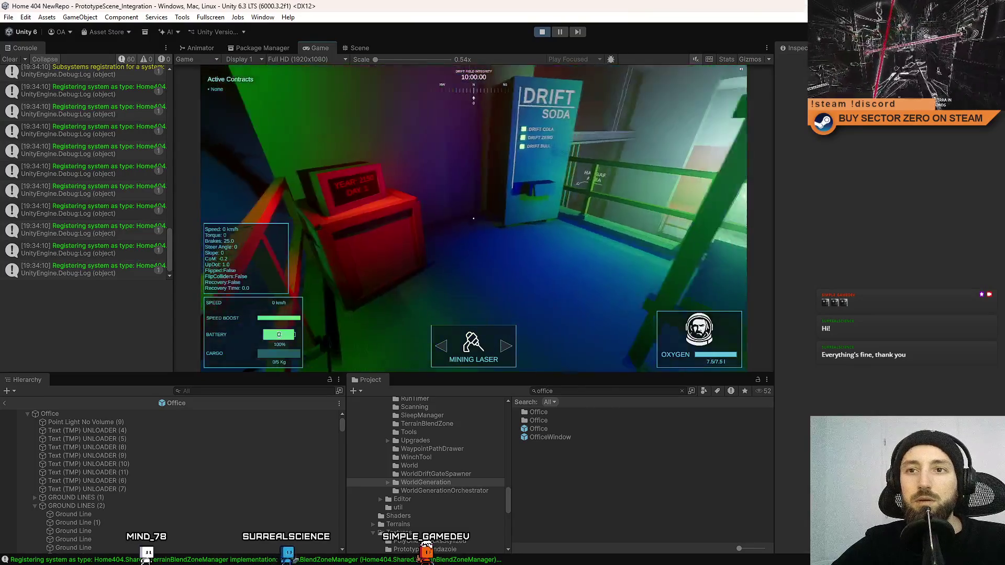
mouse_move(473, 218)
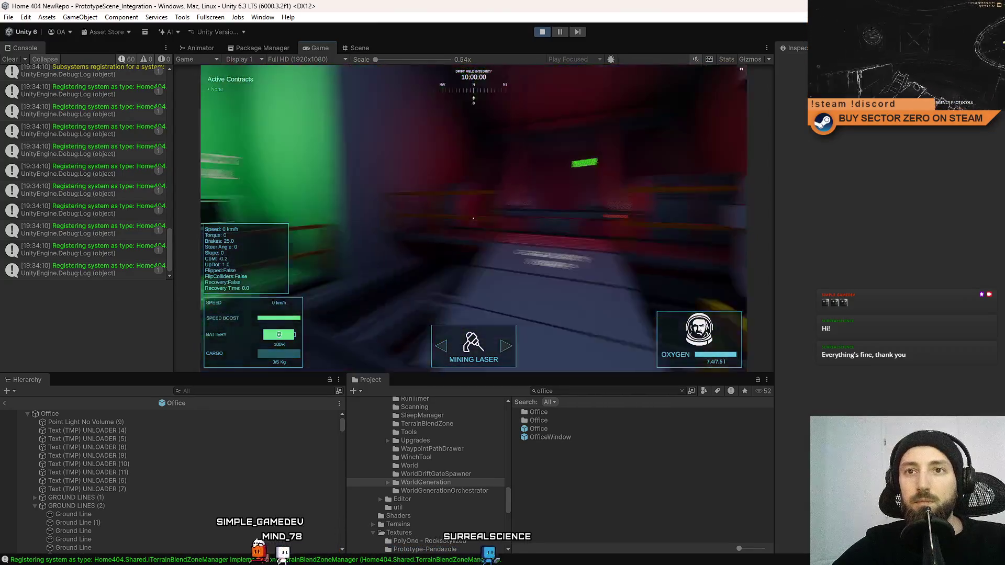
Walk past the HANGAR AREA sign to the upgrades terminal desk, then bring up the pause menu
key(w)
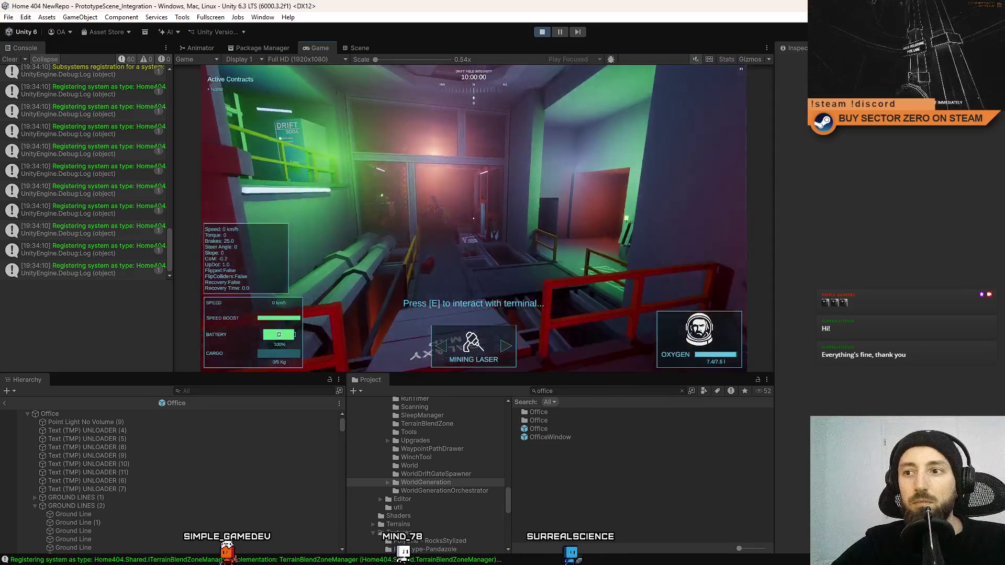
key(w)
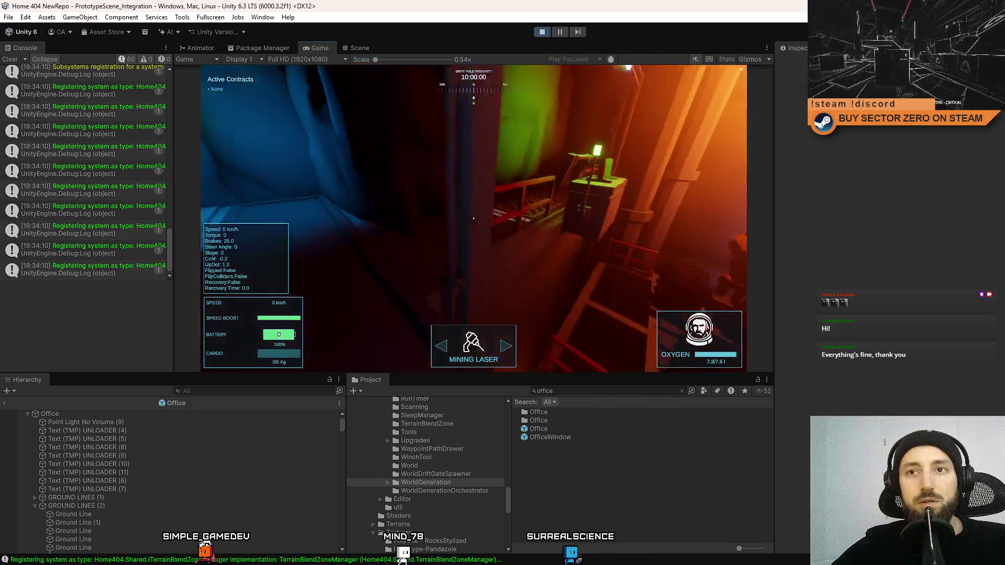
key(w)
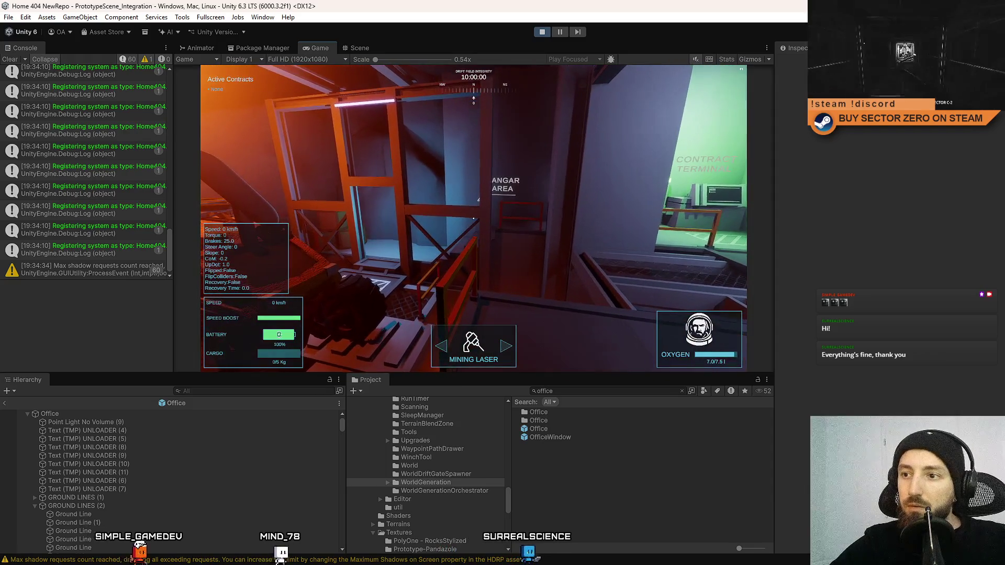
key(Escape)
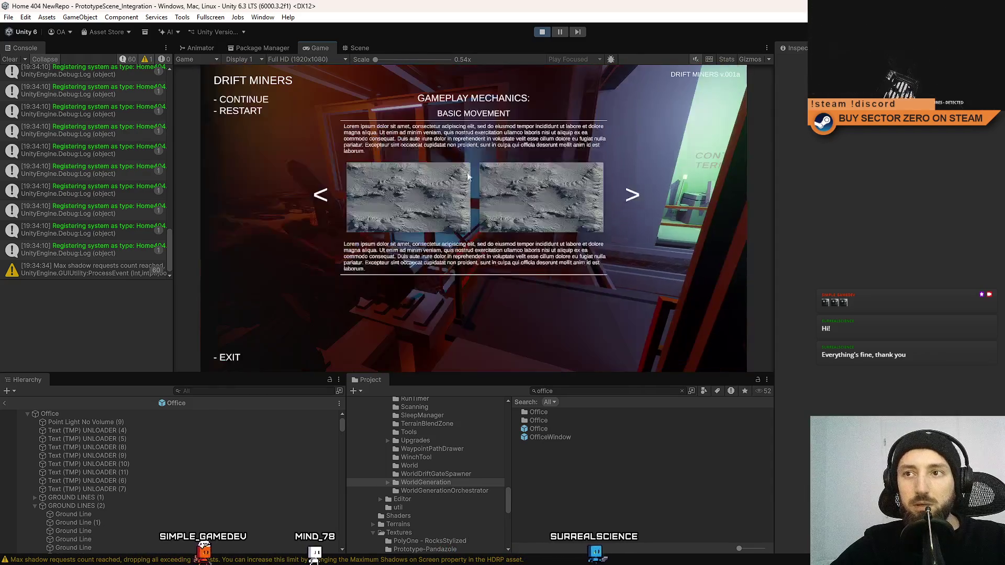
In the Scene view, select the office's green point light and fly over to the hangar light
click(367, 48)
mouse_move(553, 229)
mouse_down()
mouse_move(349, 254)
mouse_move(409, 232)
mouse_up()
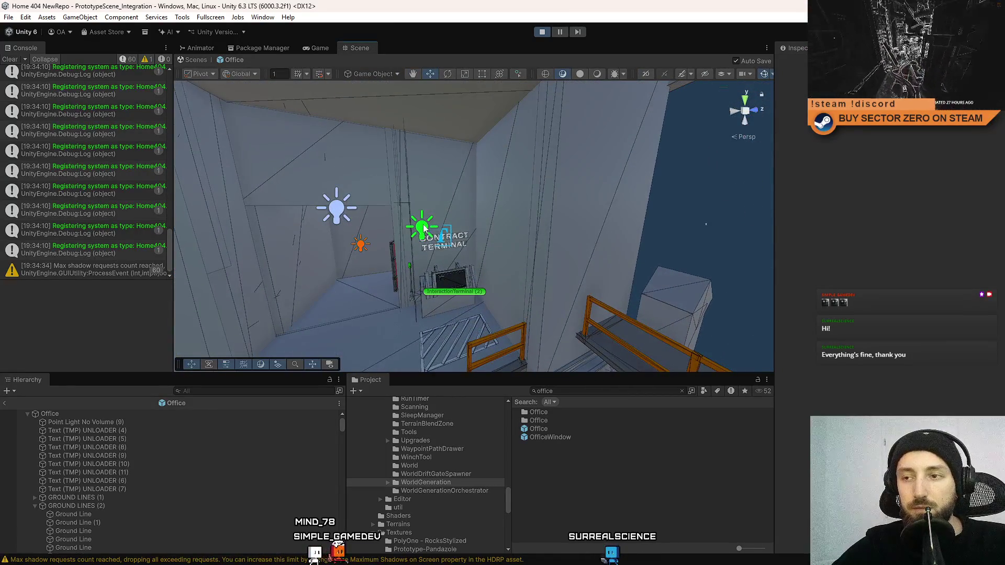
click(424, 228)
mouse_move(514, 221)
mouse_down()
mouse_move(373, 244)
mouse_move(256, 299)
mouse_move(383, 291)
mouse_move(345, 299)
mouse_up()
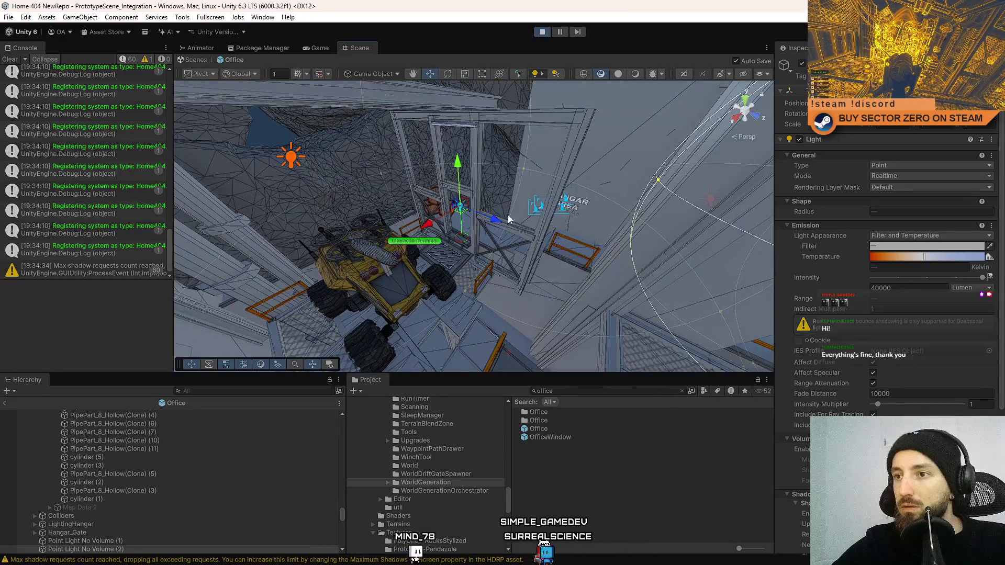
mouse_move(508, 218)
mouse_down()
mouse_move(502, 265)
mouse_move(439, 257)
mouse_move(468, 236)
mouse_up()
Keep the light's shadow resolution at High 2048, then return to the running game
scroll(919, 322, down, 8)
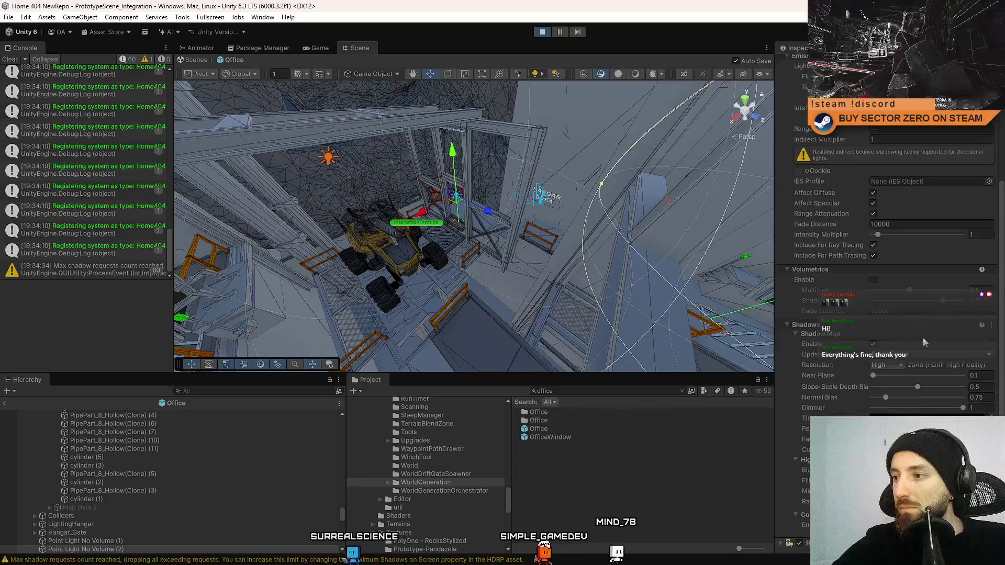
click(886, 366)
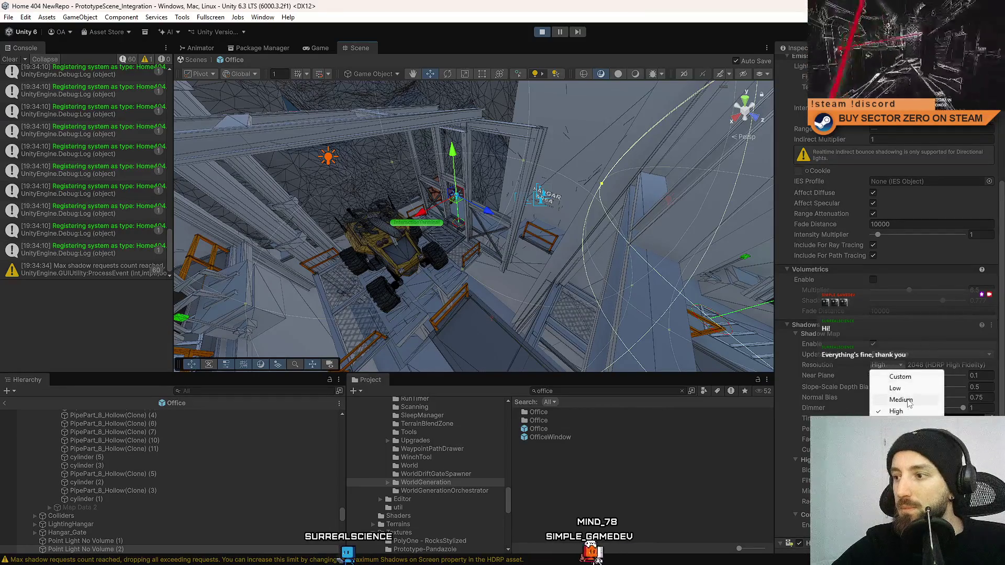
mouse_move(511, 198)
mouse_down()
mouse_move(514, 209)
mouse_move(442, 192)
mouse_move(355, 105)
mouse_move(495, 213)
mouse_move(269, 126)
mouse_move(702, 178)
mouse_move(815, 133)
mouse_move(748, 157)
mouse_move(588, 172)
mouse_move(844, 158)
mouse_move(701, 158)
mouse_up()
scroll(873, 386, down, 2)
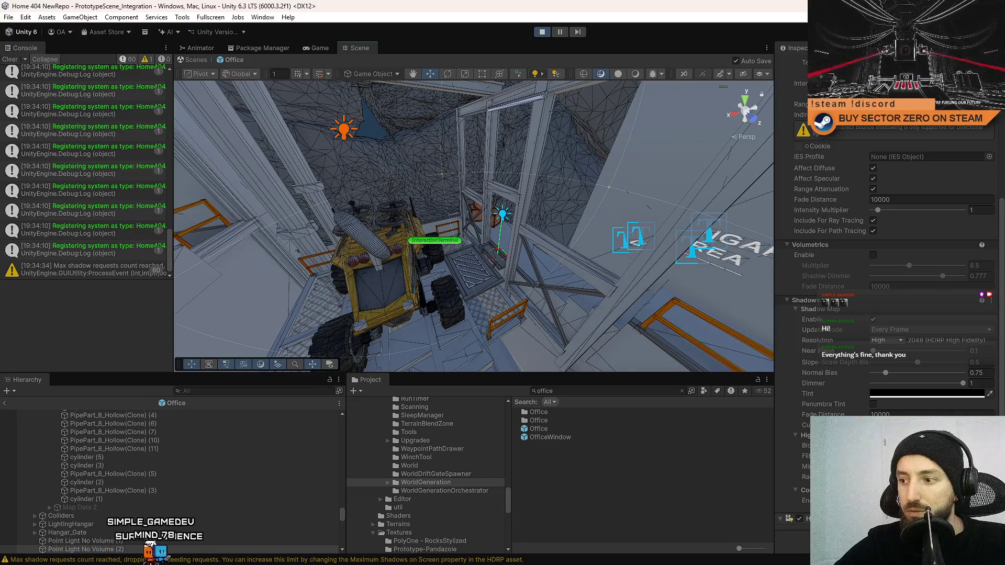
click(318, 48)
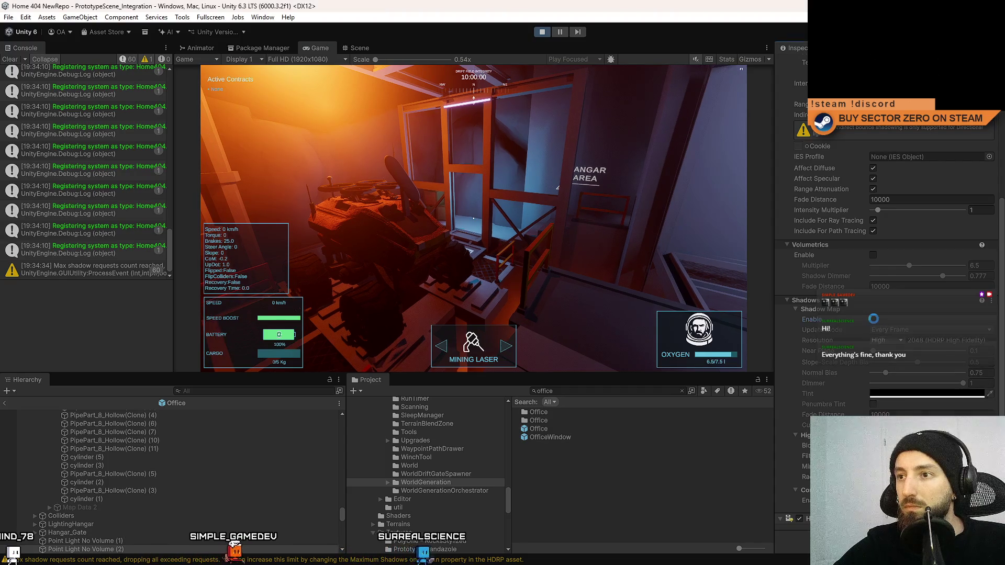
Exit the Office prefab and select Point Light No Volume (0), showing 7046 K and 40000 lumens
click(359, 48)
click(326, 46)
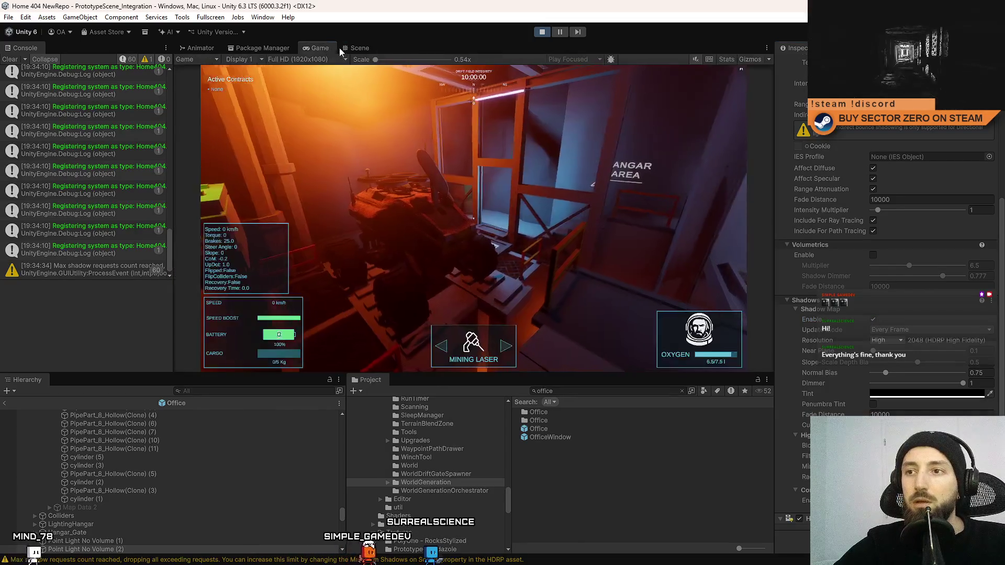
click(344, 47)
click(181, 58)
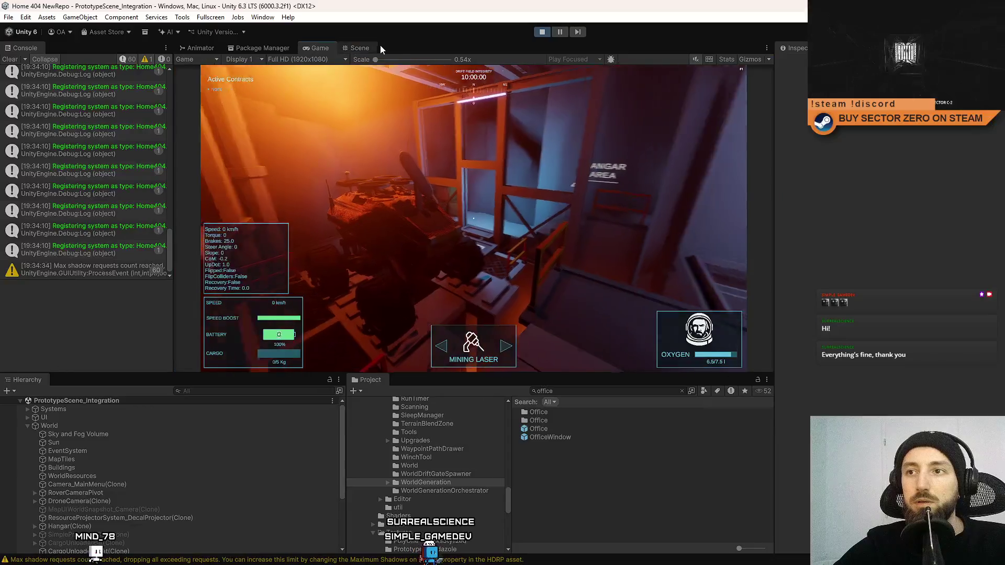
click(362, 46)
click(437, 231)
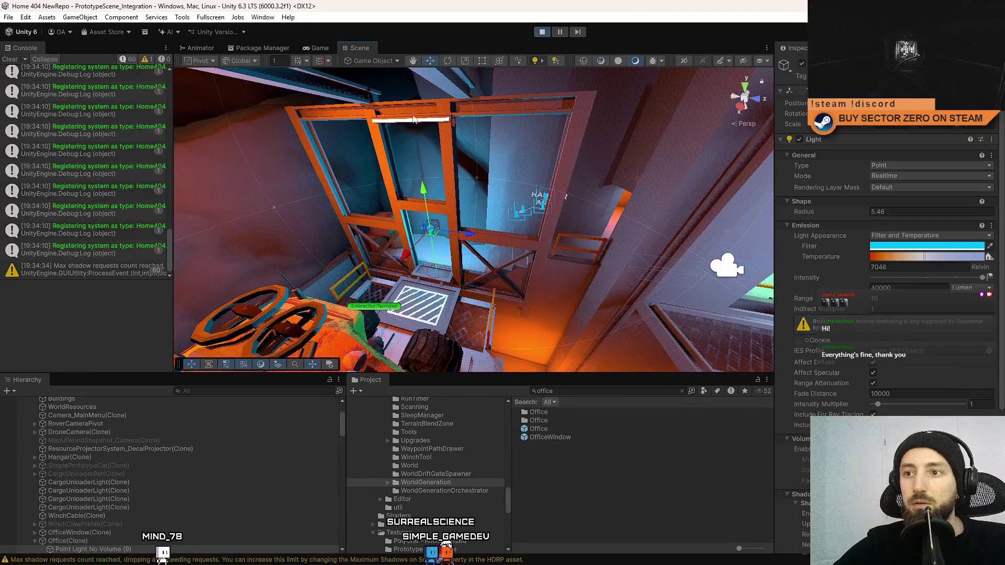
click(319, 48)
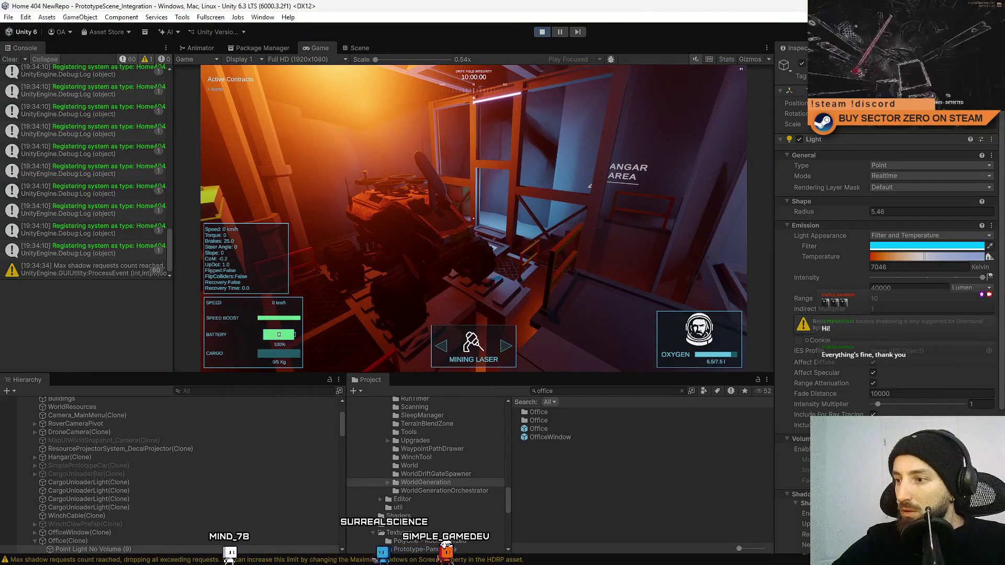
scroll(889, 262, down, 3)
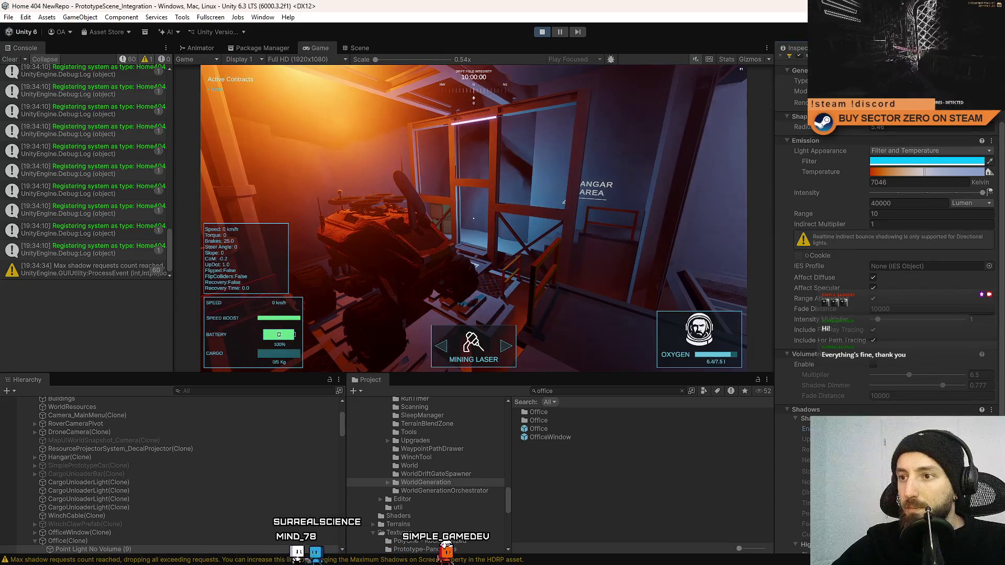
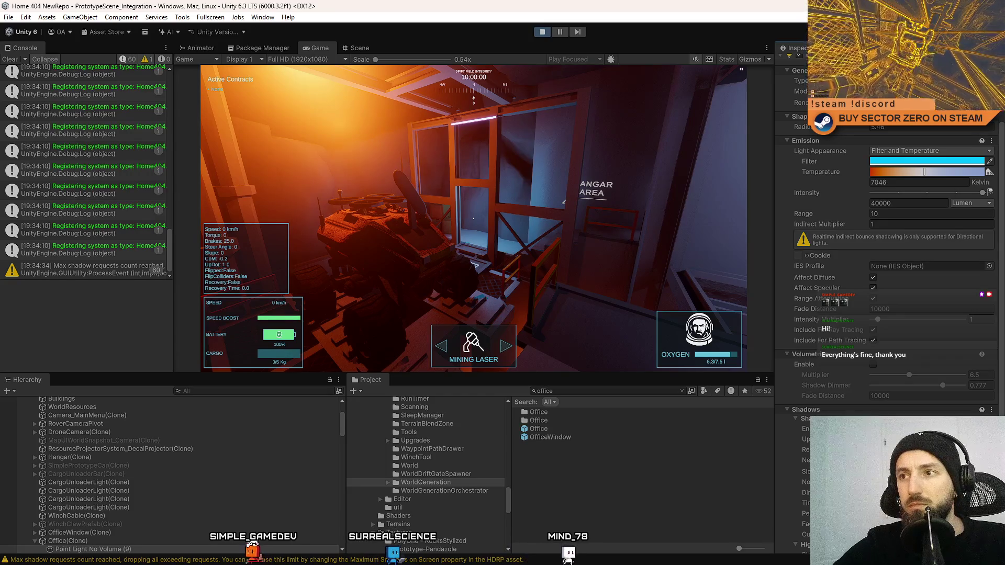
Walk the player past the orange hangar frame into the green-lit Contract Terminal room
key(w)
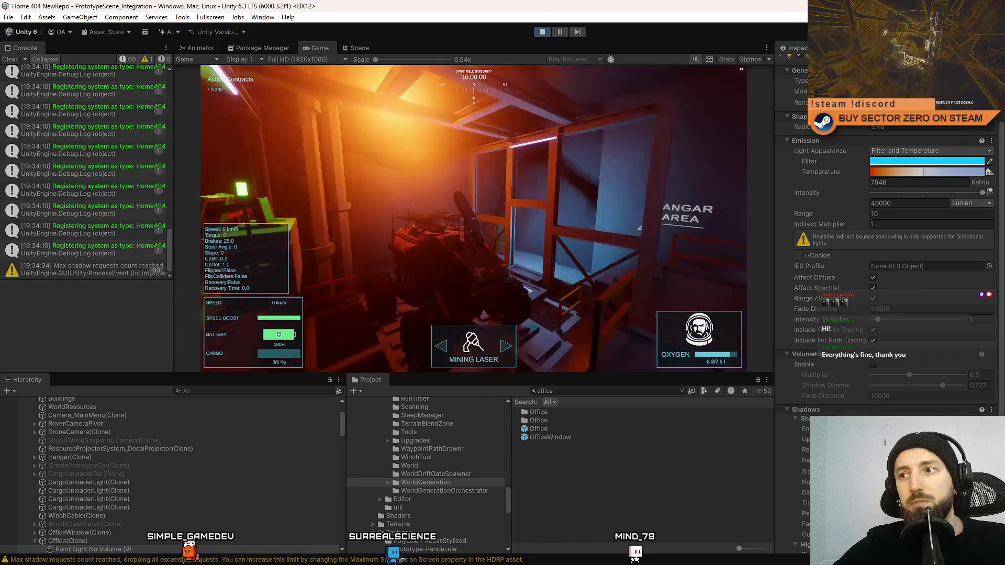
key(w)
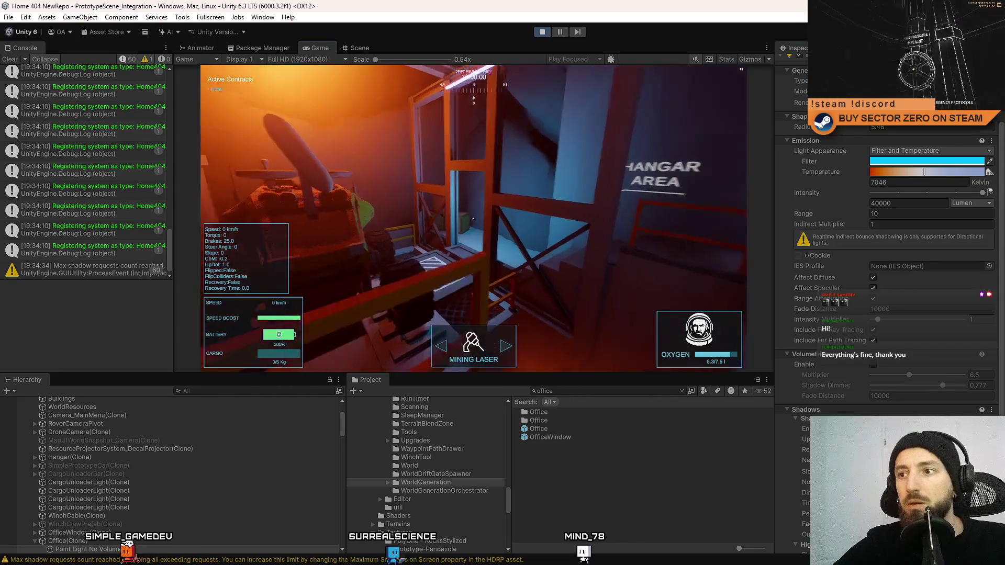
key(w)
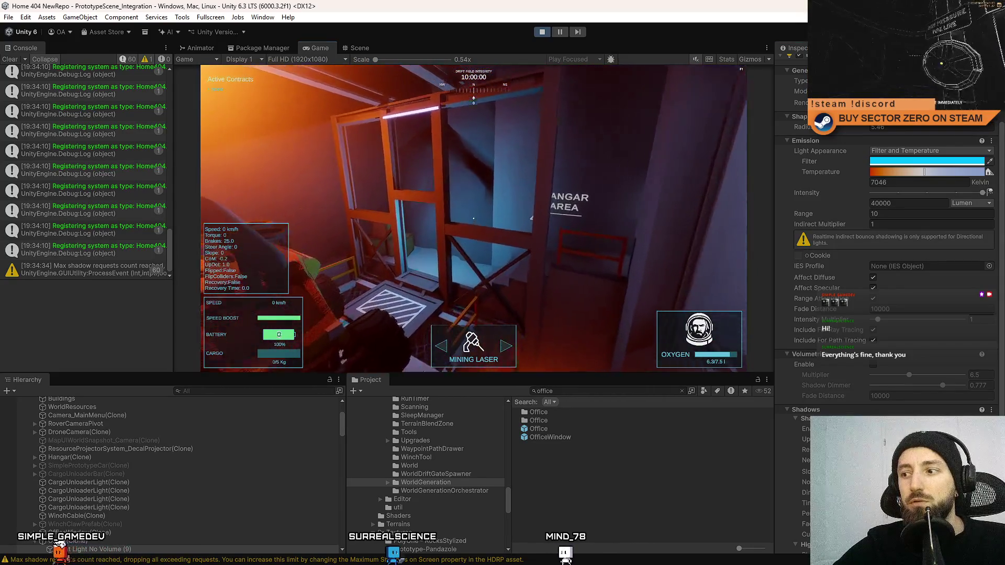
key(w)
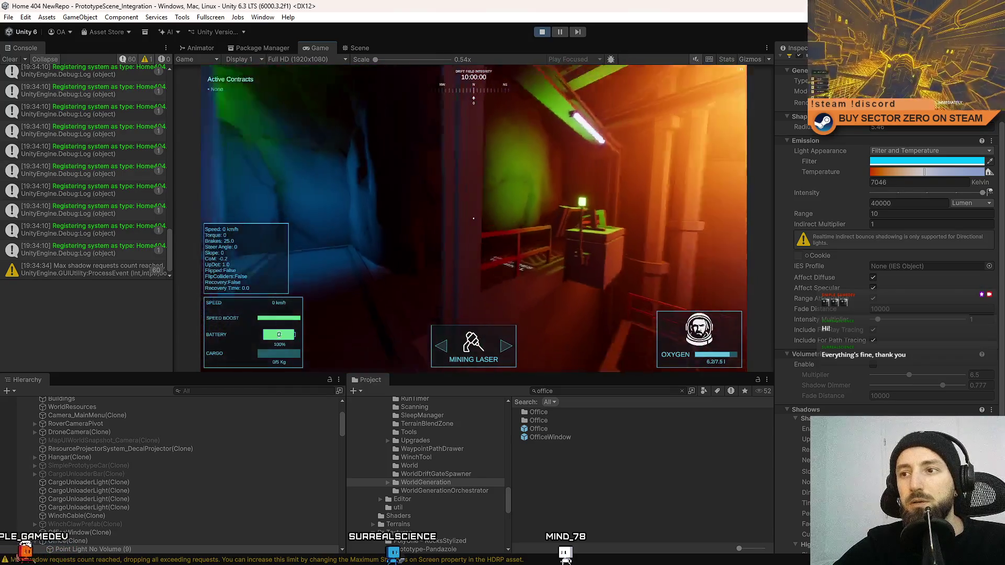
key(w)
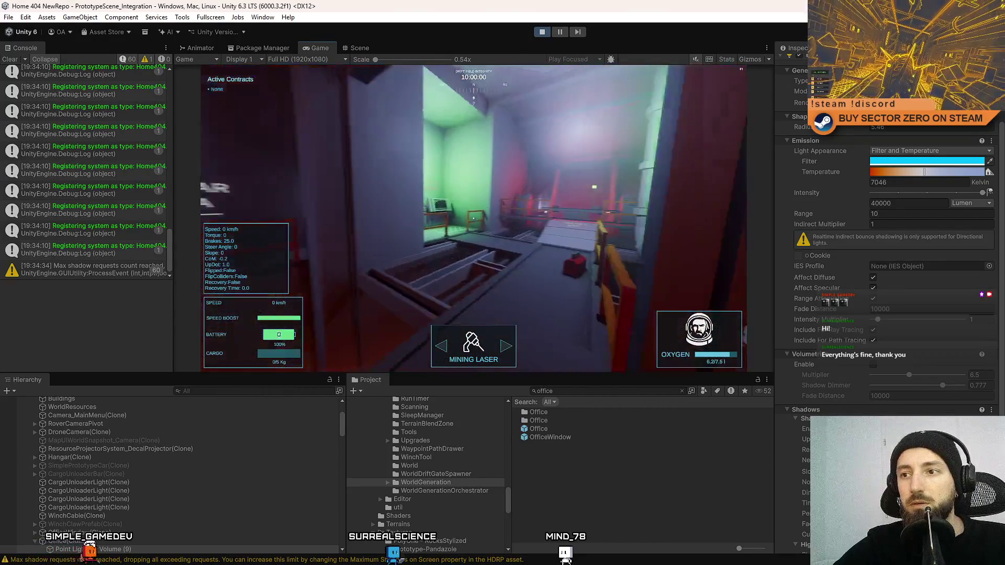
key(w)
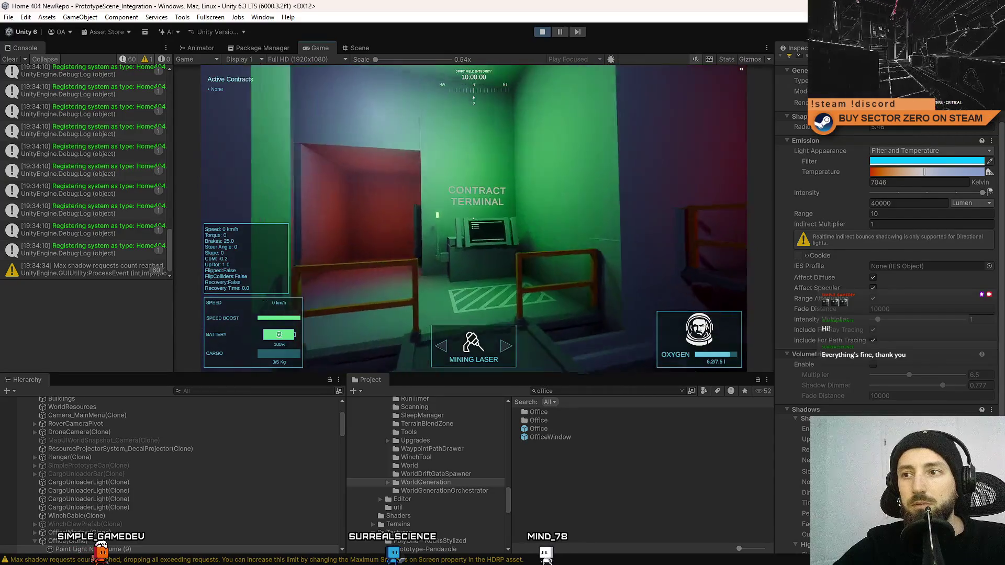
Free the cursor from the running game and switch to the Scene view
key(w)
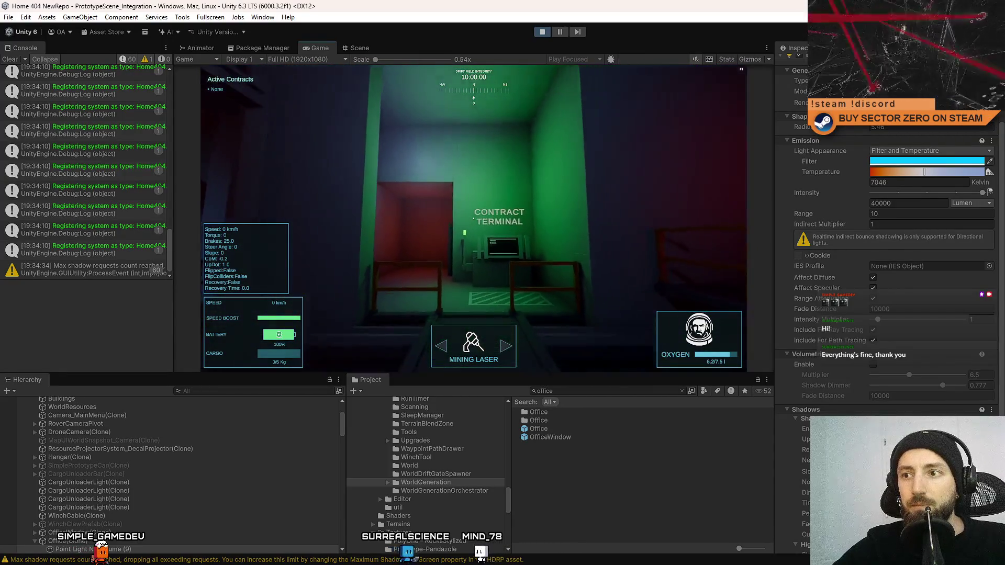
key(Escape)
click(358, 48)
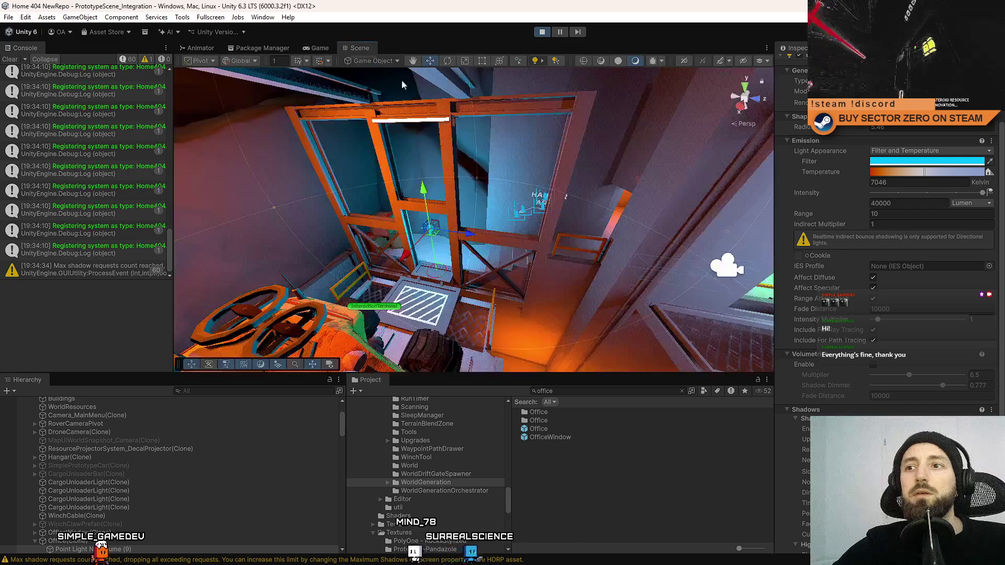
Select the terminal room's point light and untick Volumetrics Enable in its Inspector
click(441, 208)
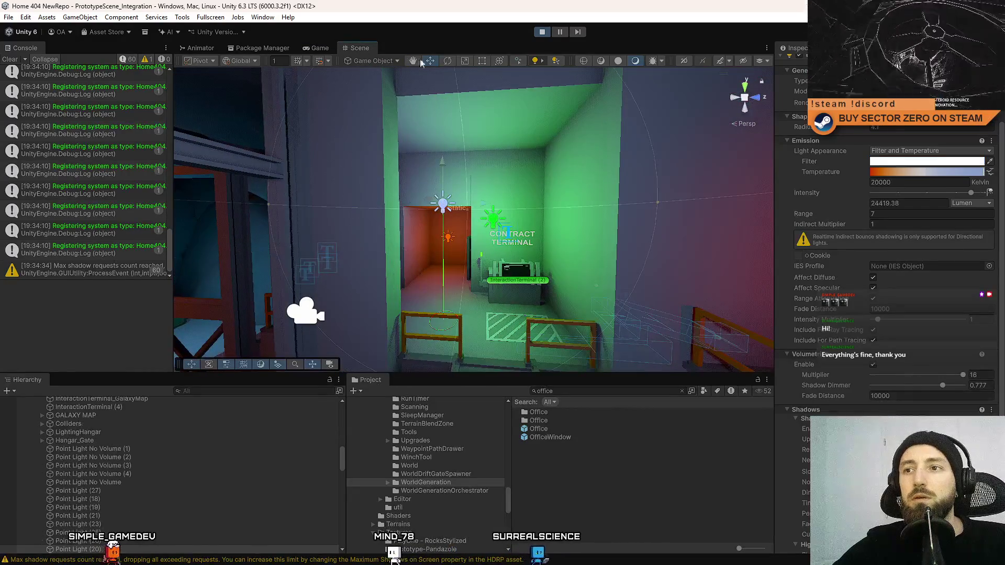
click(323, 49)
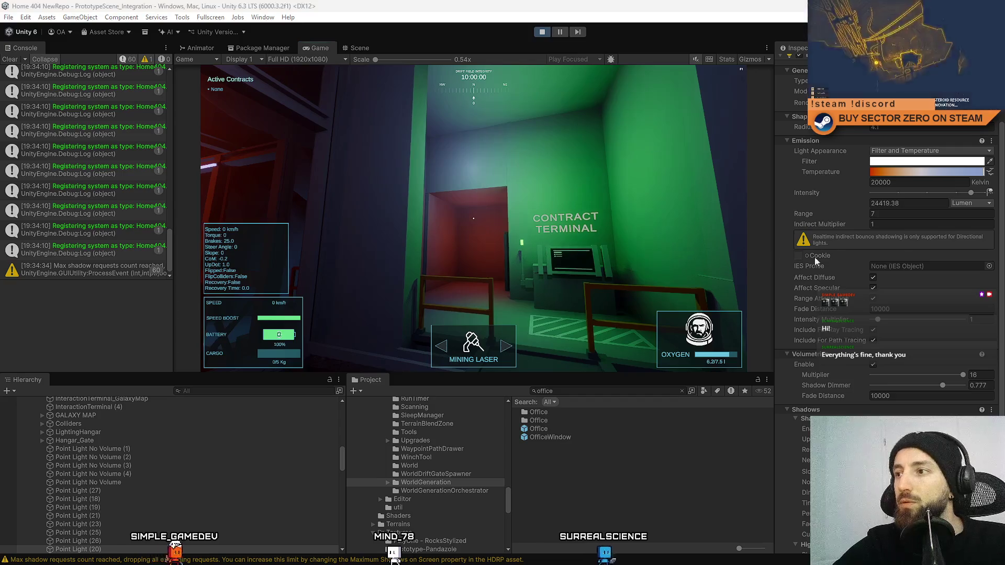
click(873, 366)
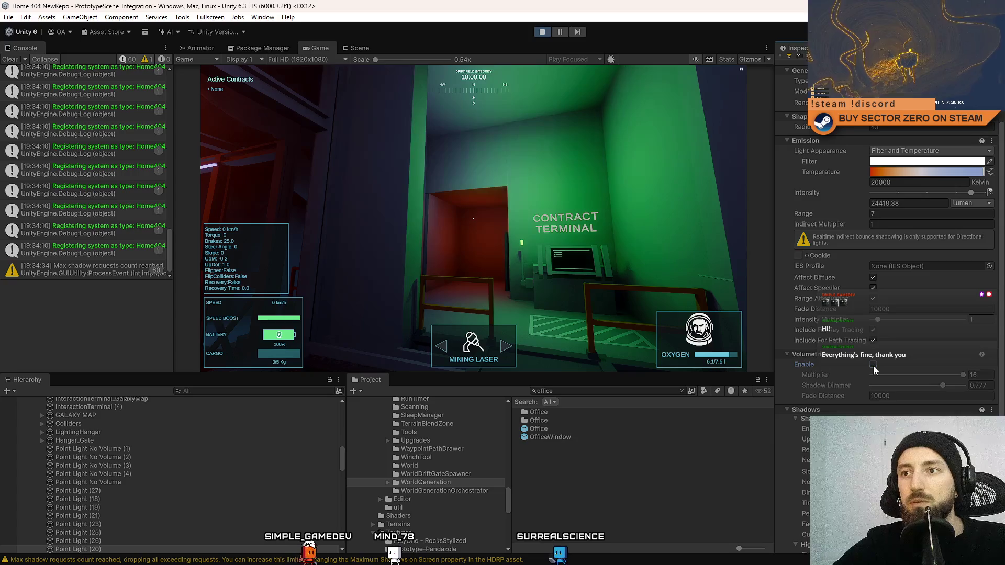
scroll(905, 312, up, 2)
scroll(906, 311, up, 4)
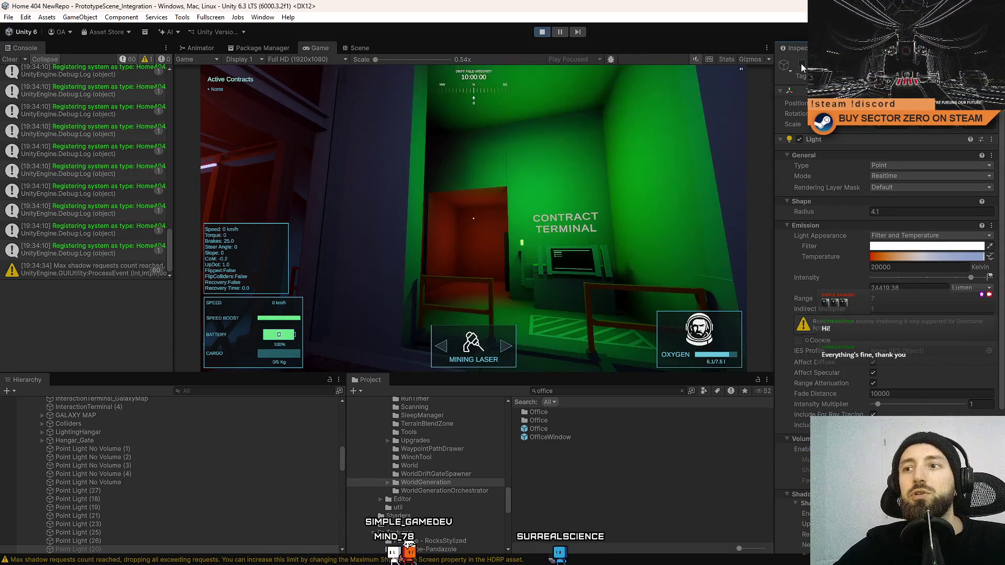
scroll(889, 343, down, 10)
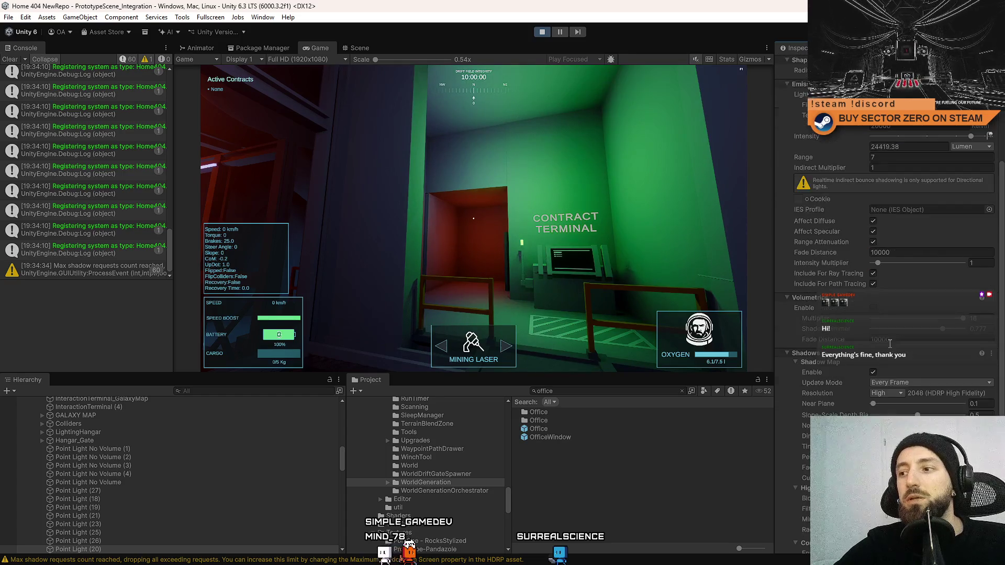
Test the light in game, then tick Shadow Map Enable on the terminal-room point light
click(873, 373)
click(628, 261)
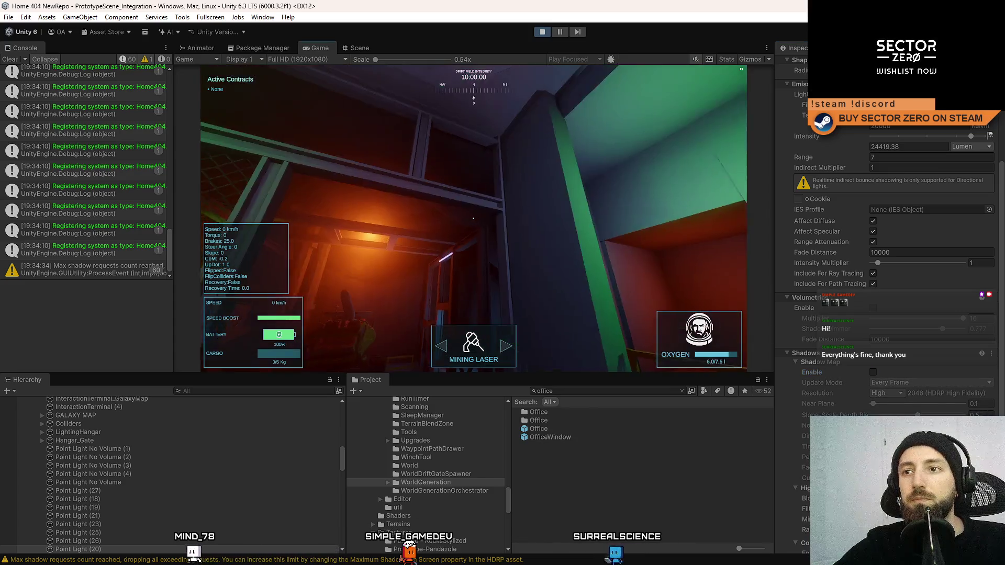
key(s)
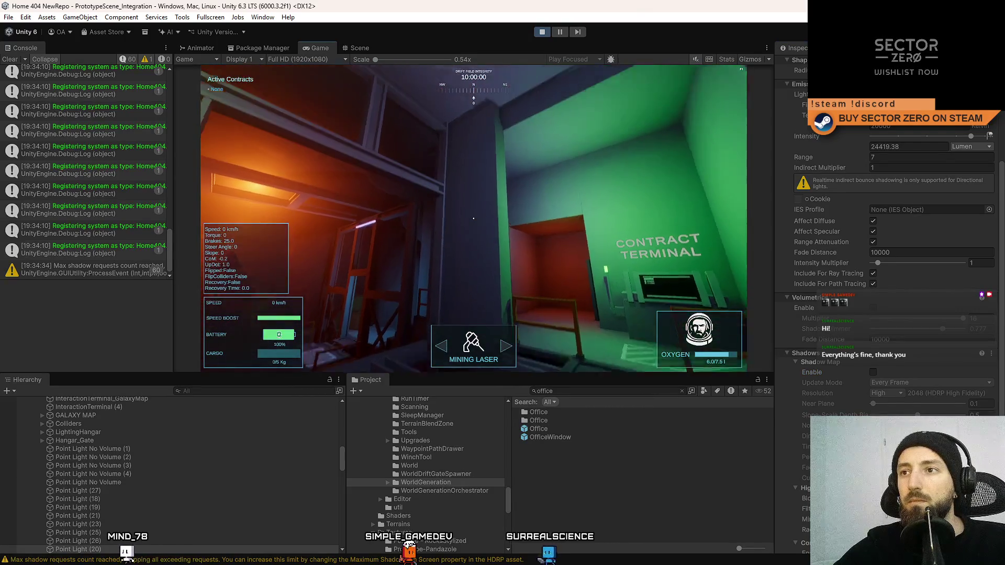
key(w)
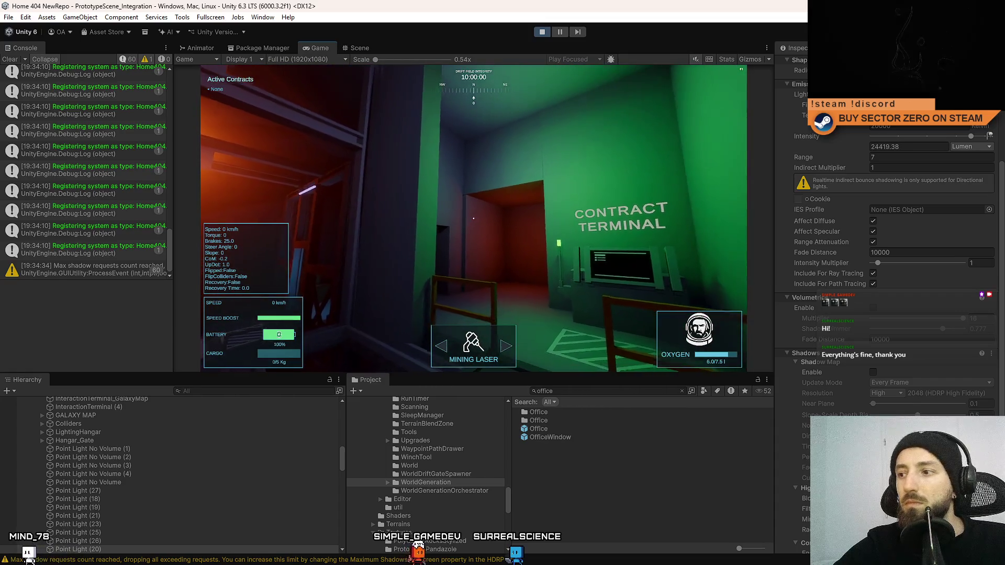
key(Escape)
click(877, 370)
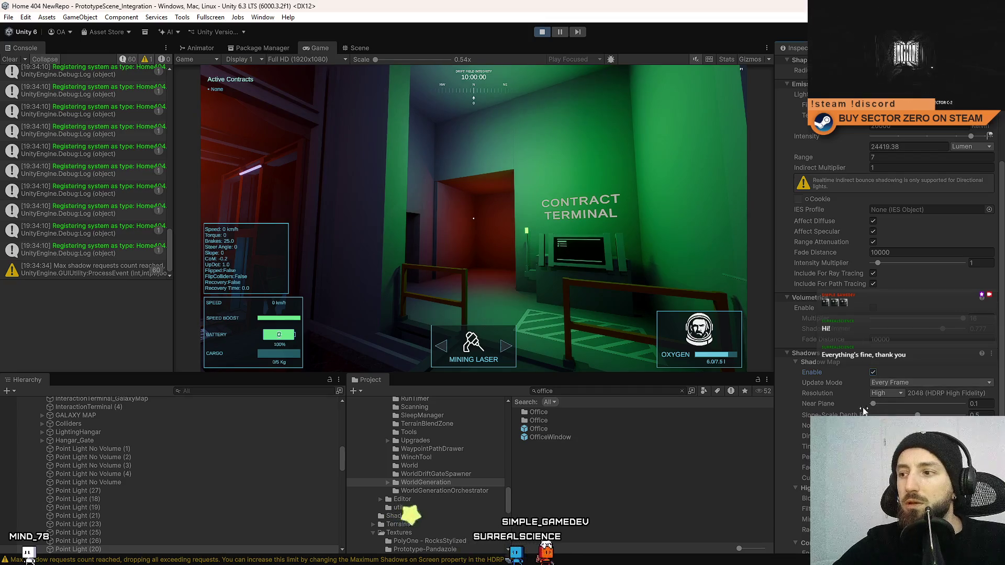
Walk from the Contract Terminal past the Galaxy Map room into the orange-lit room
key(s)
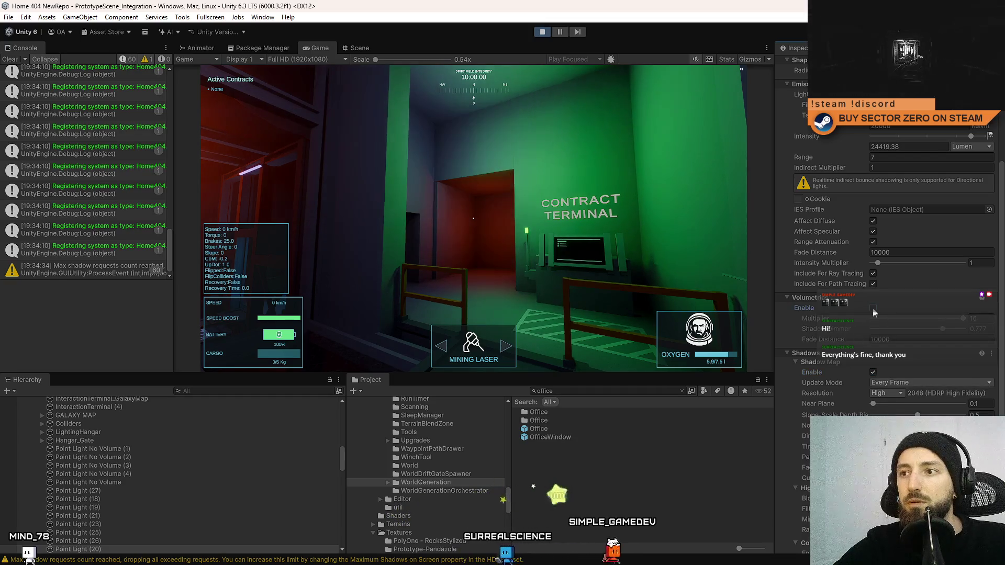
key(w)
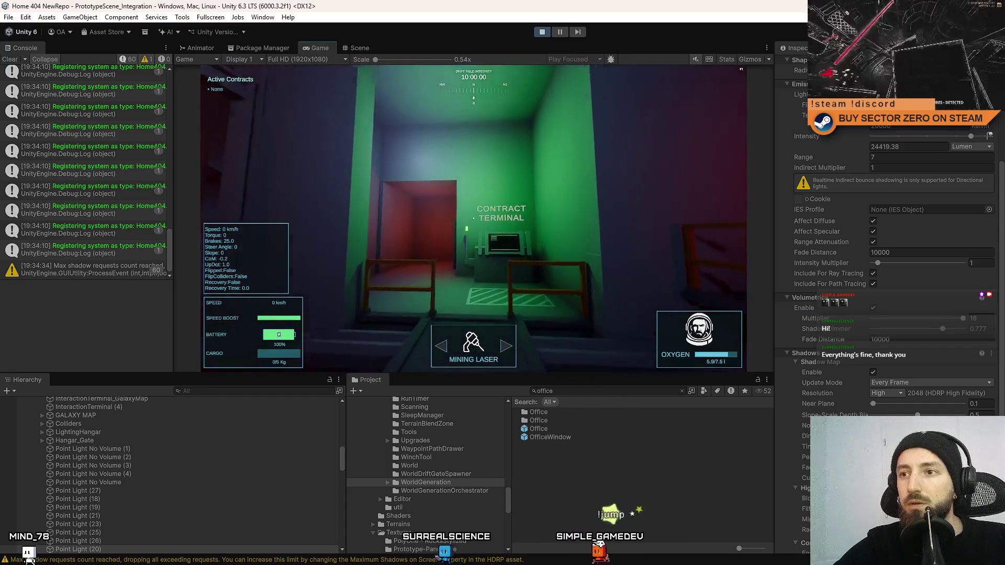
key(w)
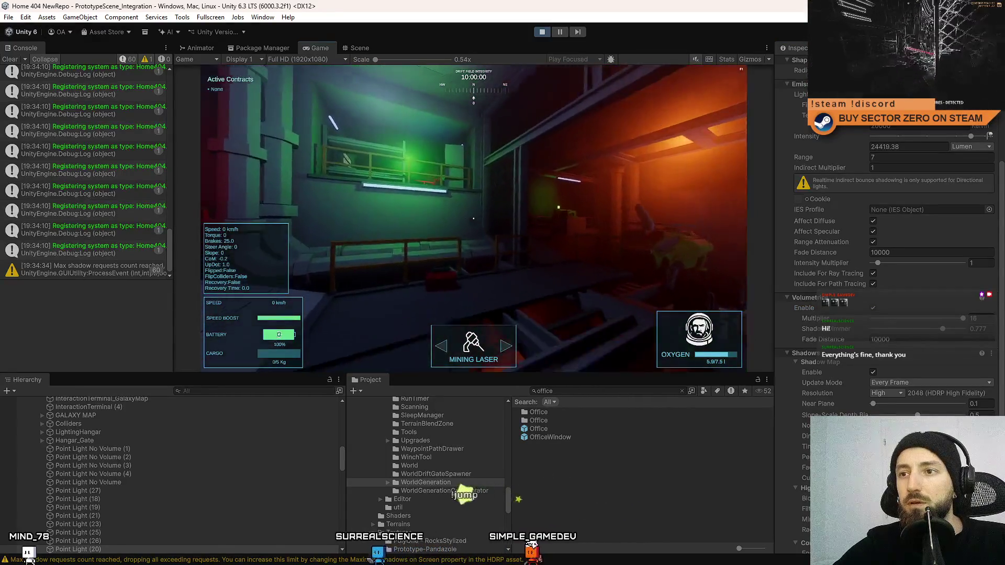
key(w)
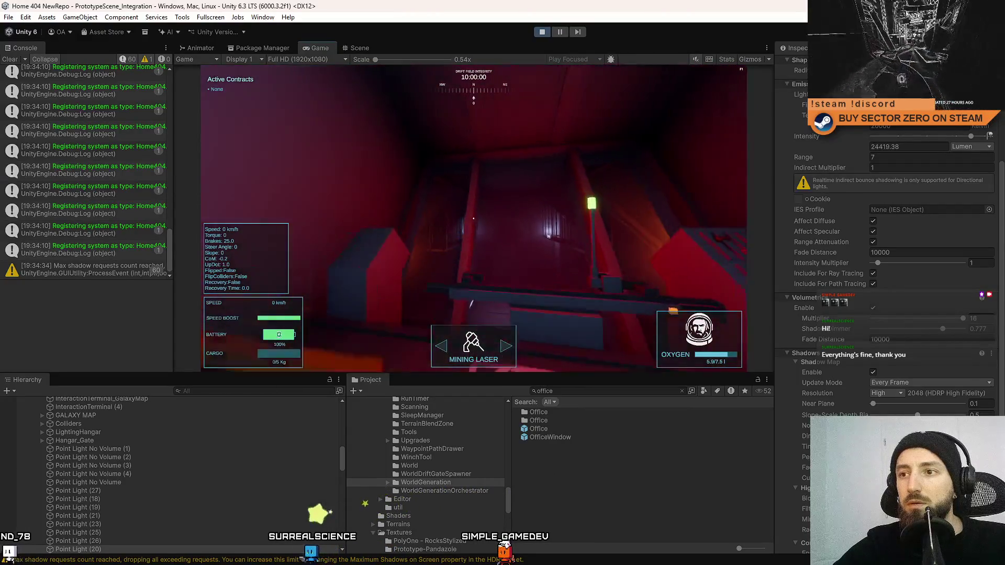
key(w)
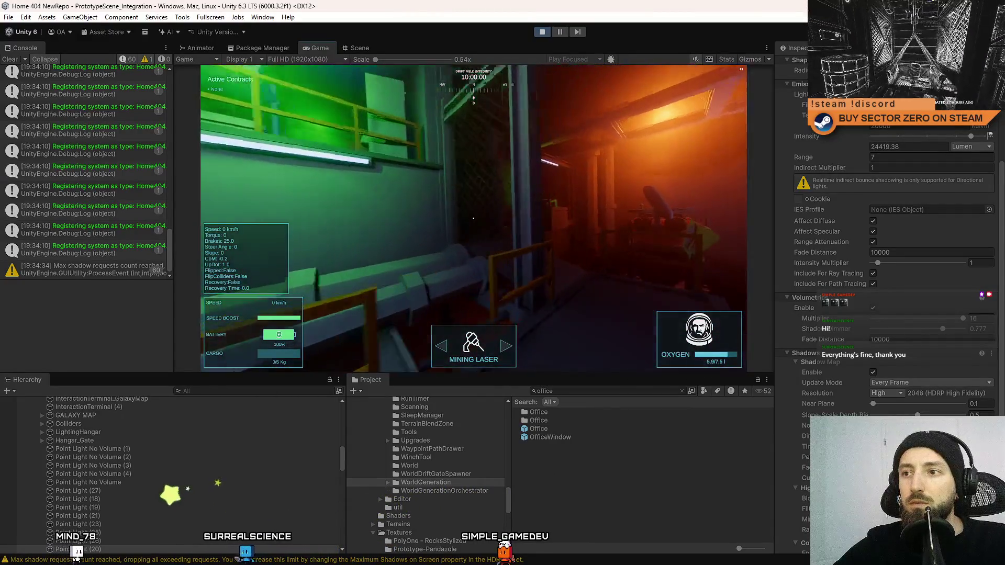
key(w)
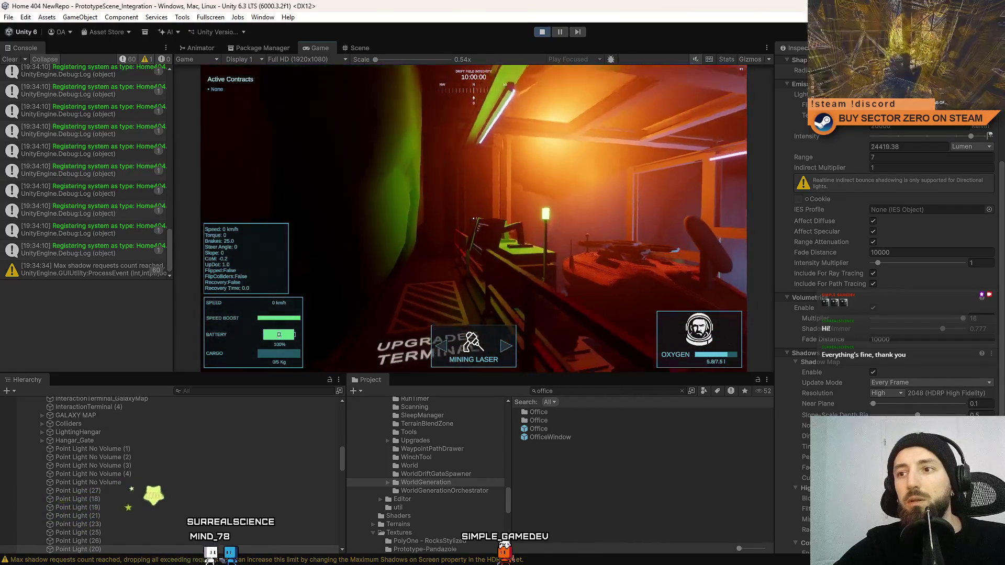
key(Escape)
Fly the Scene camera through the level, then return to the Game view
click(365, 45)
mouse_move(399, 75)
mouse_down()
mouse_move(37, 248)
mouse_move(476, 231)
mouse_move(458, 263)
mouse_up()
click(318, 48)
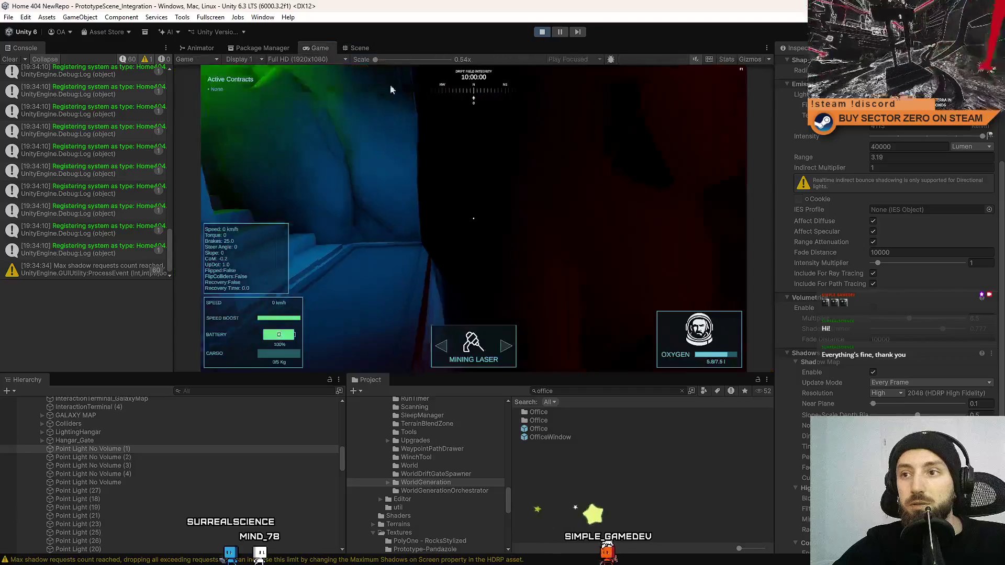
Turn shadow maps off again for Point Light No Volume (1)
key(Escape)
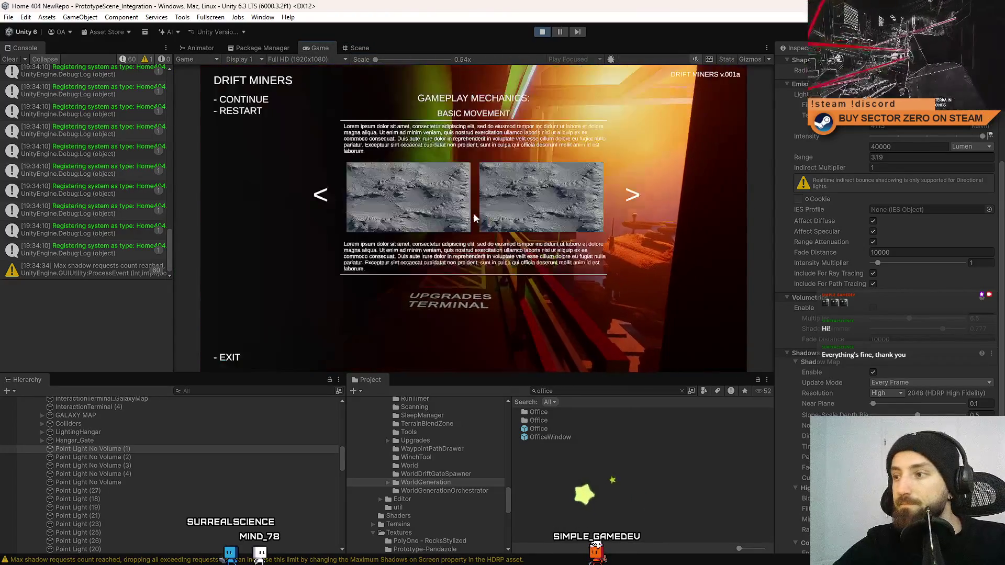
key(Escape)
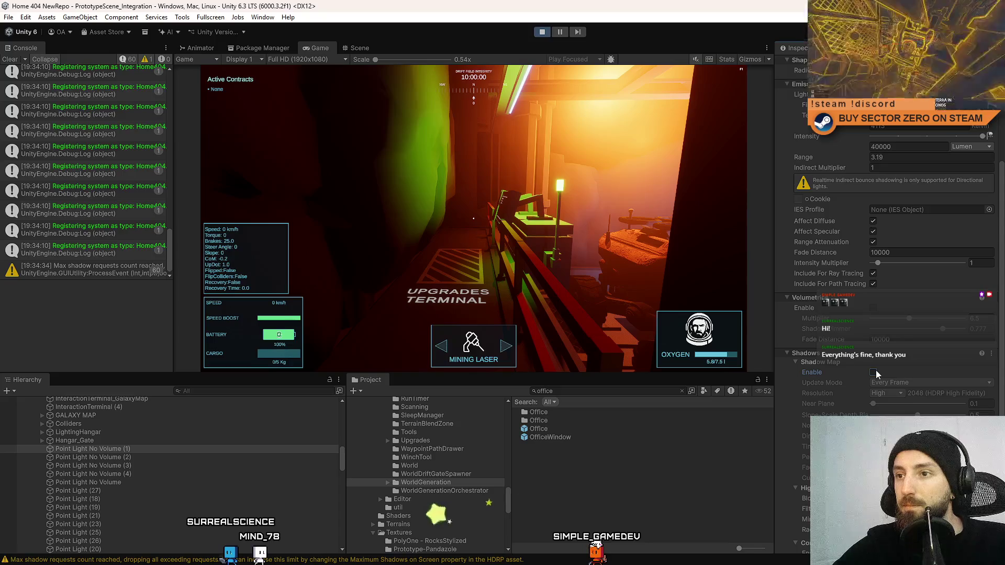
click(873, 372)
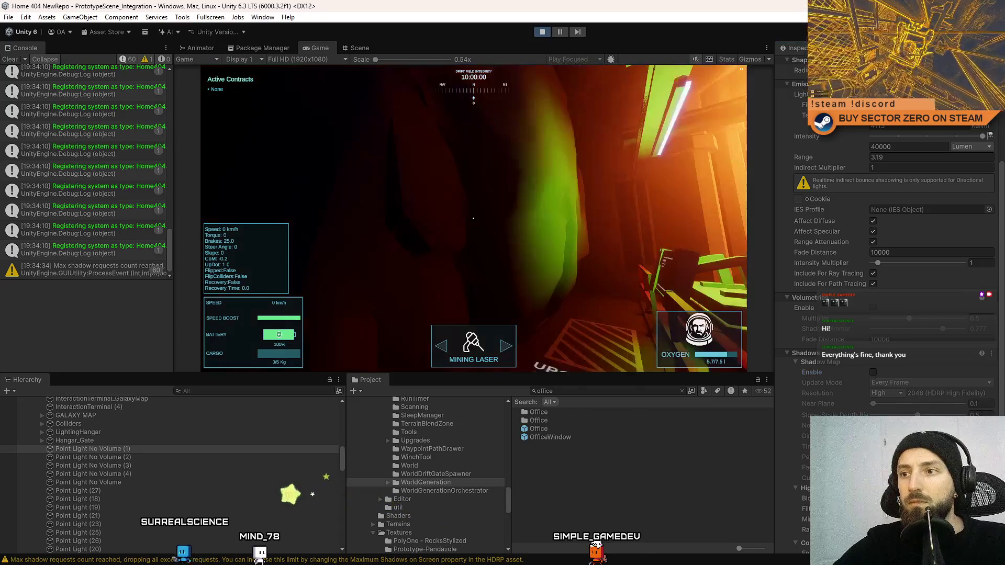
Walk toward the upgrades terminal and lit doorway, then view the Scene
key(w)
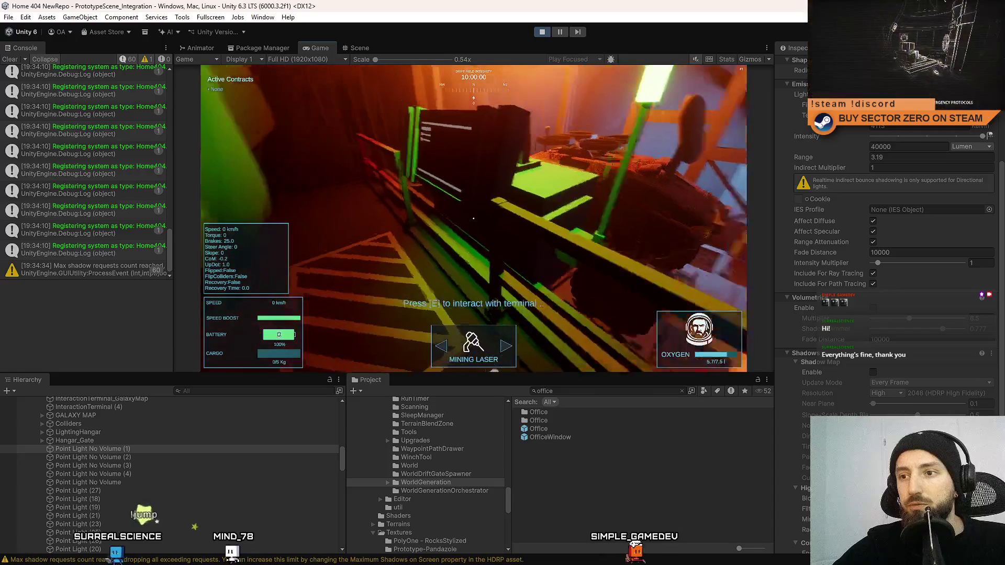
key(w)
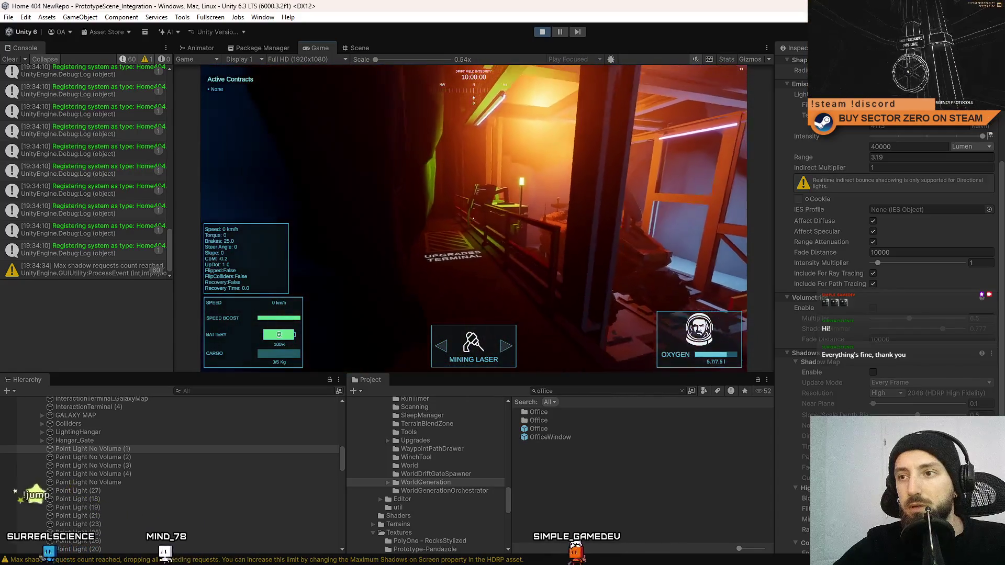
key(Escape)
click(360, 48)
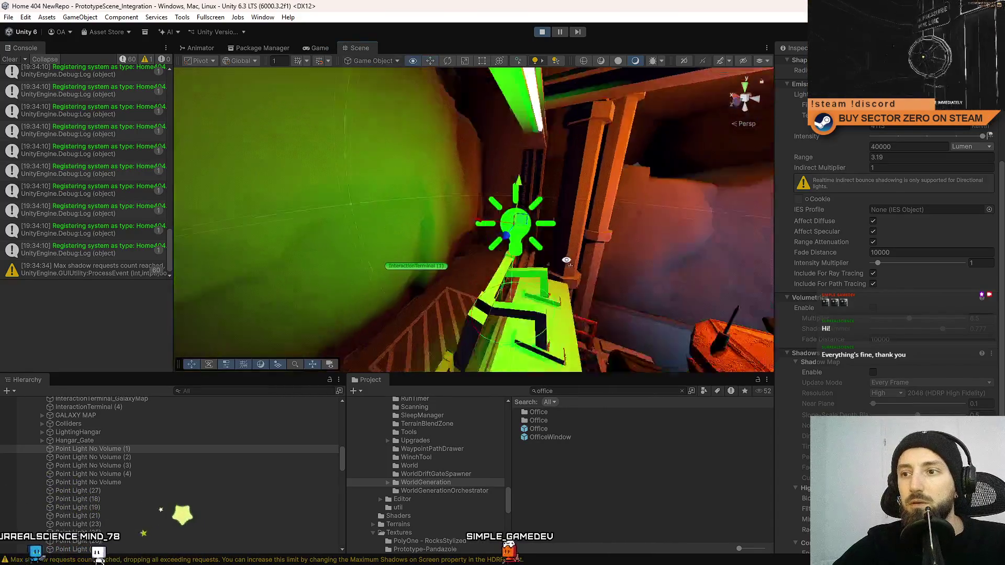
Turn shadow maps back on for the point light while the game runs
drag(610, 260, 486, 204)
click(319, 48)
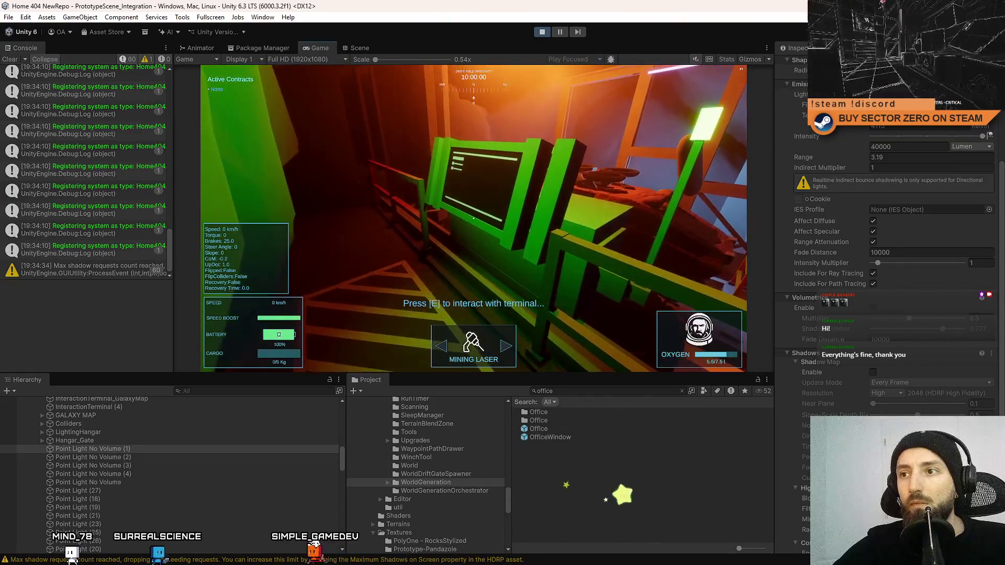
key(Escape)
key(Escape)
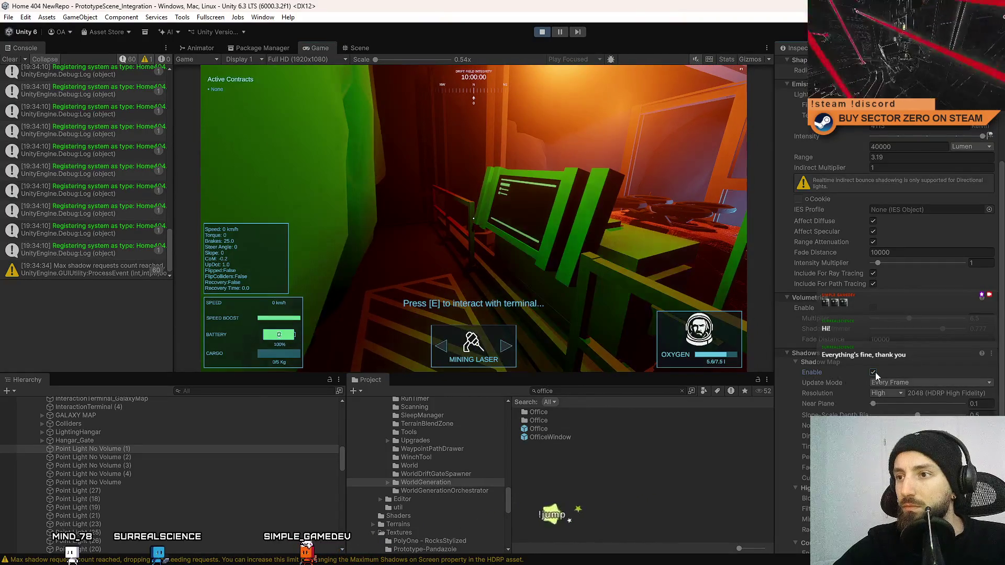
click(873, 372)
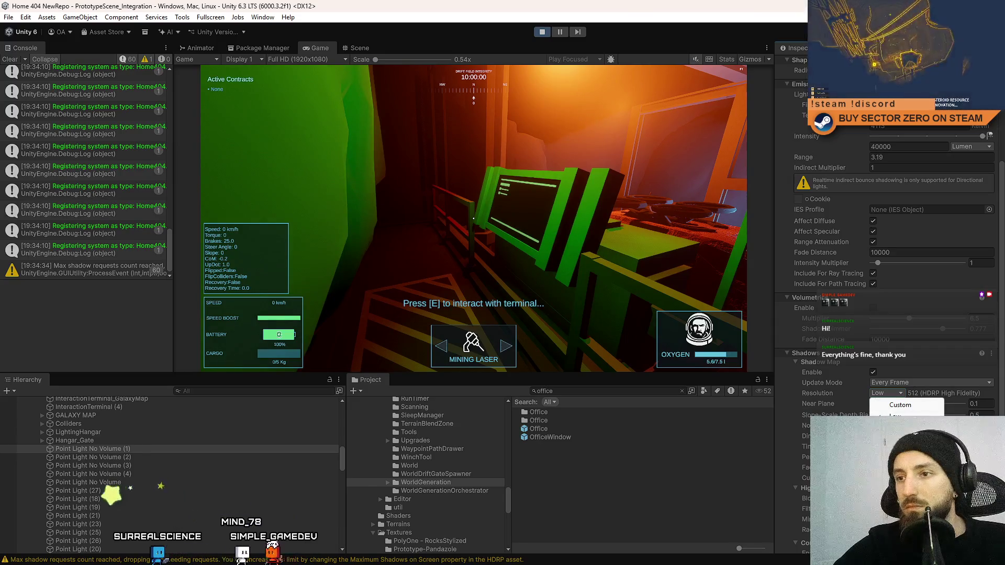
click(516, 259)
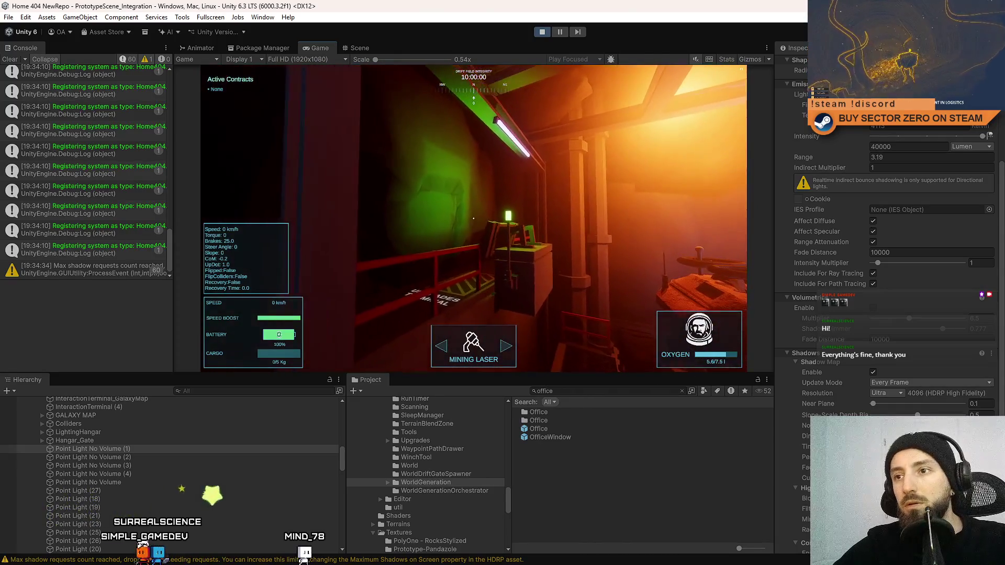
Set the point light's shadow map resolution to Low (512) and resume play
key(Escape)
key(Escape)
click(896, 392)
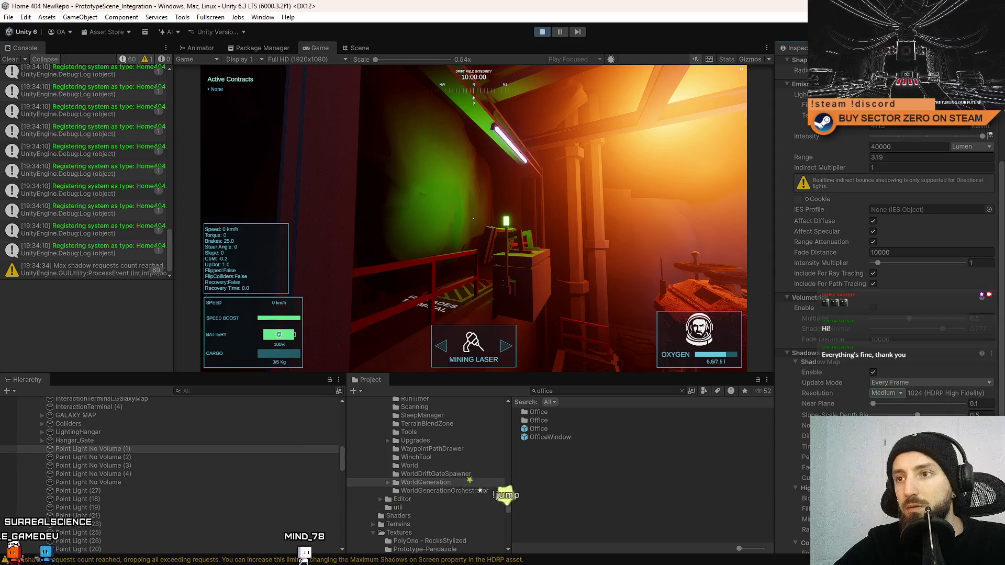
click(894, 395)
click(890, 403)
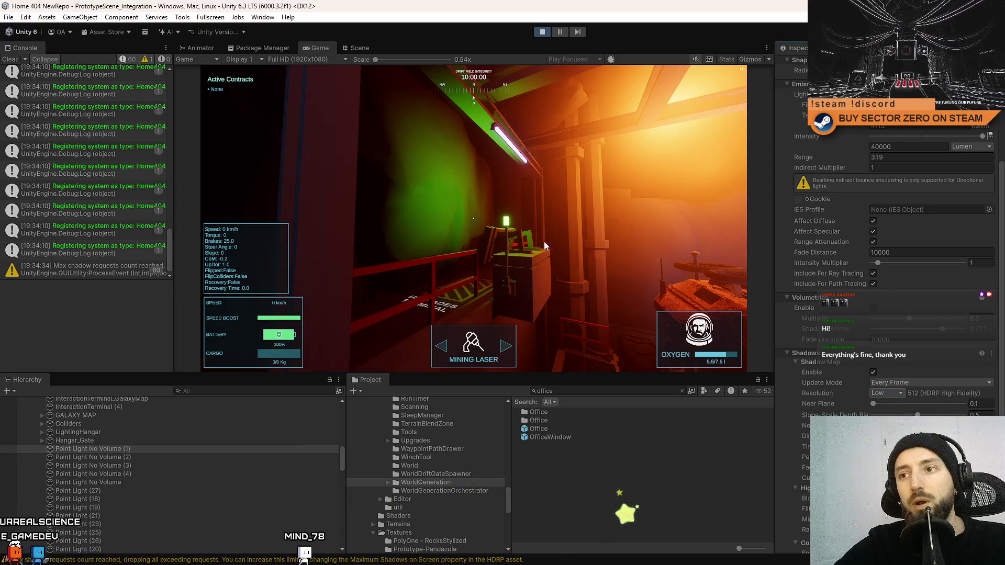
click(544, 246)
Walk through the orange corridor and across the bridge to the Contract Terminal, then show the Scene view
key(w)
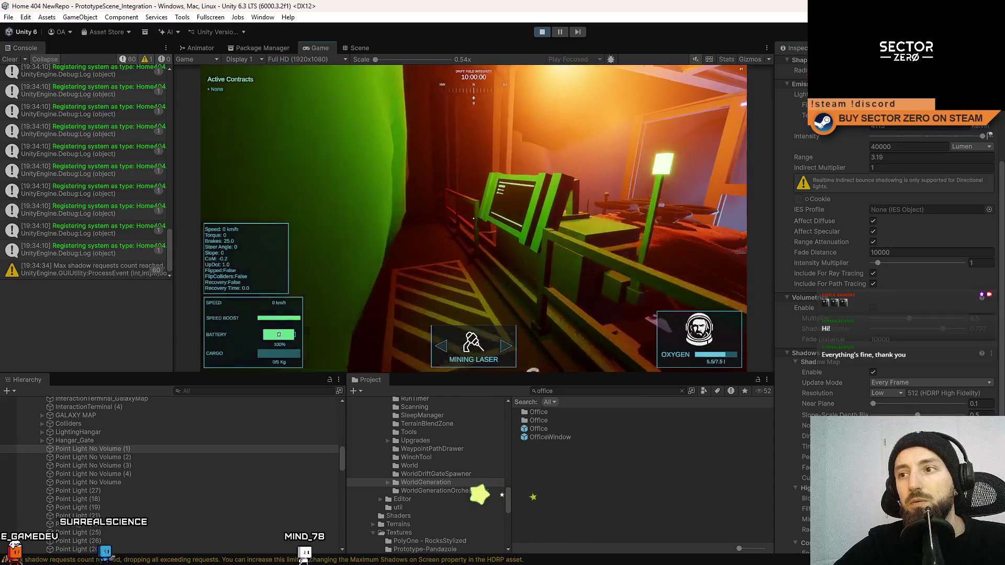
key(s)
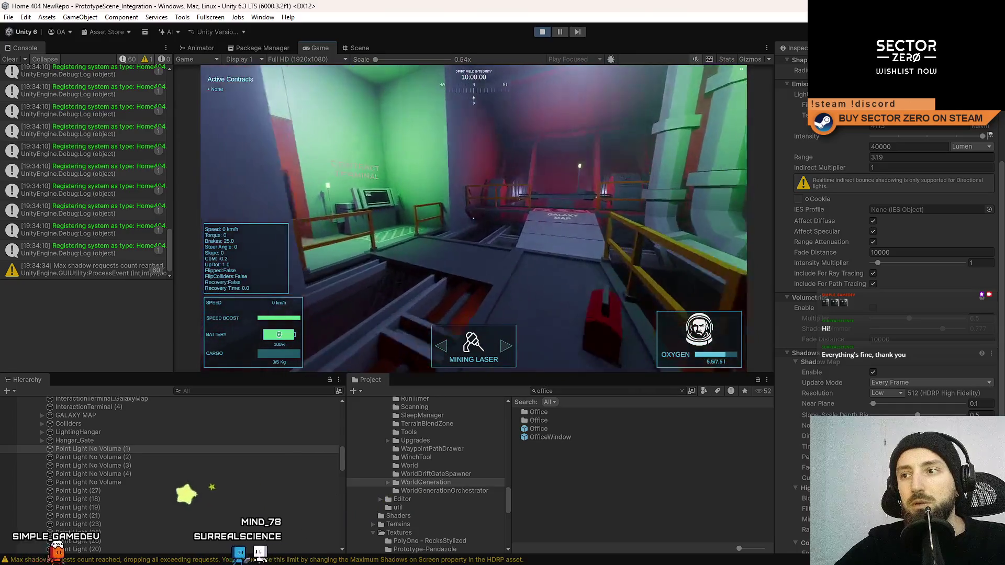
key(w)
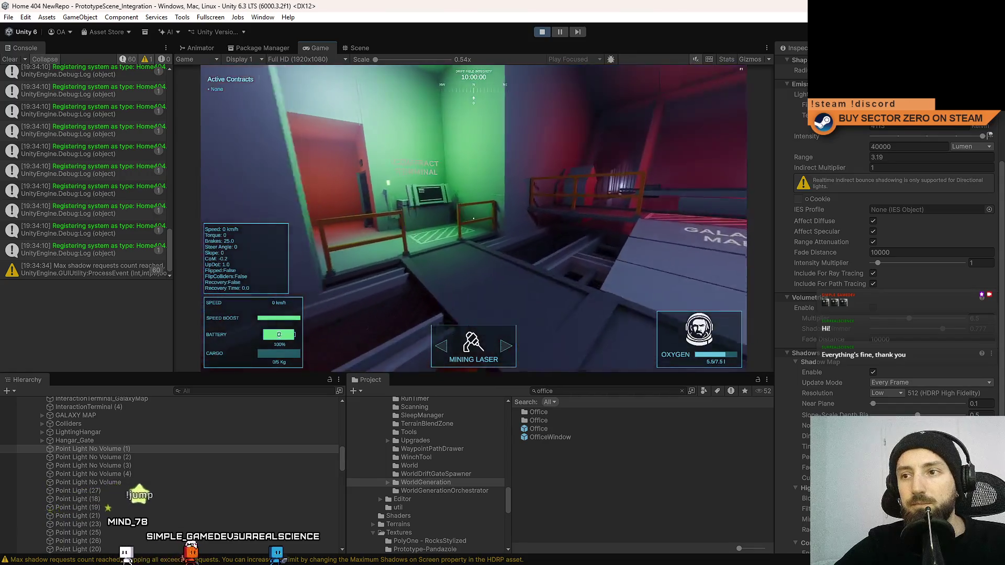
key(w)
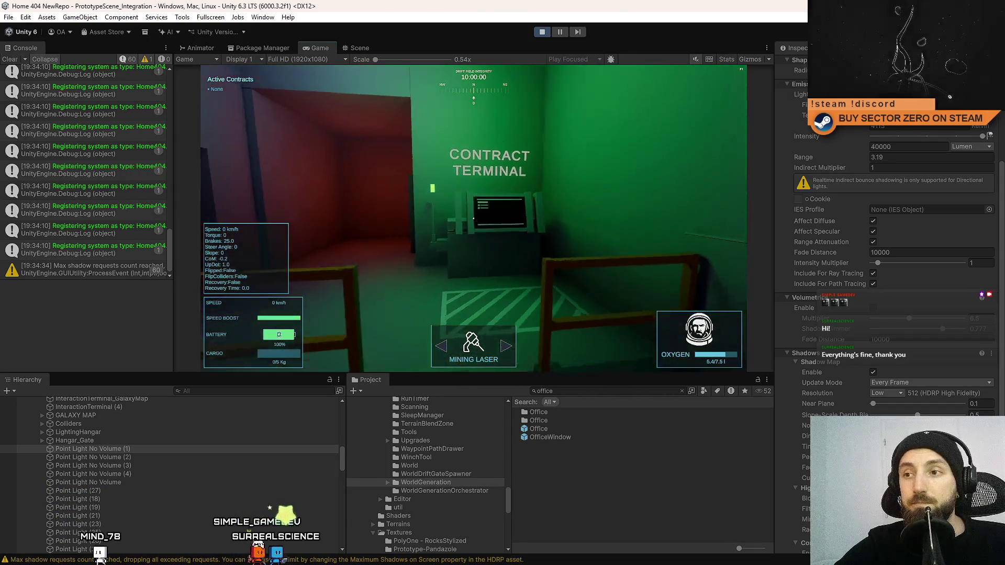
key(s)
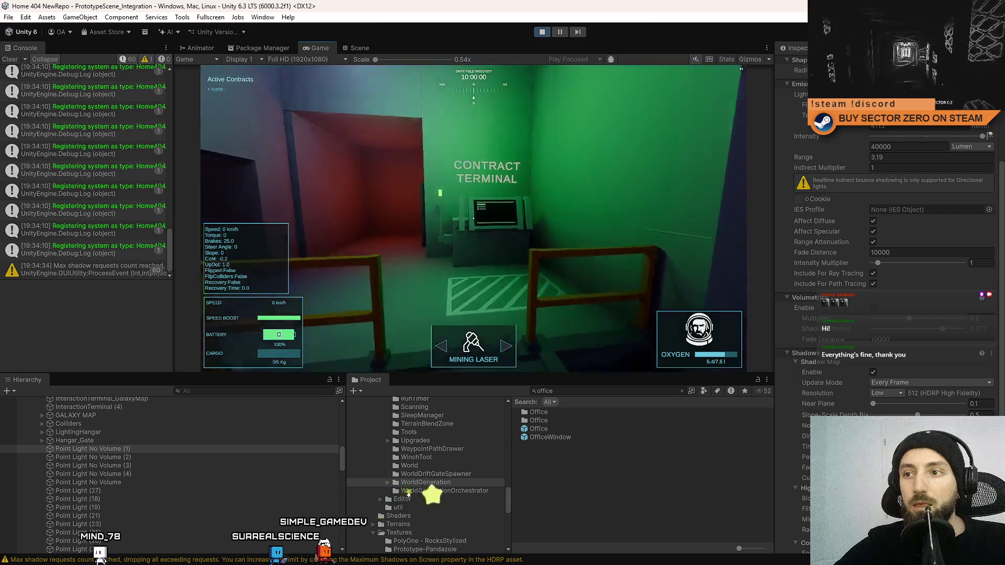
key(Escape)
key(Escape)
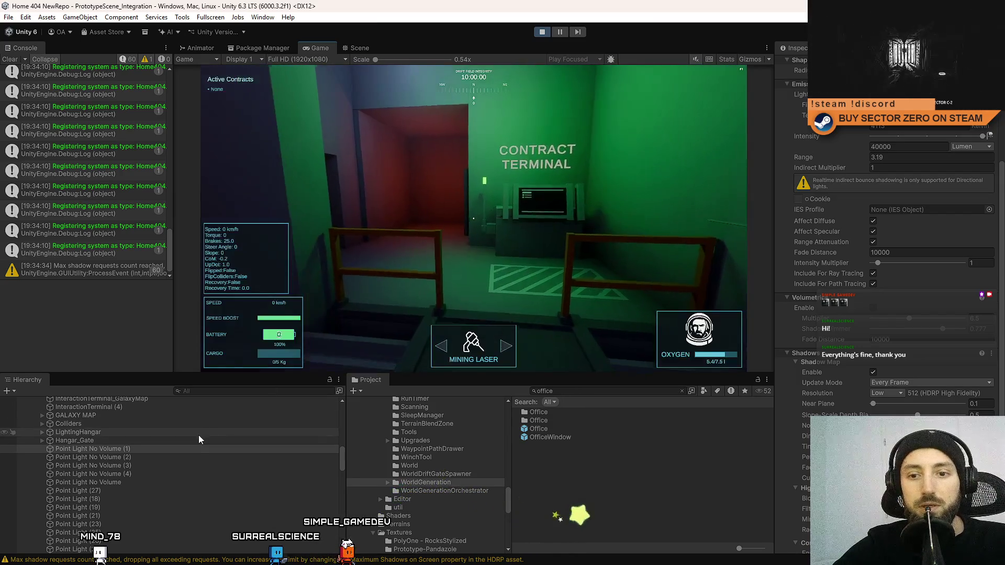
key(Escape)
key(Escape)
key(ctrl+1)
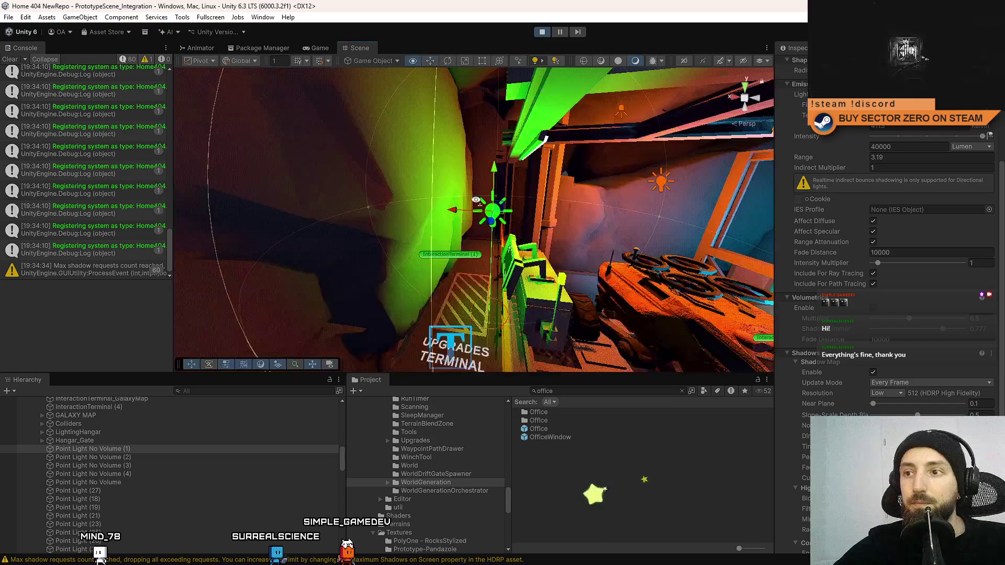
Select Point Light (19) in the orange room and toggle it off, on, then off
drag(476, 200, 599, 187)
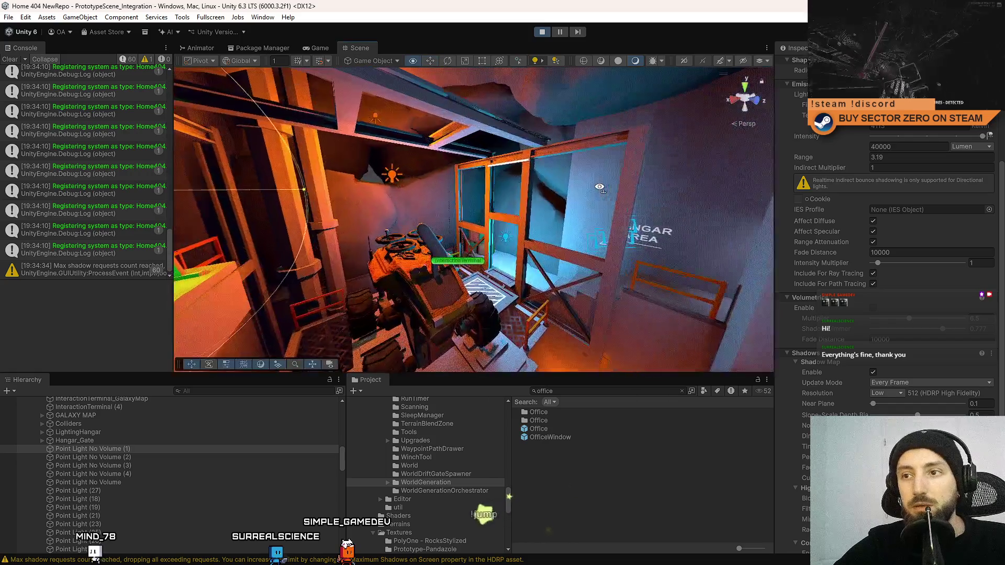
click(394, 178)
mouse_move(415, 178)
mouse_down()
mouse_move(714, 258)
mouse_move(683, 238)
mouse_up()
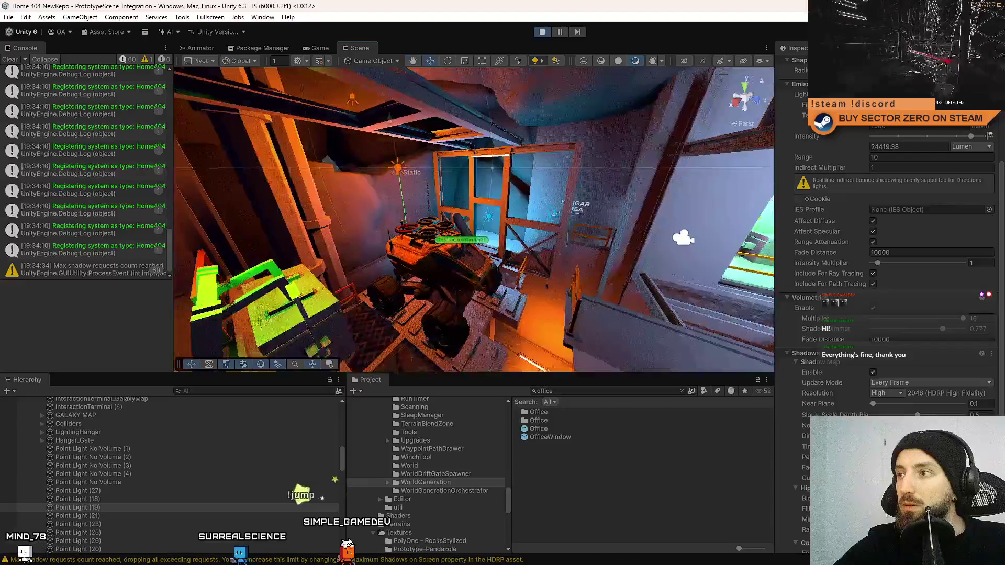
click(802, 65)
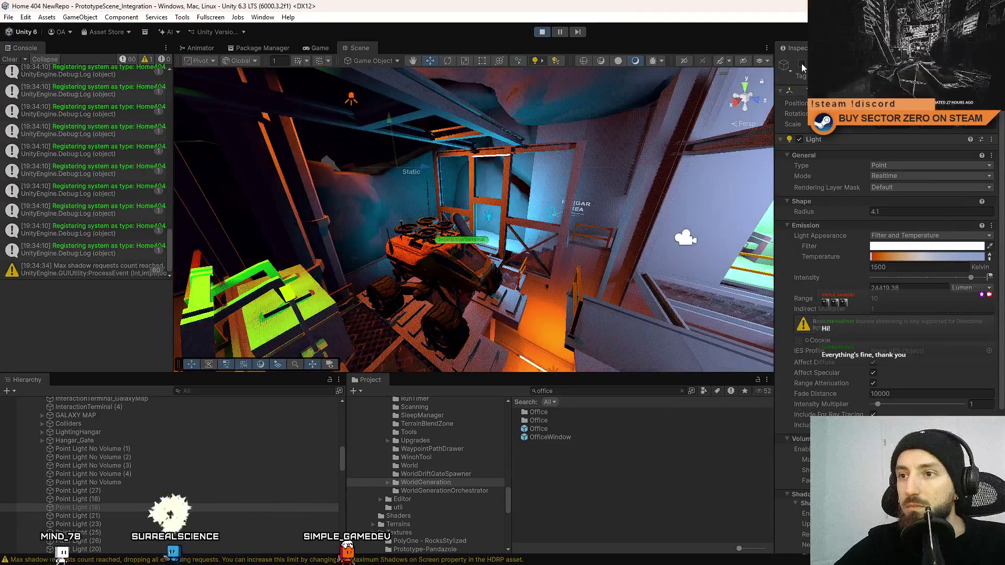
click(802, 65)
click(801, 65)
click(317, 48)
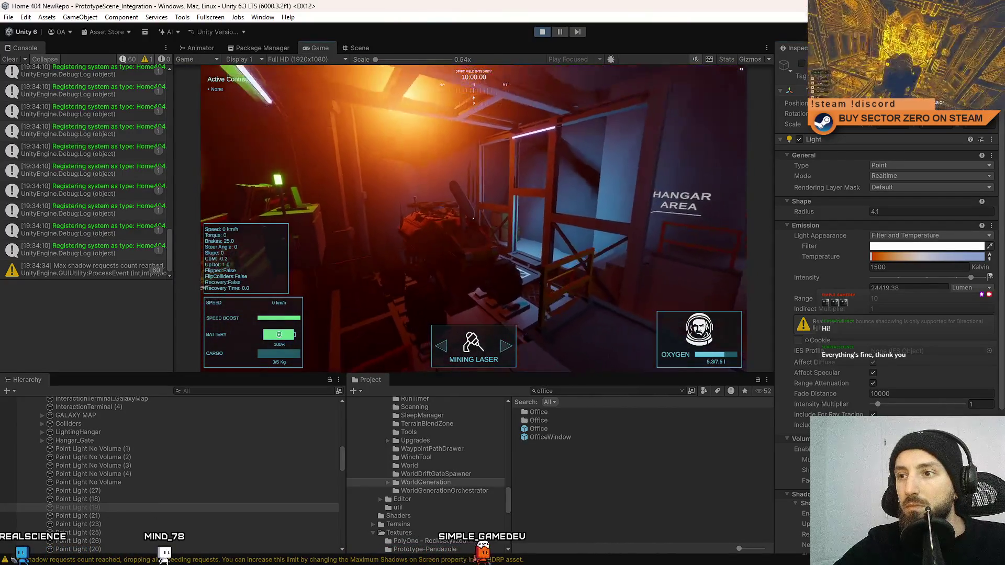
Toggle Point Light (19) off and on repeatedly, leaving it switched on
key(Escape)
click(801, 66)
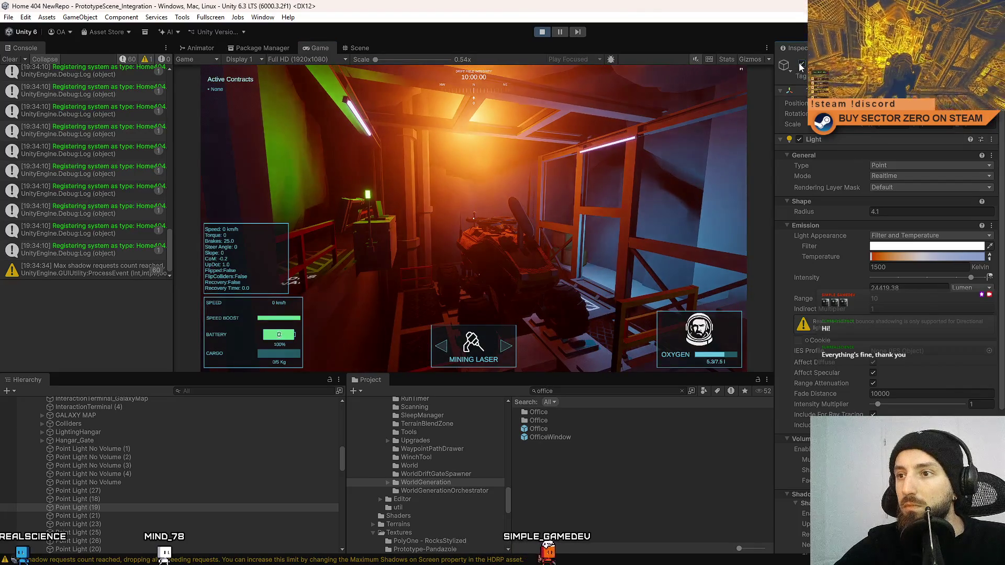
click(800, 66)
click(800, 65)
click(801, 66)
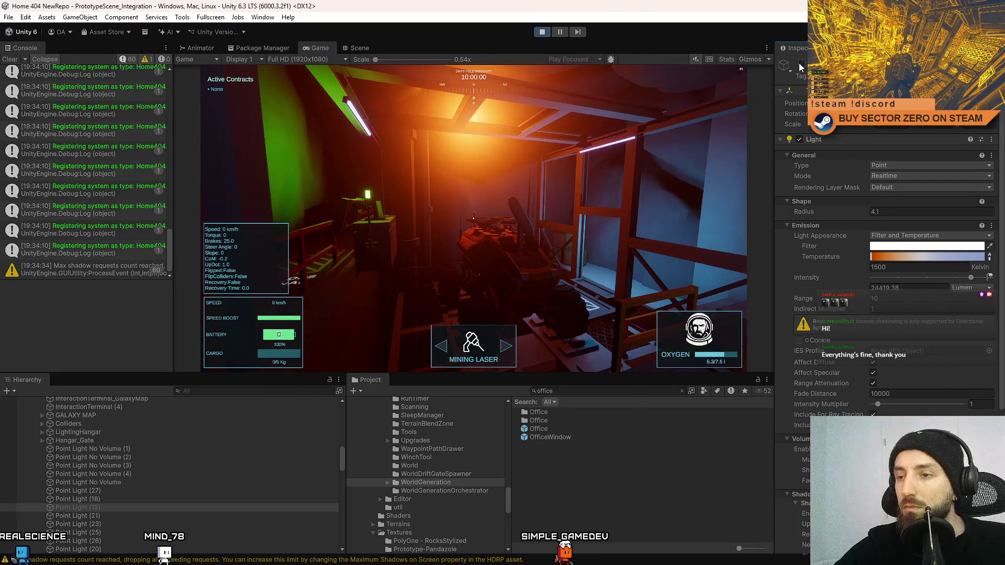
click(801, 65)
click(800, 66)
click(800, 66)
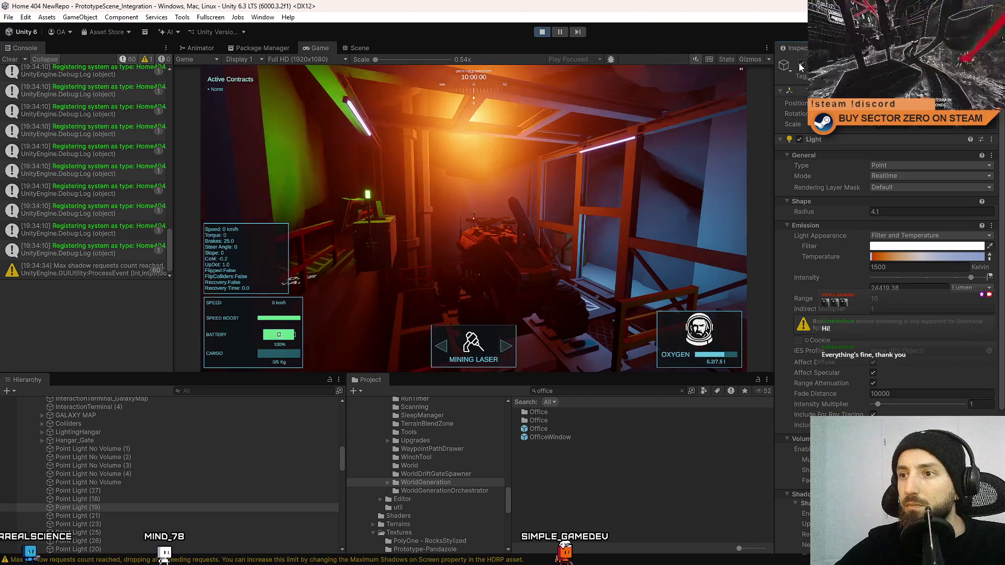
Set Point Light (19)'s Shadow Map Resolution to Low (512)
scroll(882, 221, down, 5)
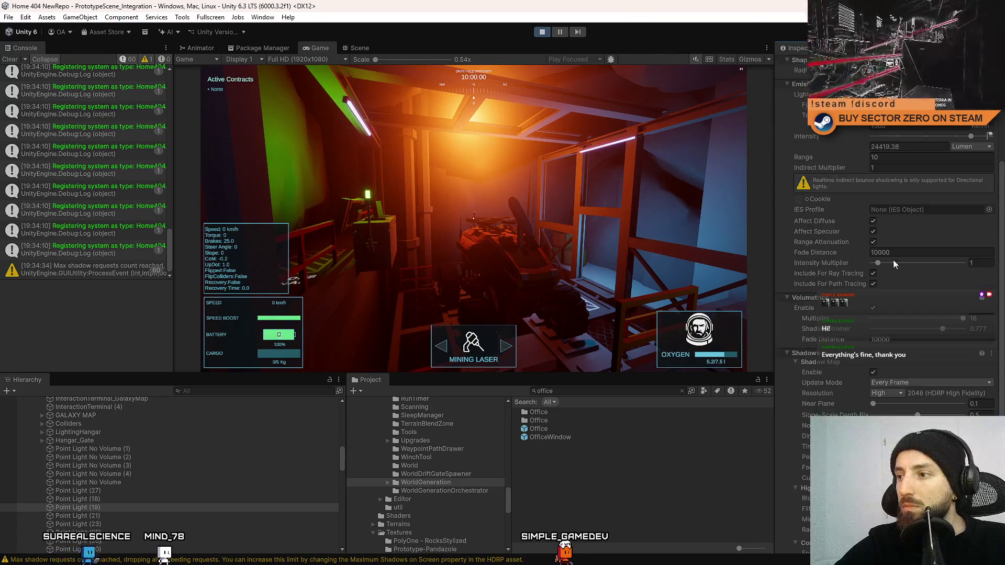
click(897, 391)
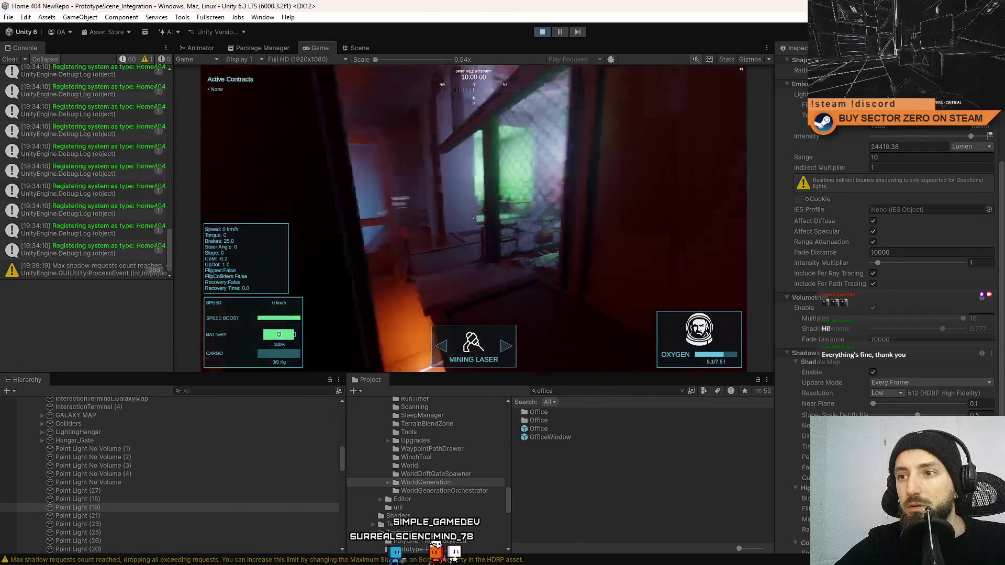
key(Escape)
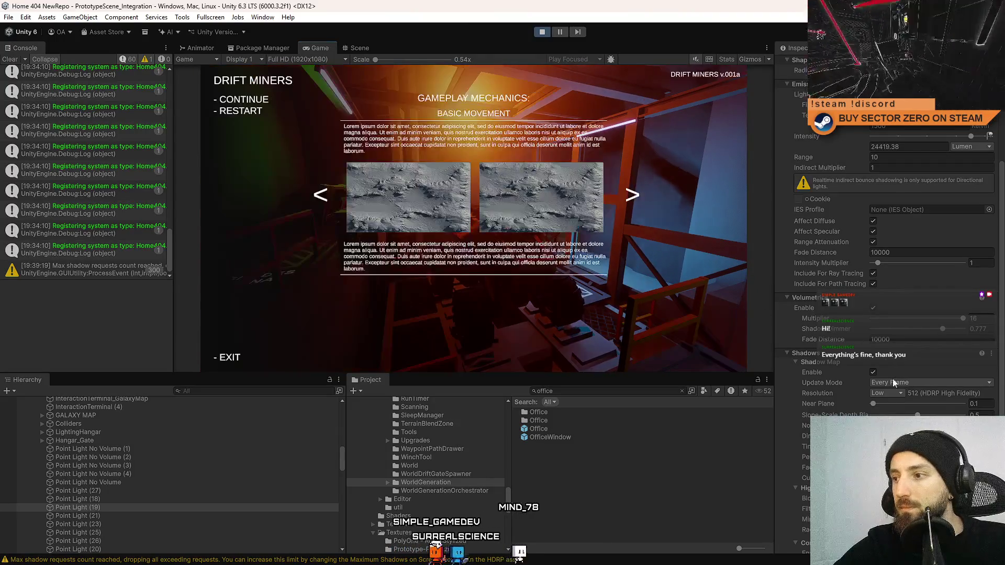
Set the light's shadow resolution to High 2048 and toggle fullscreen game view with F10
click(886, 393)
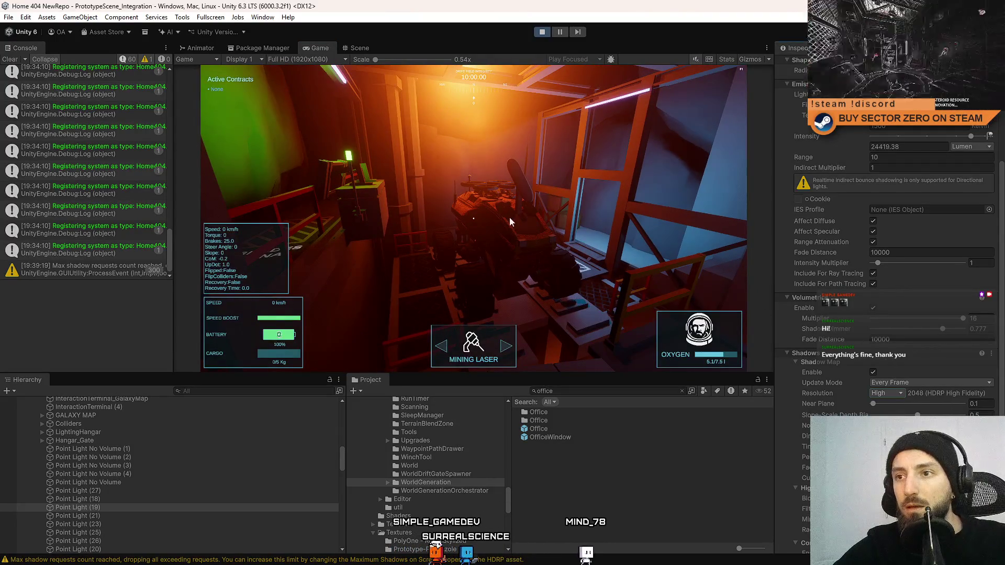
key(F10)
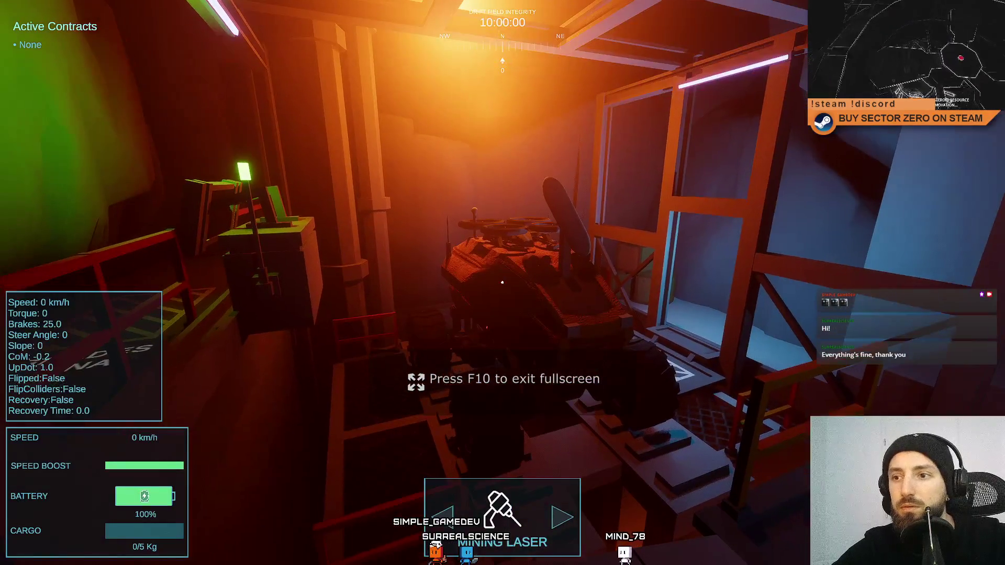
key(F10)
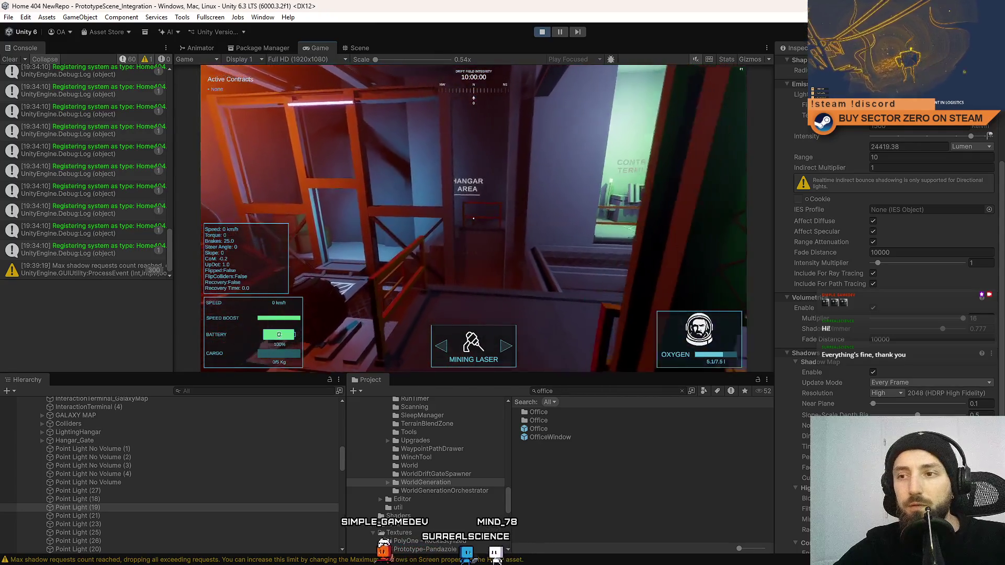
Walk from the Contract Terminal room through the orange corridor toward the hangar area
key(w)
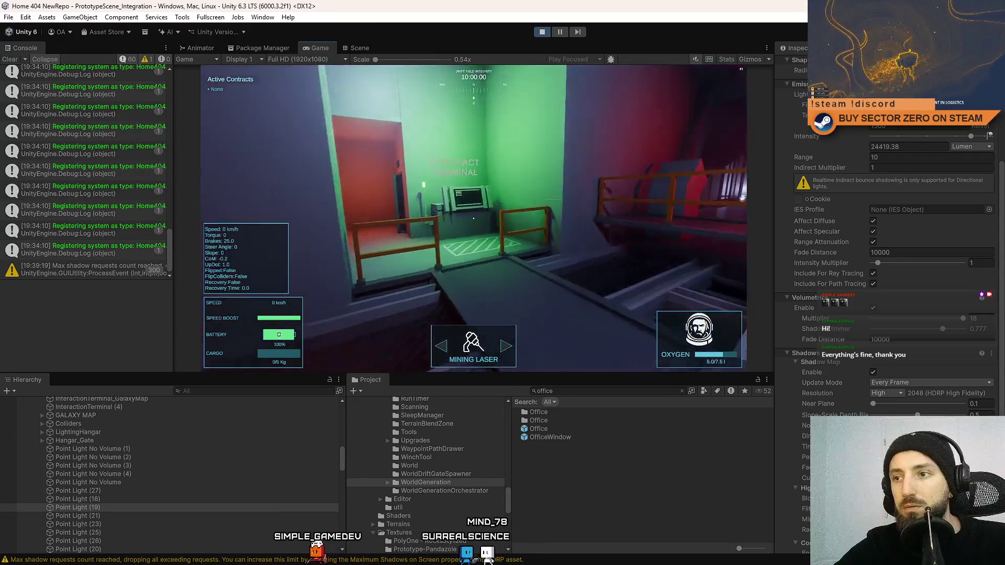
key(w)
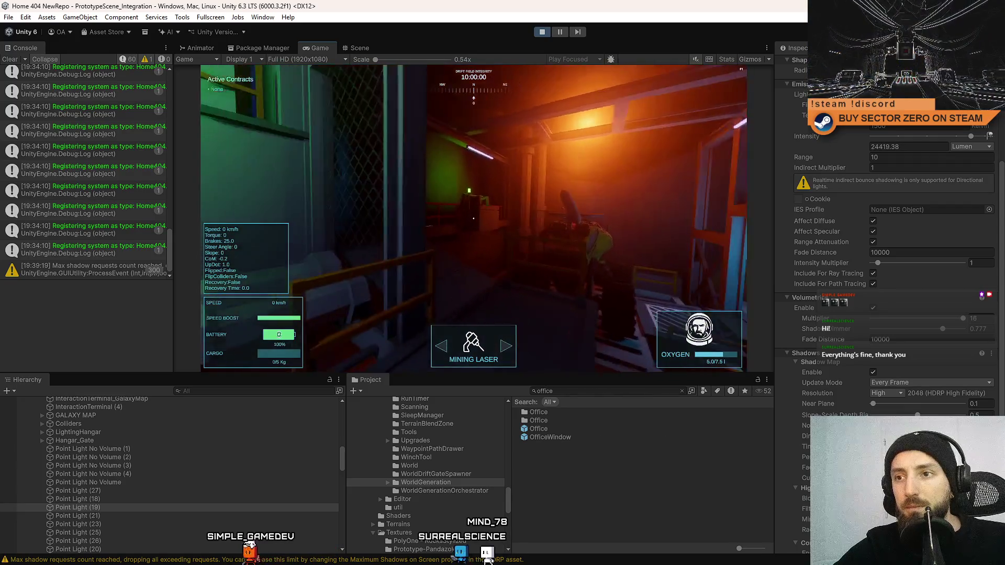
key(w)
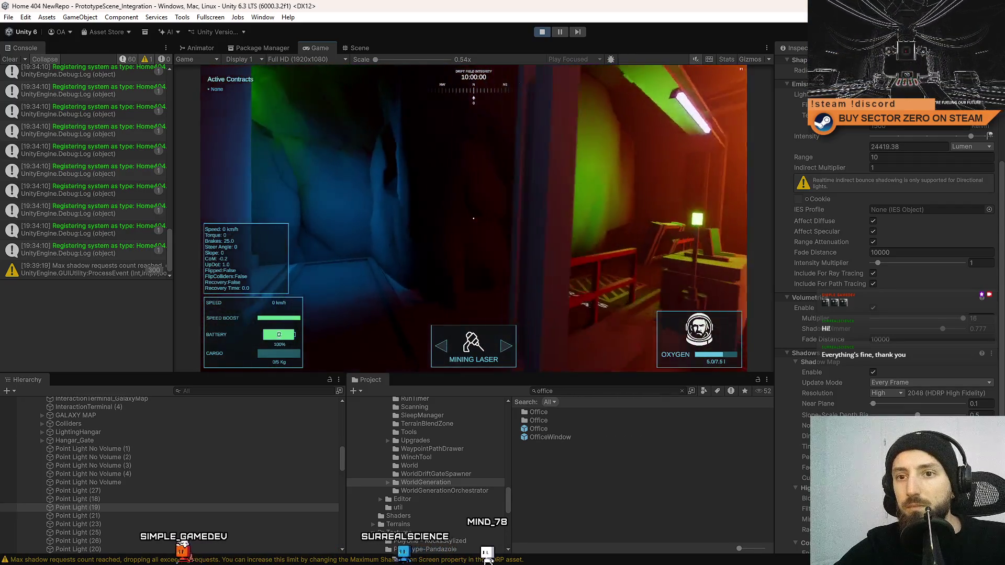
key(w)
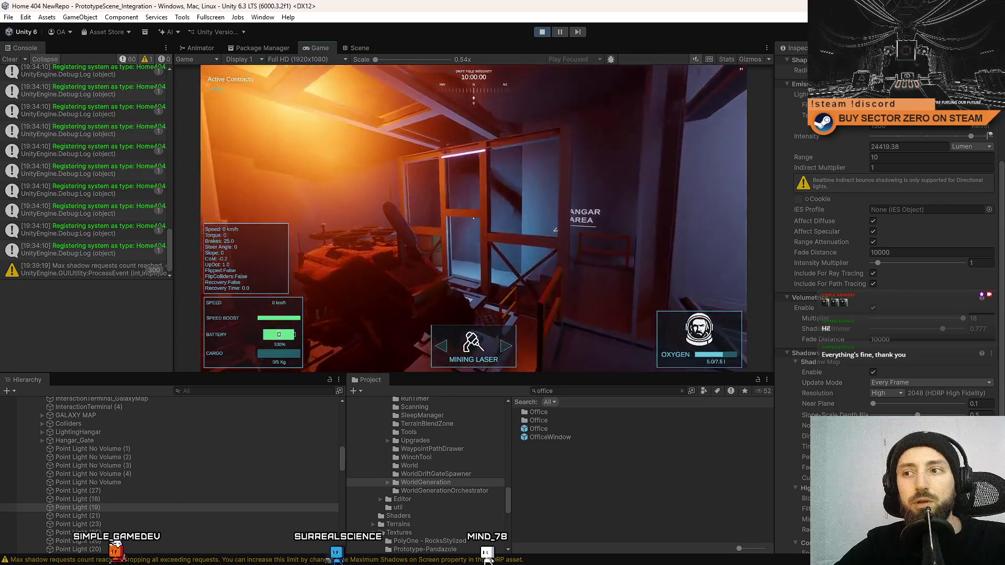
key(Escape)
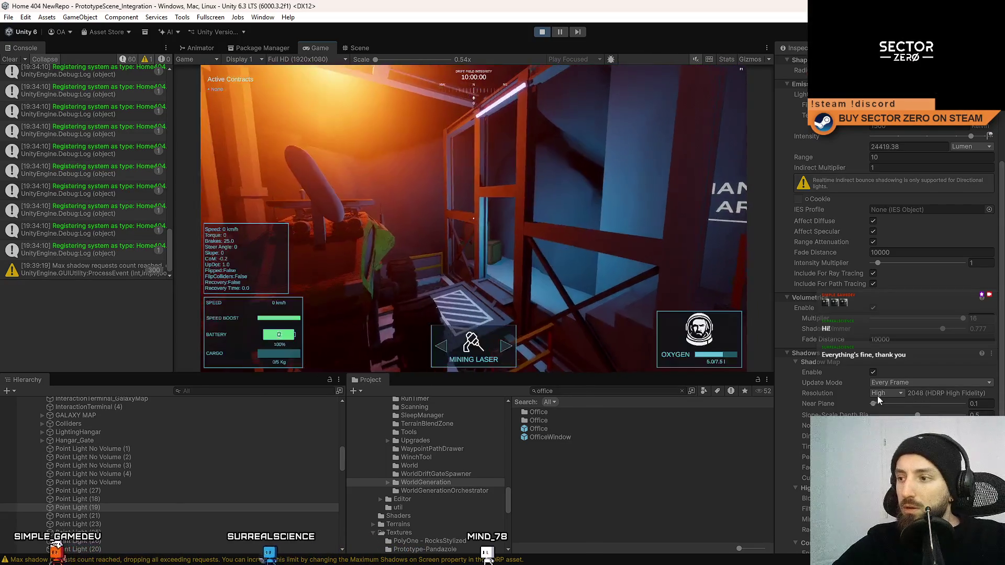
Set the point light's Shadow Map Resolution back to Low
click(878, 395)
click(896, 415)
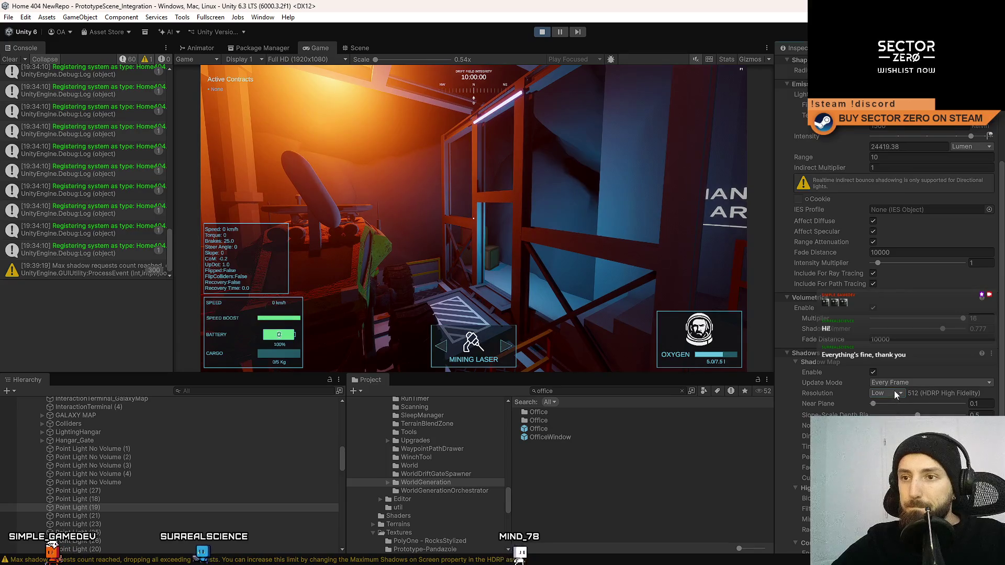
click(523, 220)
Walk through the green-lit room and orange corridor to the Galaxy Map terminal
key(w)
key(w)
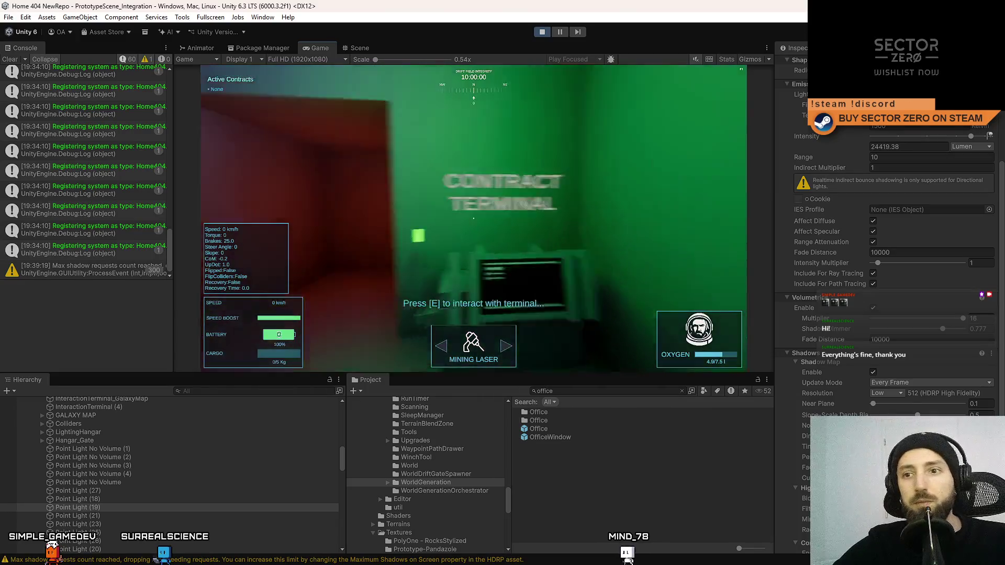
key(w)
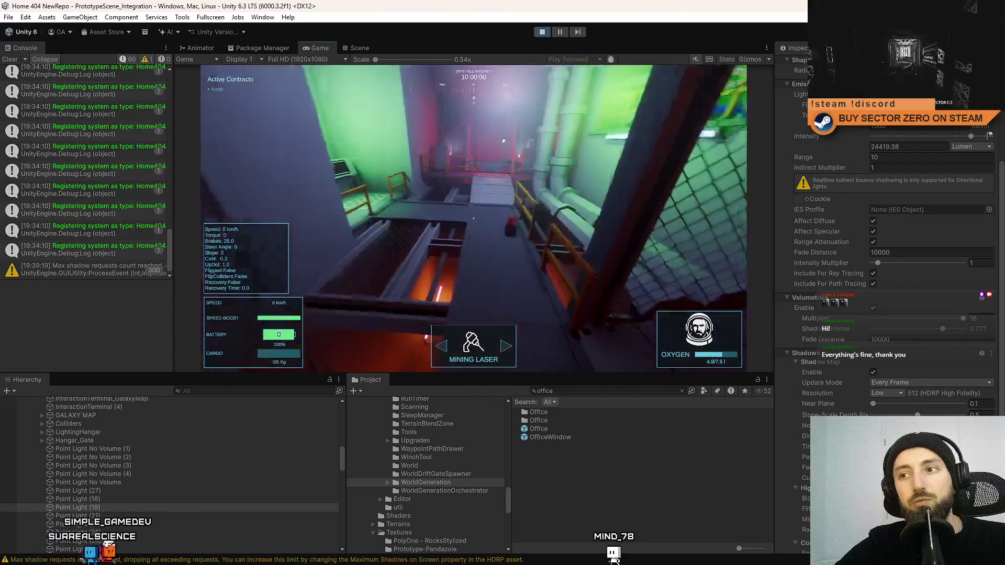
key(w)
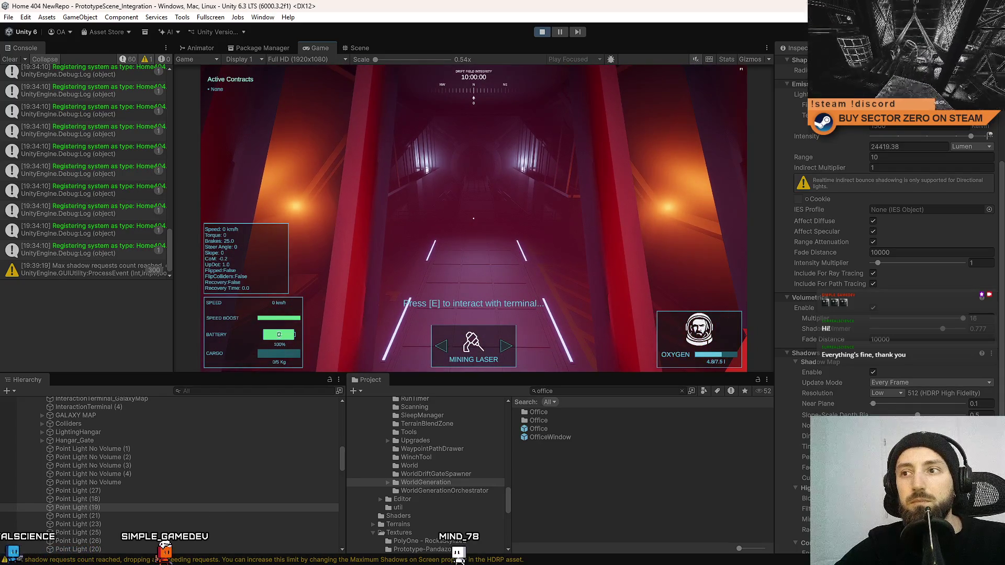
key(Escape)
key(Escape)
Select hangar Point Light (12) in the Scene view, then return to the running game
click(360, 47)
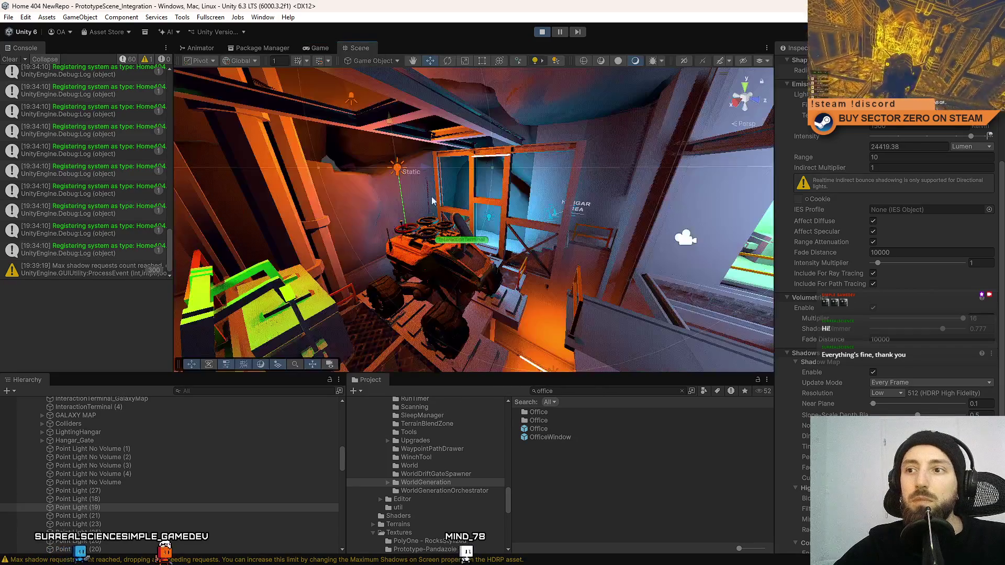
key(w)
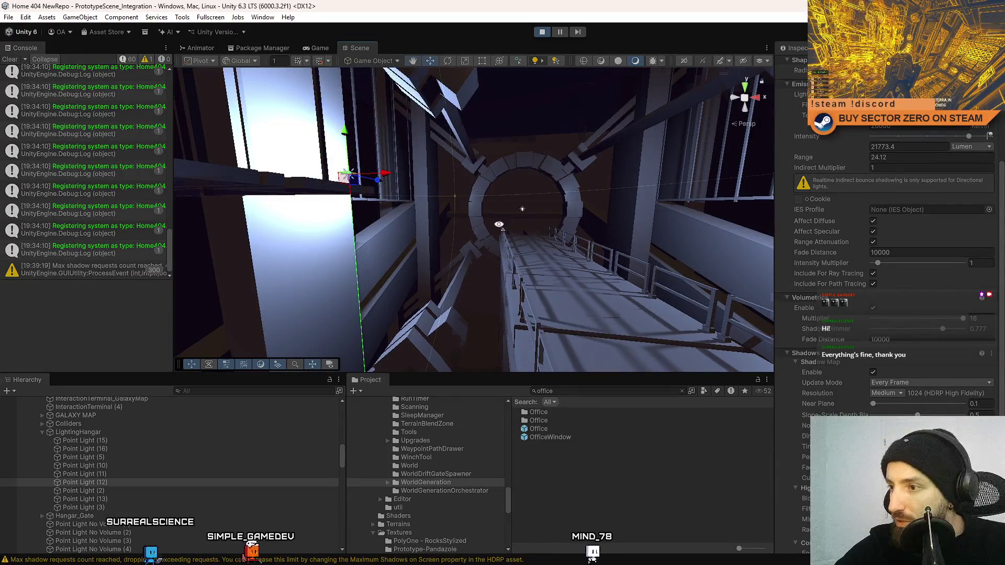
drag(535, 239, 593, 206)
click(318, 48)
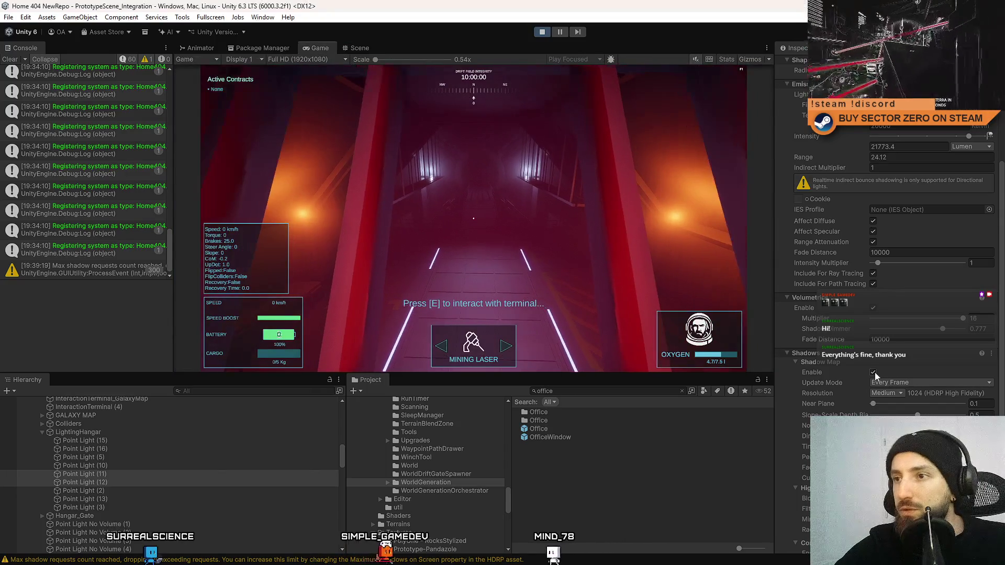
Toggle the hangar light's shadow map, review its resolution options, and check it in play
click(873, 372)
click(873, 372)
click(872, 372)
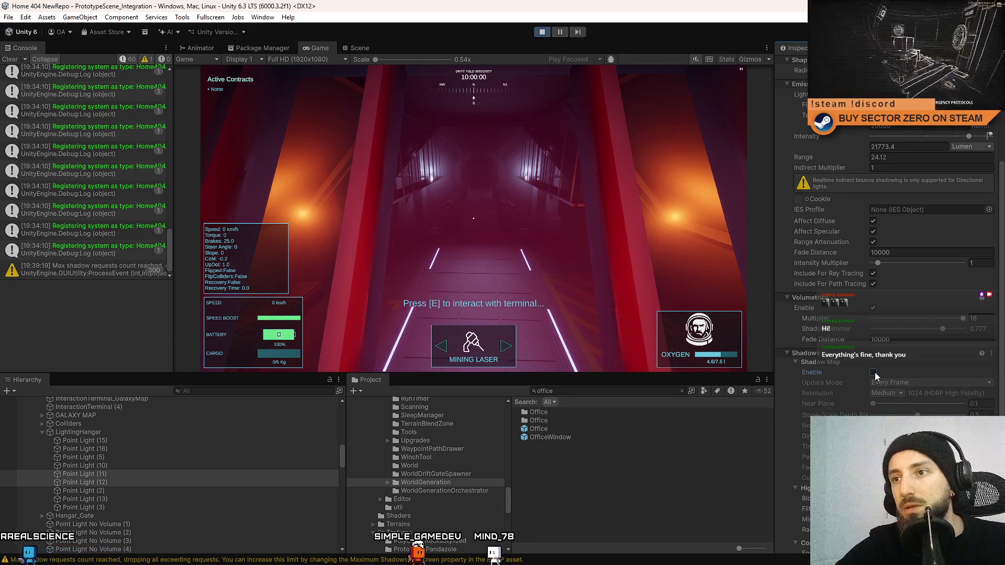
click(873, 372)
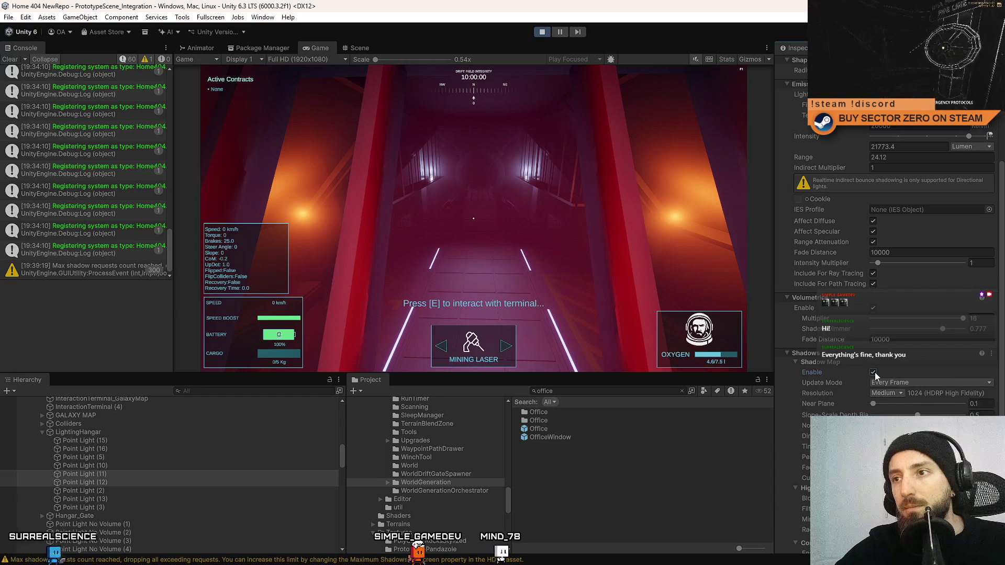
click(873, 372)
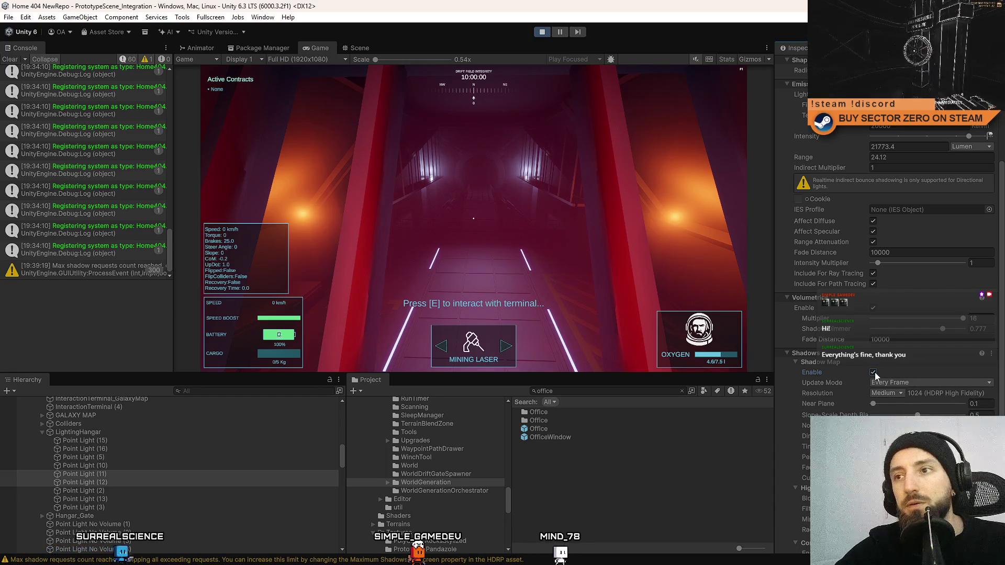
click(889, 396)
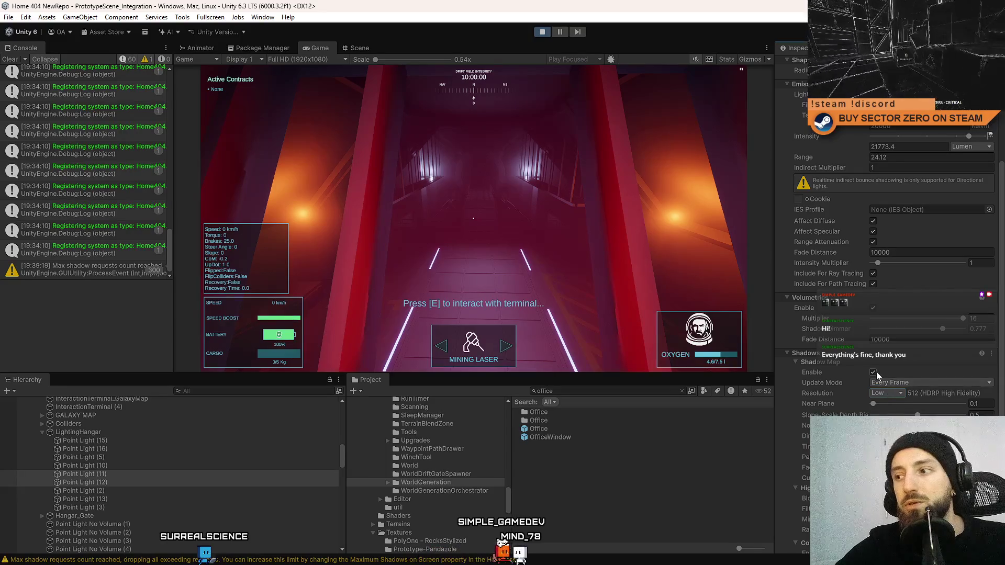
click(887, 394)
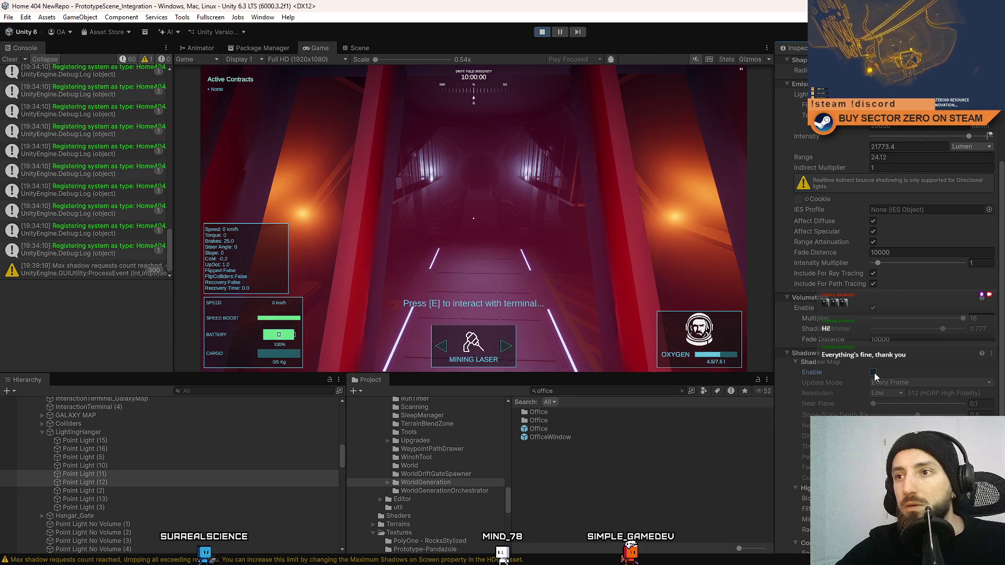
click(636, 302)
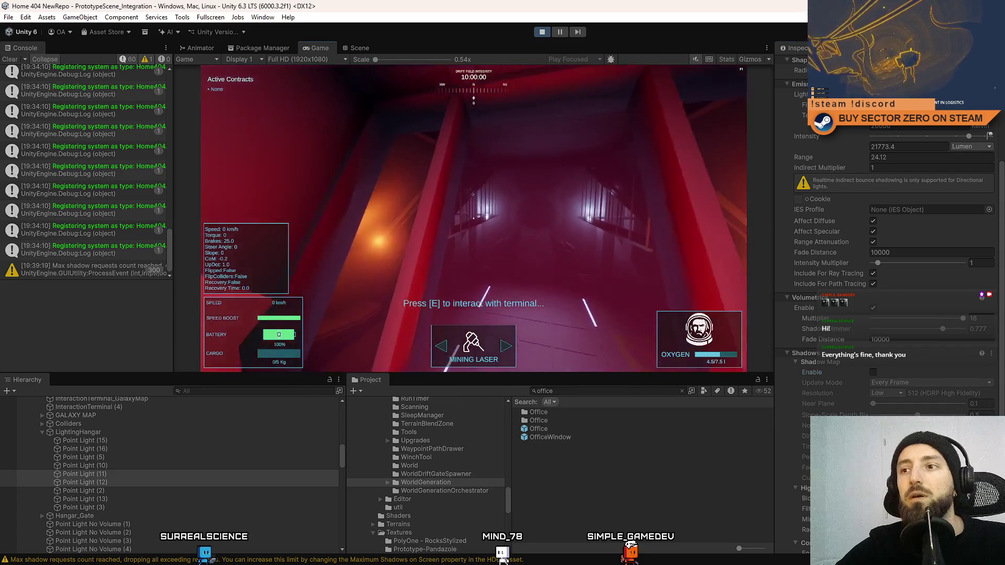
key(s)
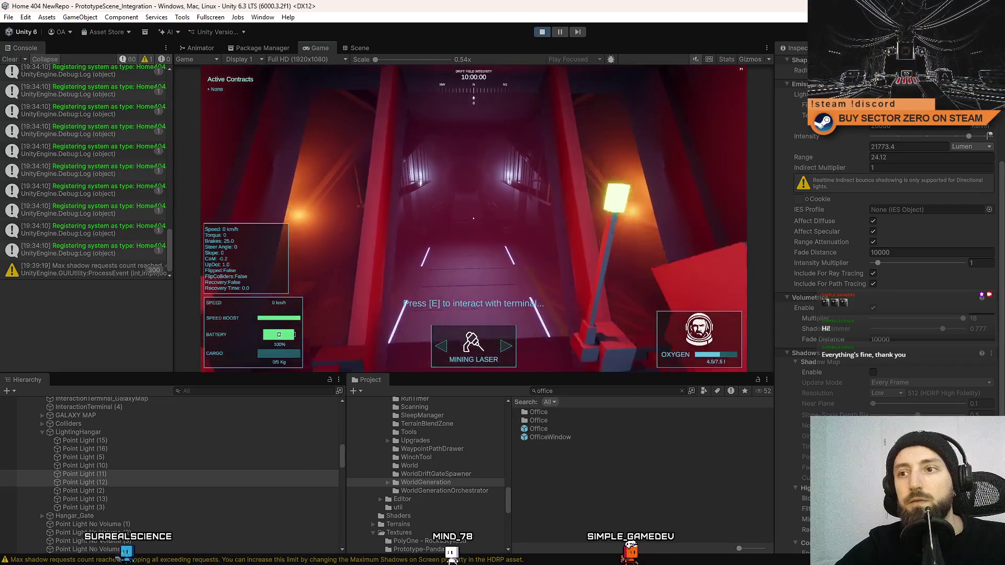
key(Escape)
Select Point Light (15) at the wall light in the Scene view and return to the game
click(354, 47)
drag(366, 94, 733, 188)
mouse_move(471, 220)
mouse_down()
mouse_move(523, 225)
mouse_move(375, 252)
mouse_move(585, 212)
mouse_move(531, 235)
mouse_move(378, 200)
mouse_move(424, 155)
mouse_up()
click(523, 225)
click(459, 230)
click(576, 203)
click(314, 47)
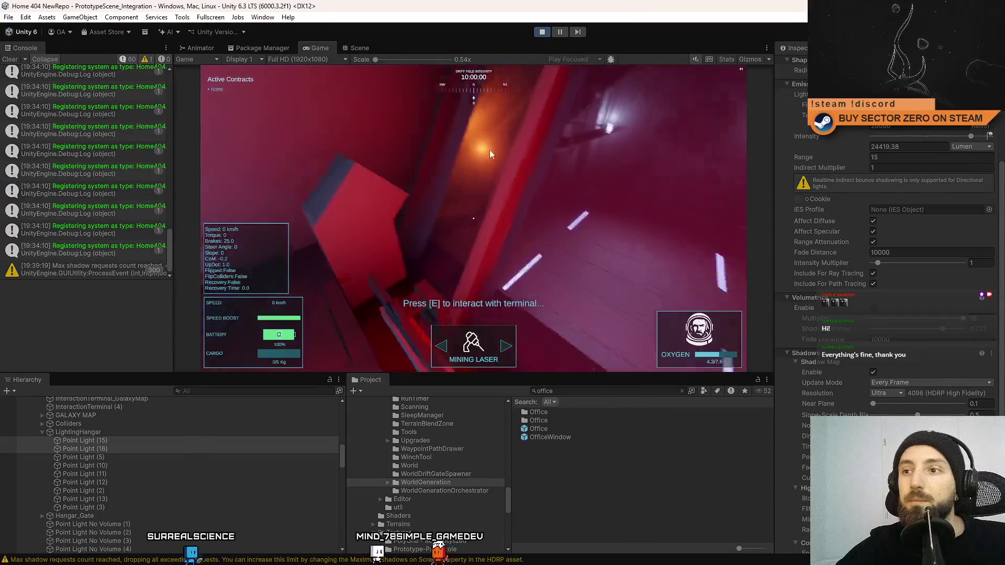
Set Point Light (15)'s shadow resolution to Low and check it in the running game
key(Escape)
click(885, 393)
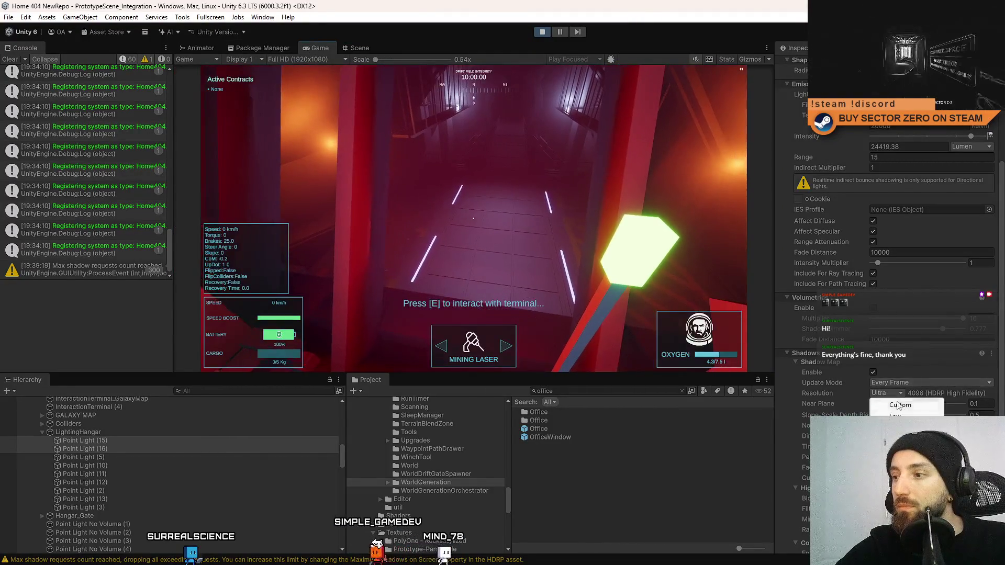
click(895, 416)
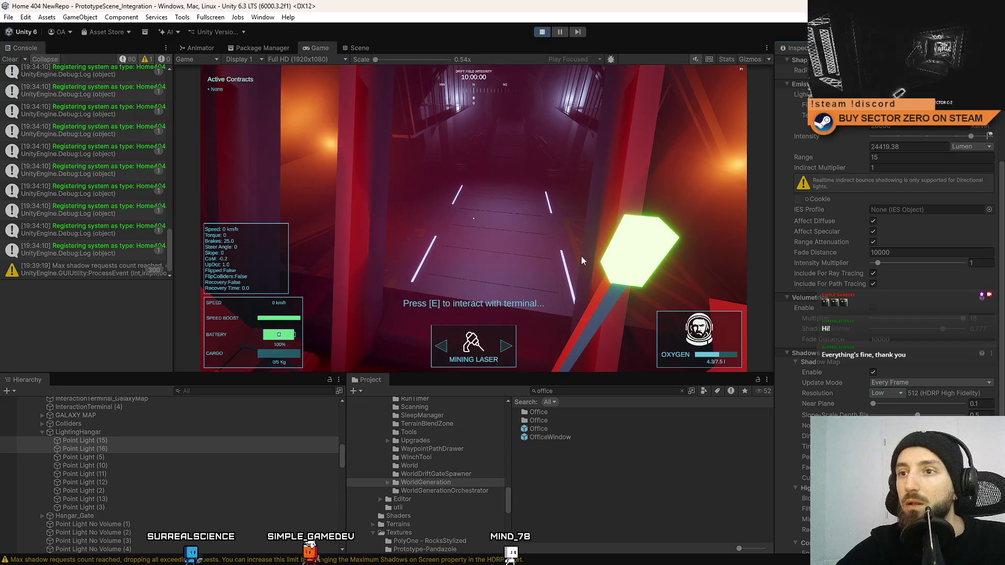
click(583, 260)
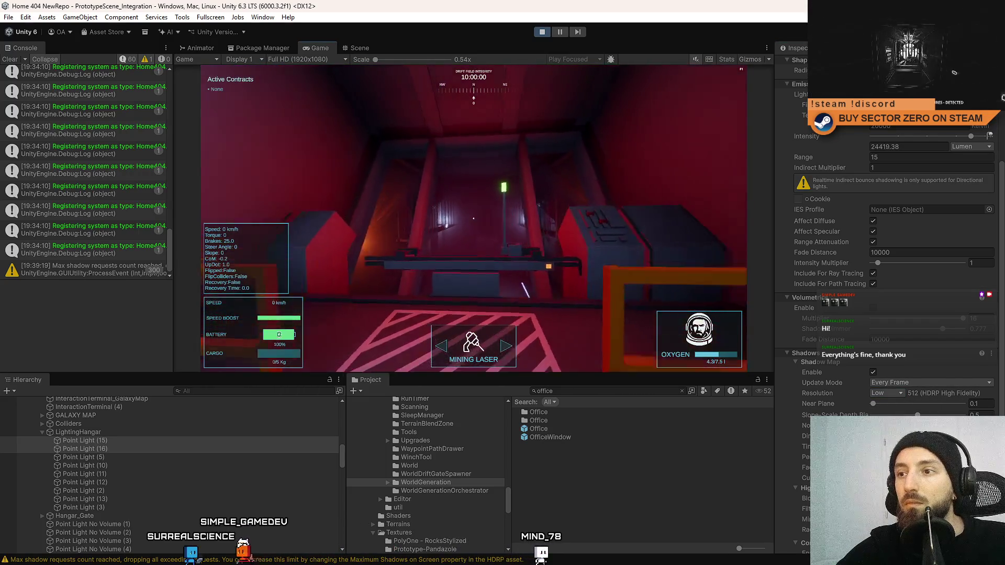
Compare the shadow resolution at Ultra, High, Low and Medium, then pause to the Scene view
key(Escape)
click(896, 393)
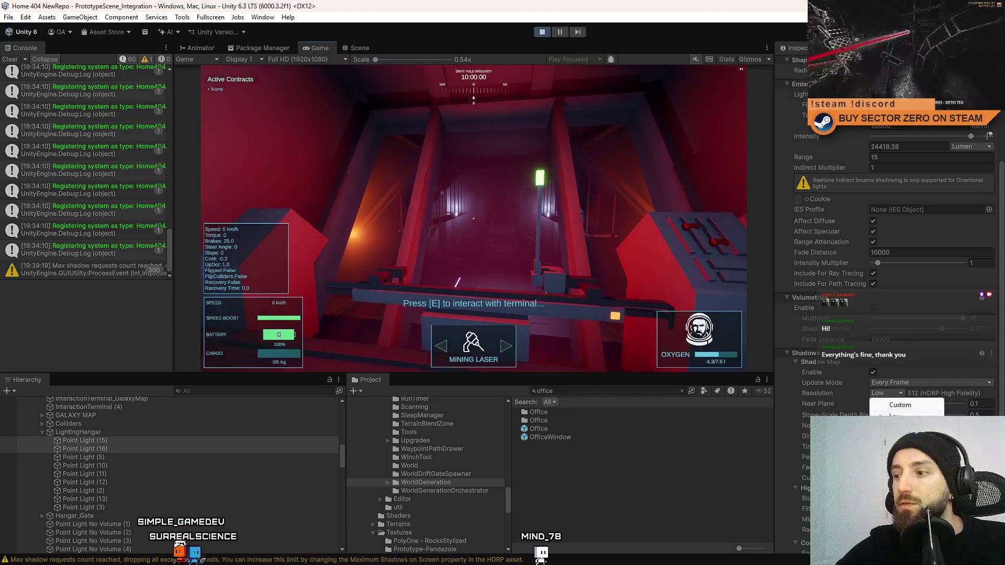
click(900, 451)
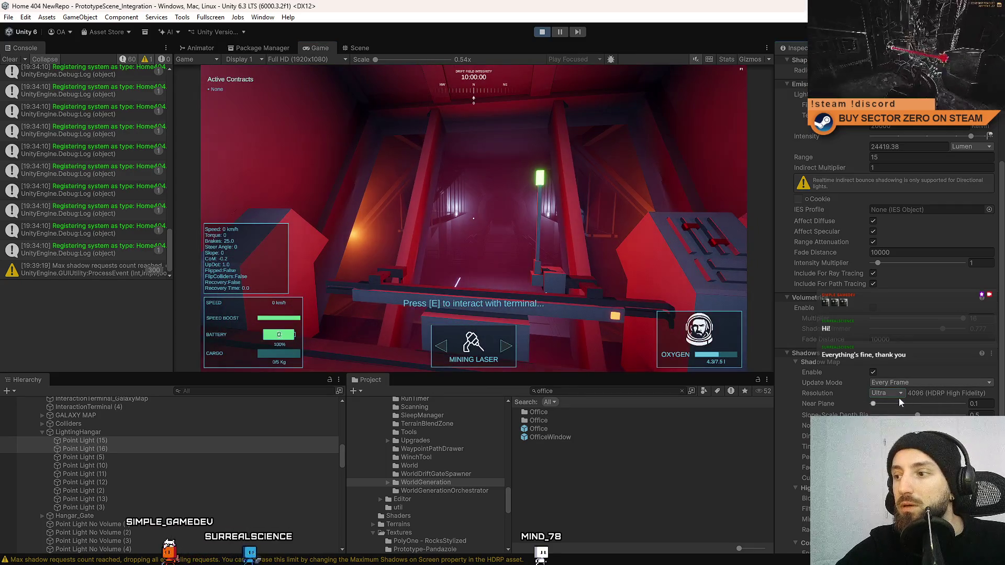
click(900, 440)
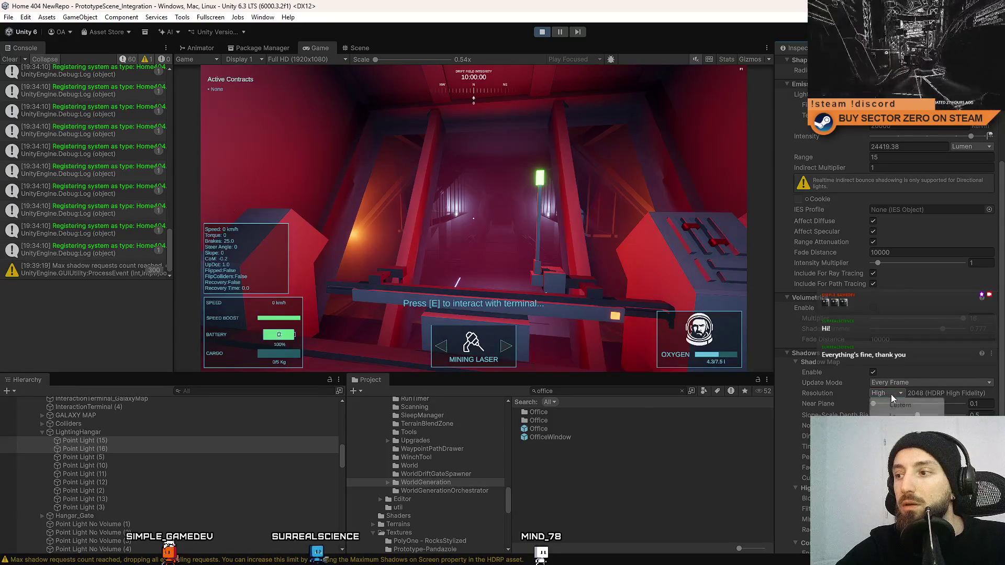
click(896, 416)
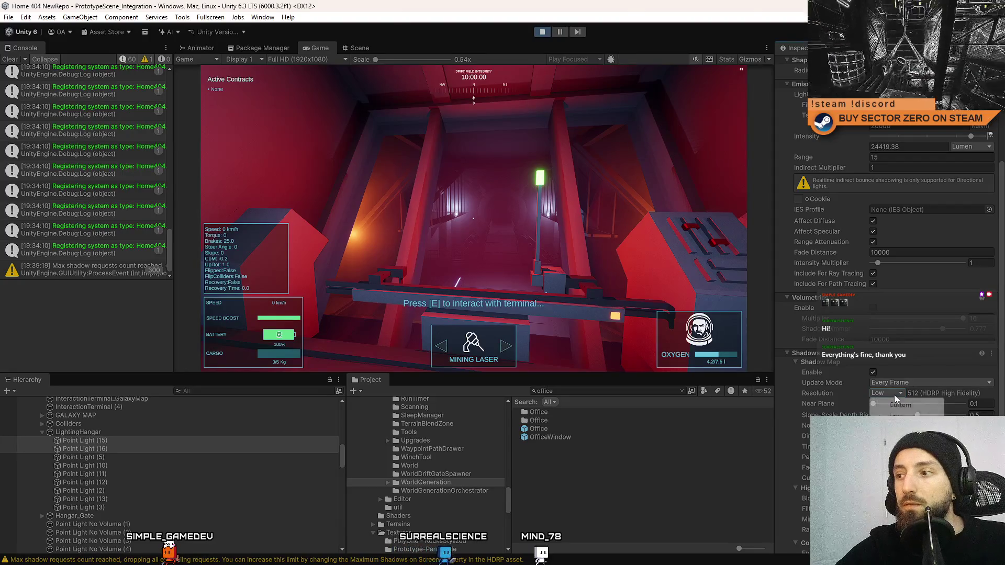
click(898, 427)
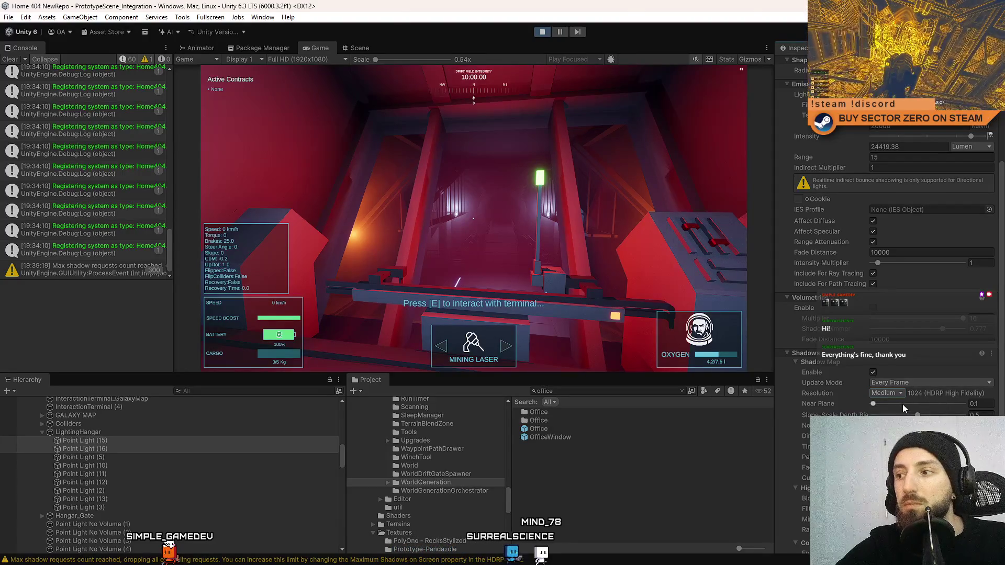
click(901, 440)
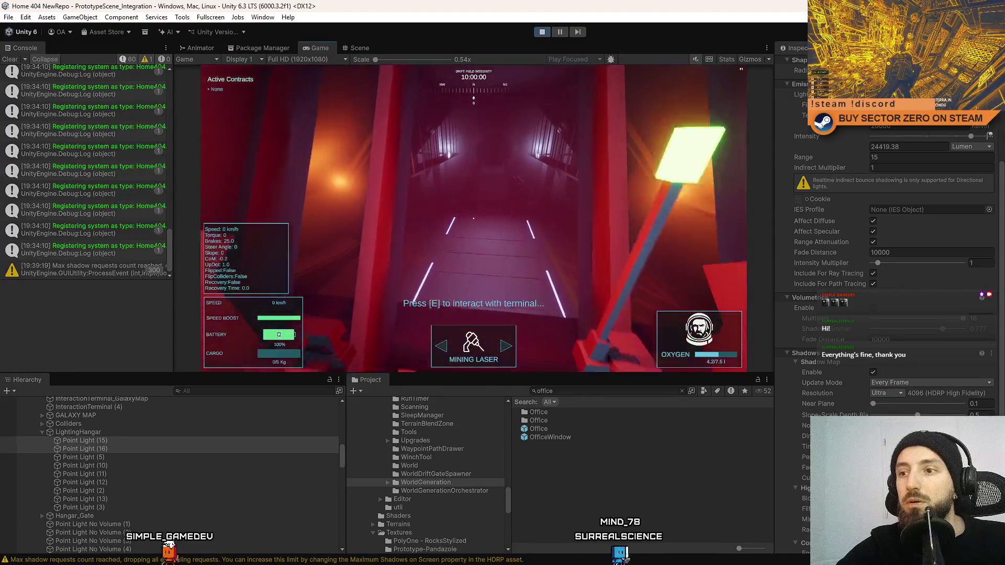
key(Escape)
key(Escape)
click(359, 47)
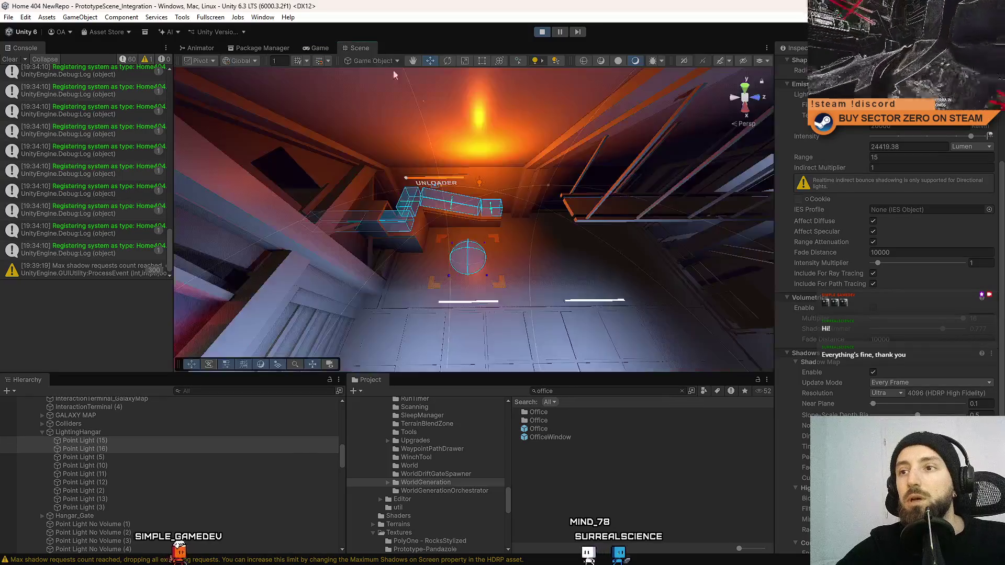
drag(355, 236, 646, 164)
click(683, 146)
key(f)
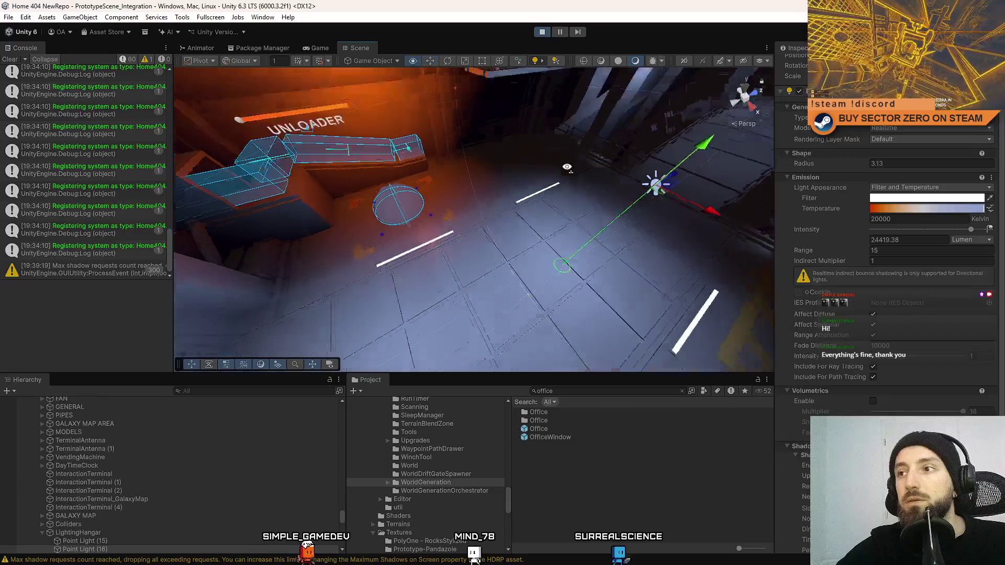
click(319, 48)
key(Escape)
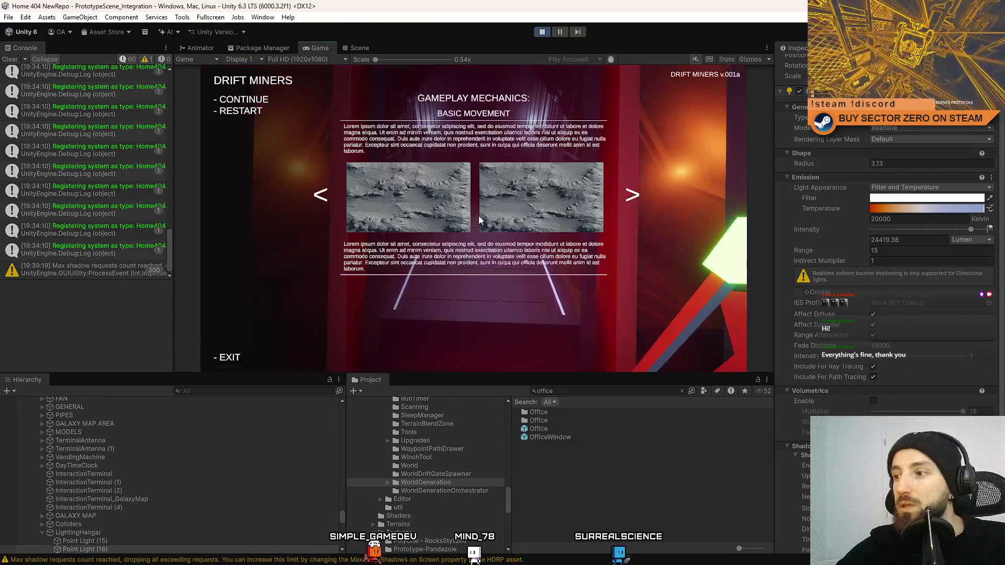
key(Escape)
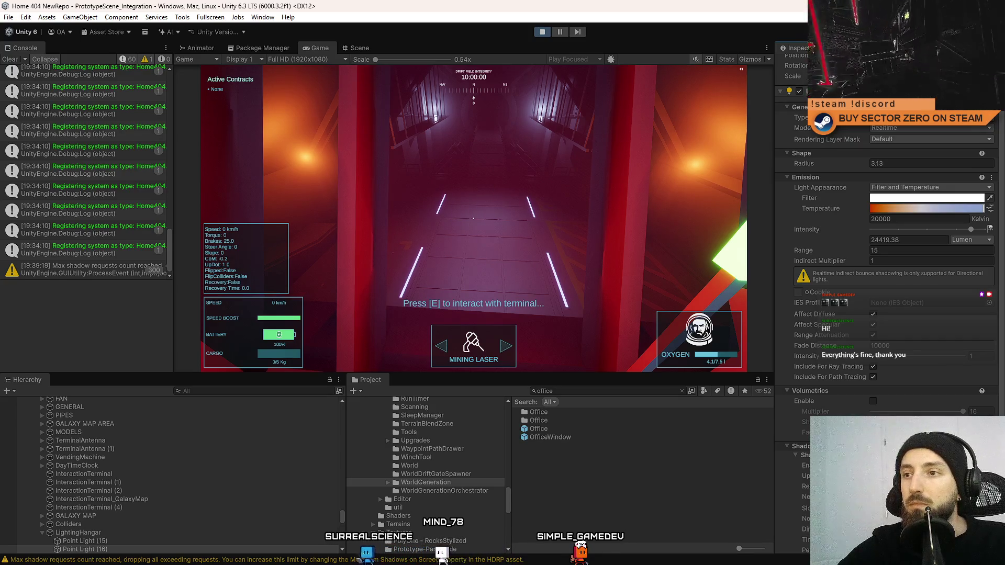
click(639, 354)
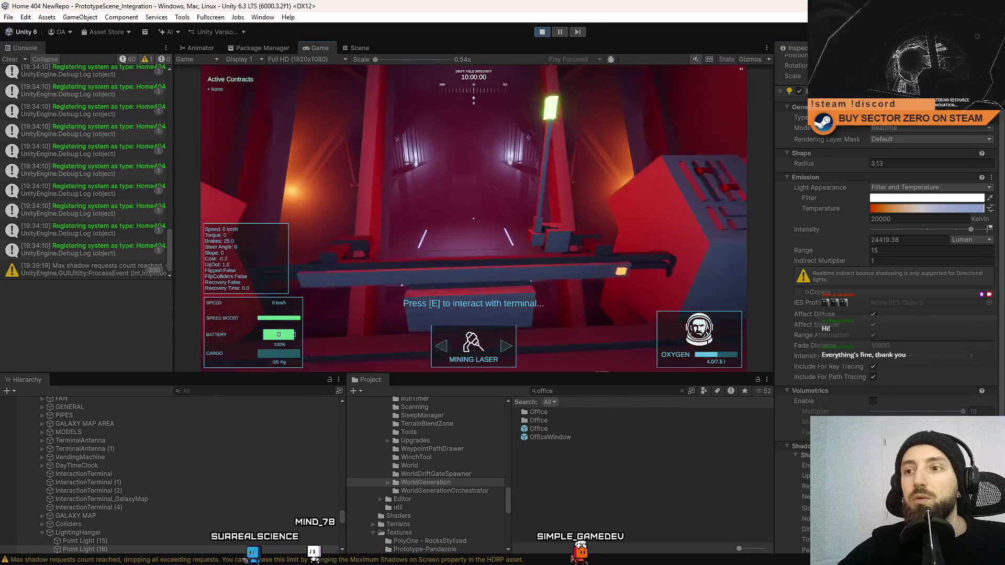
key(w)
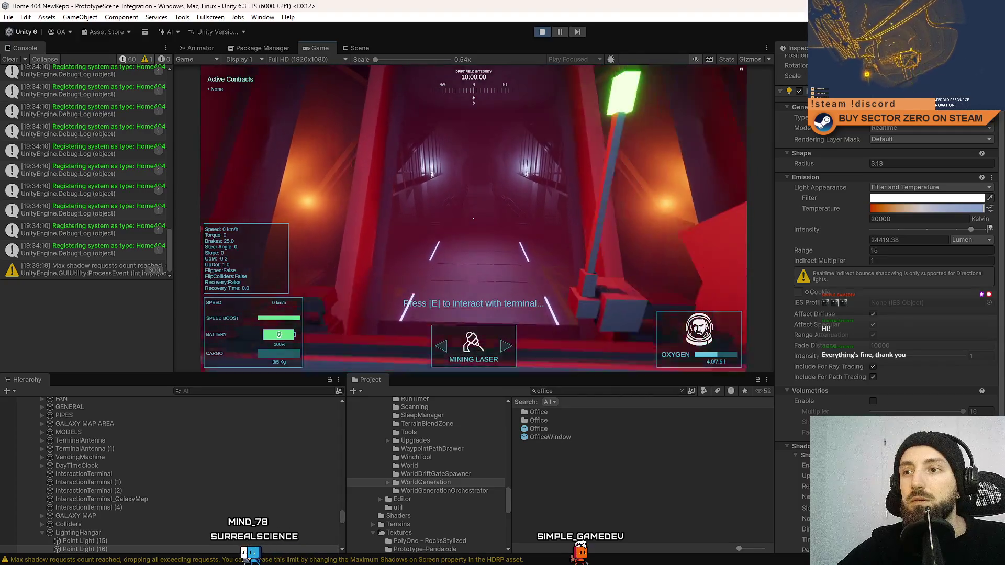
key(s)
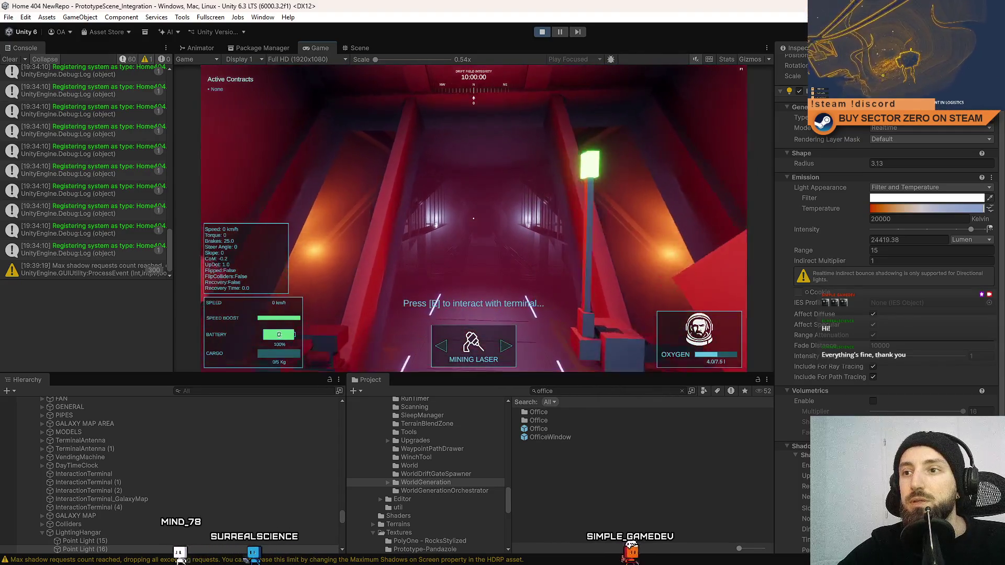
key(s)
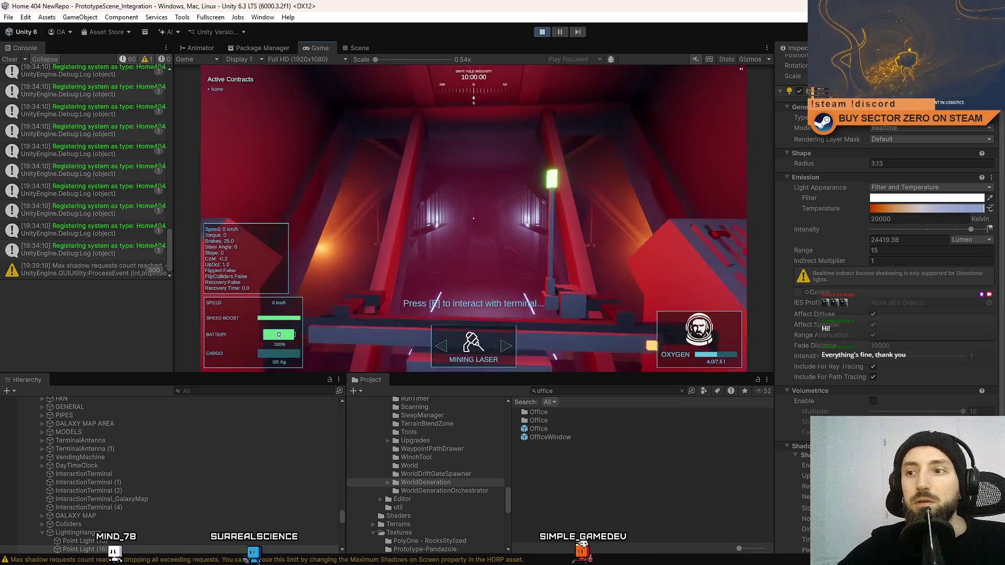
key(w)
key(Escape)
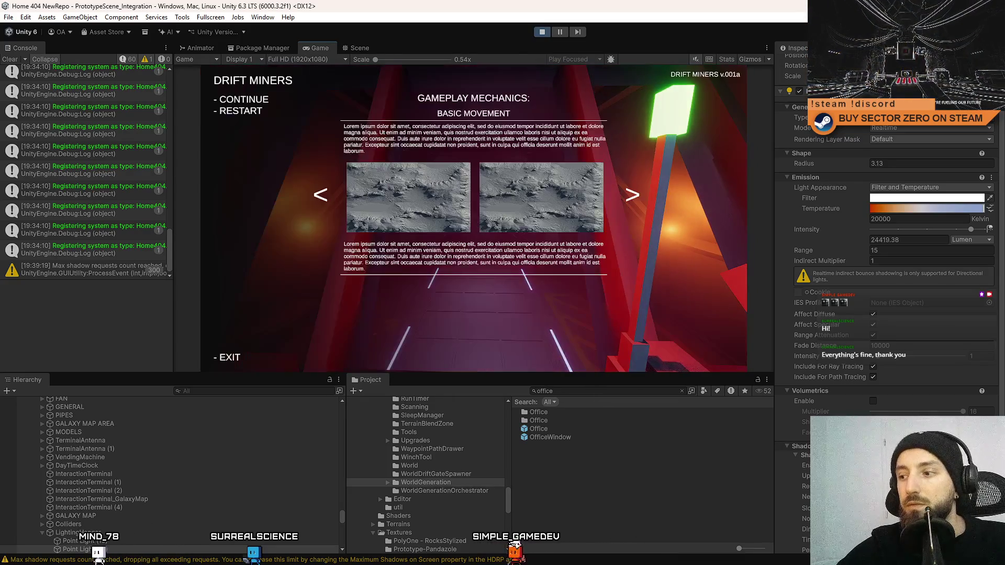
key(Escape)
key(s)
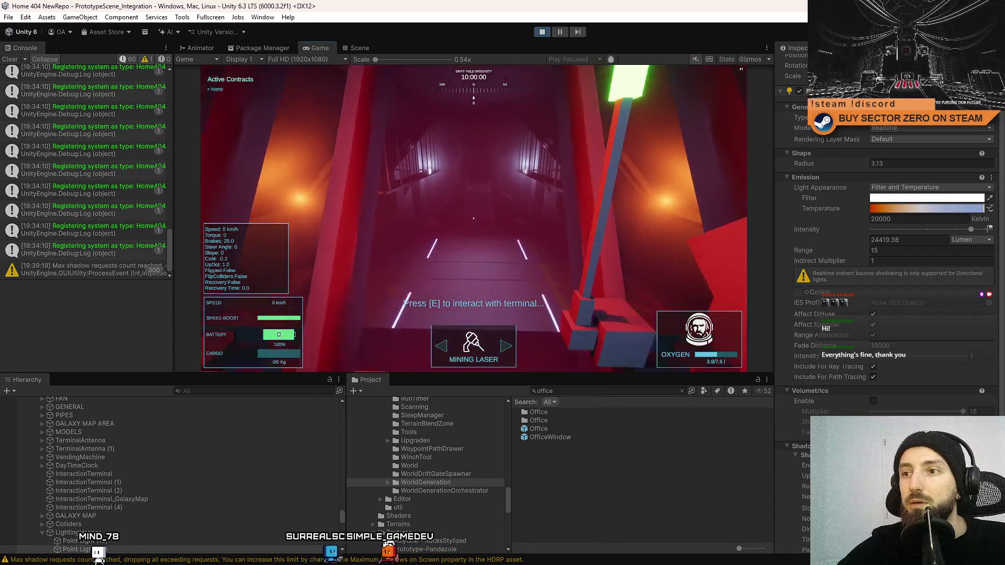
key(w)
key(Escape)
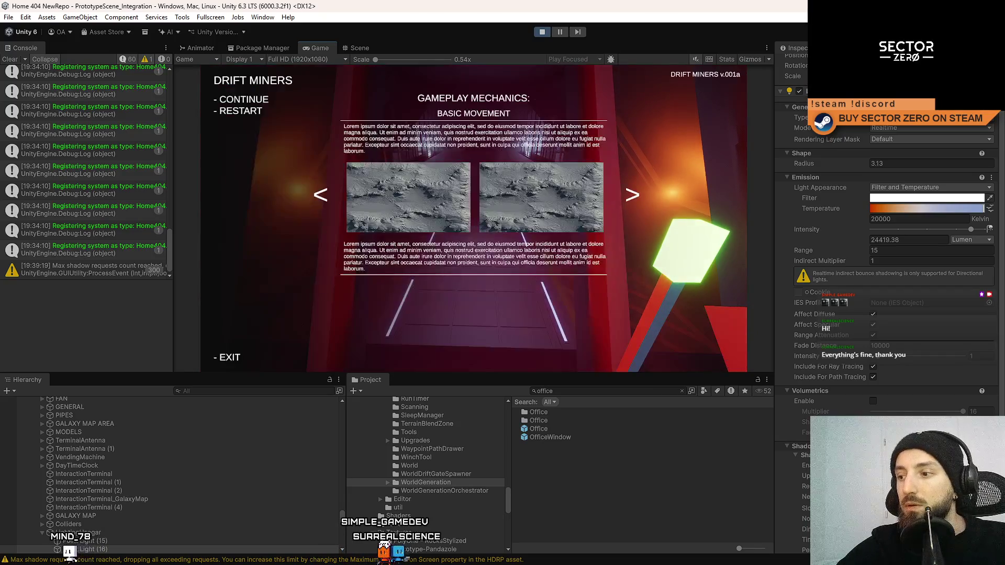
key(Escape)
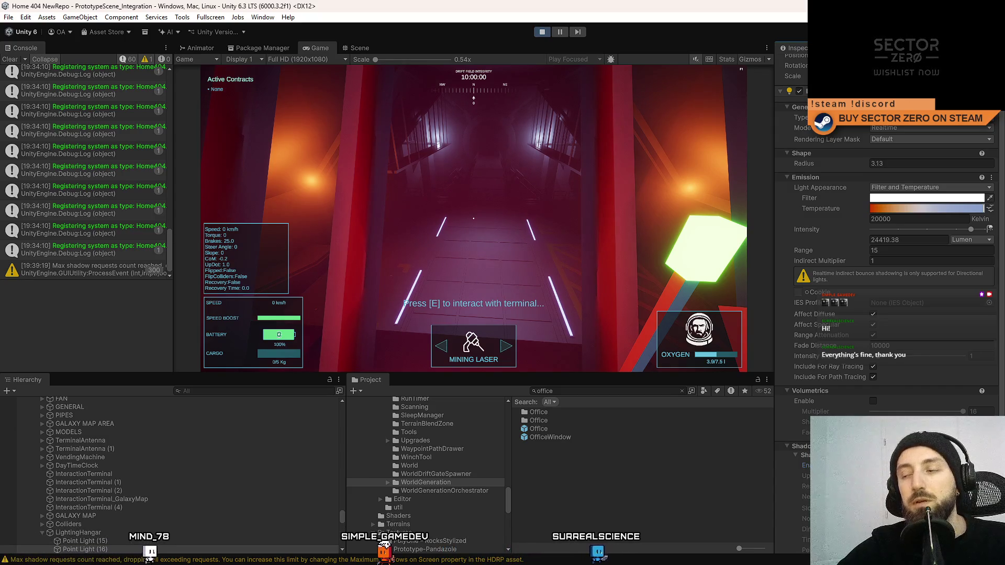
click(522, 175)
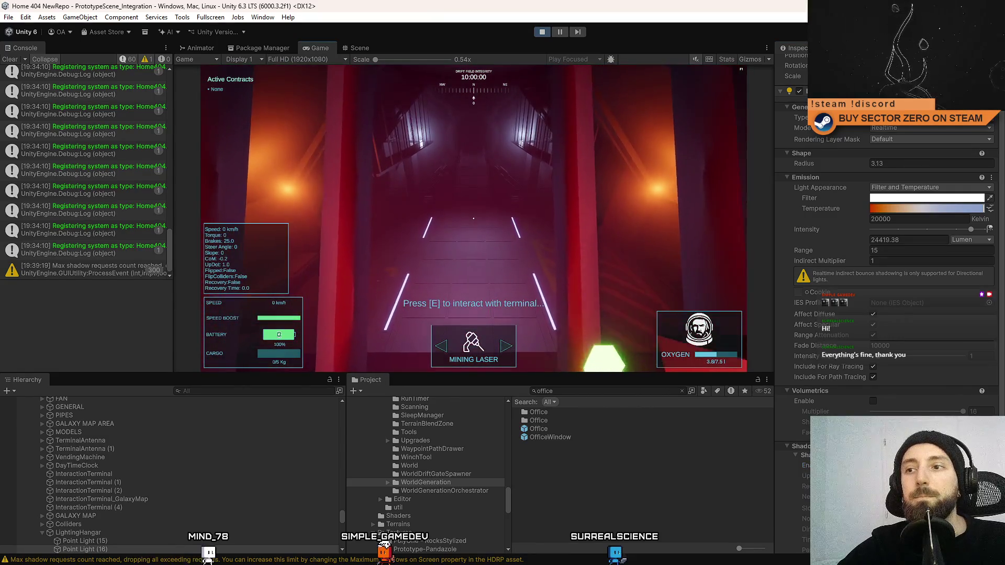
key(e)
key(Escape)
click(360, 48)
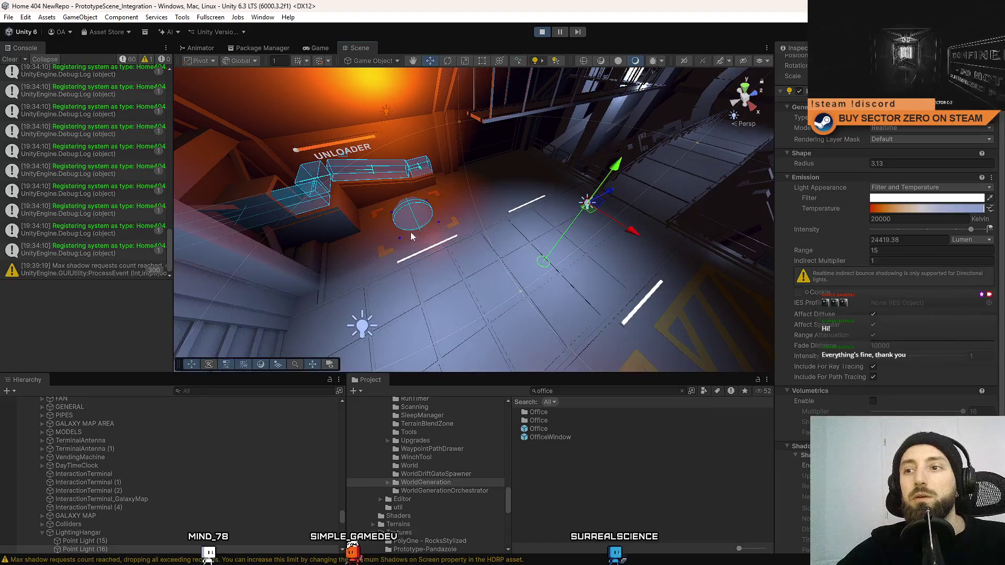
Walk from the Galaxy Map table into the red corridor in the running game
click(315, 48)
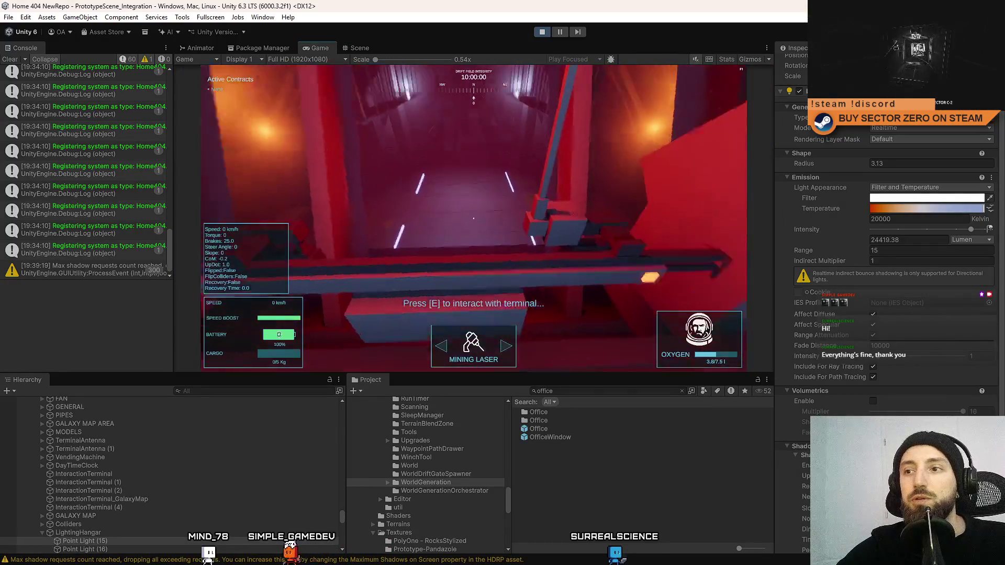
key(e)
key(Escape)
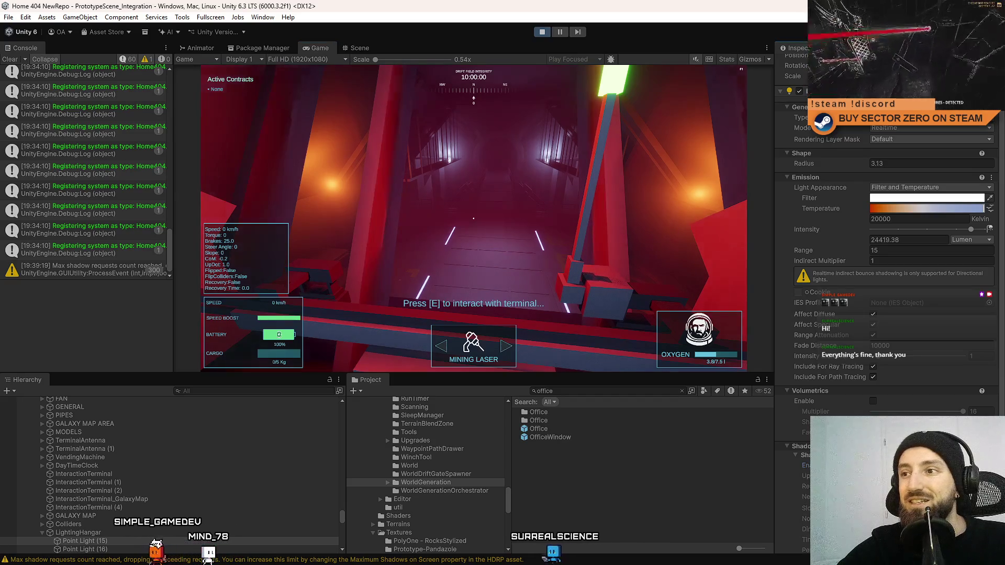
click(589, 275)
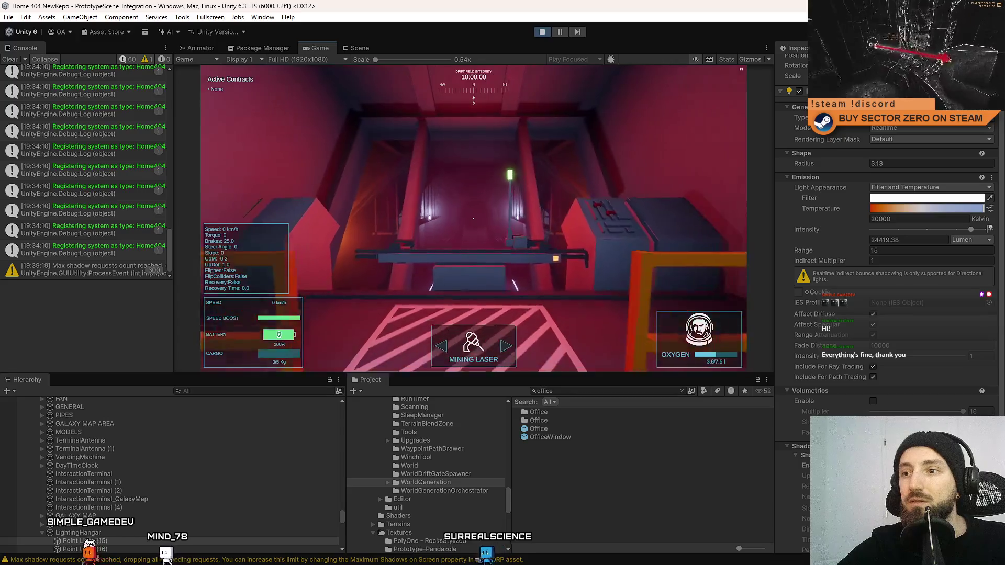
key(w)
key(Escape)
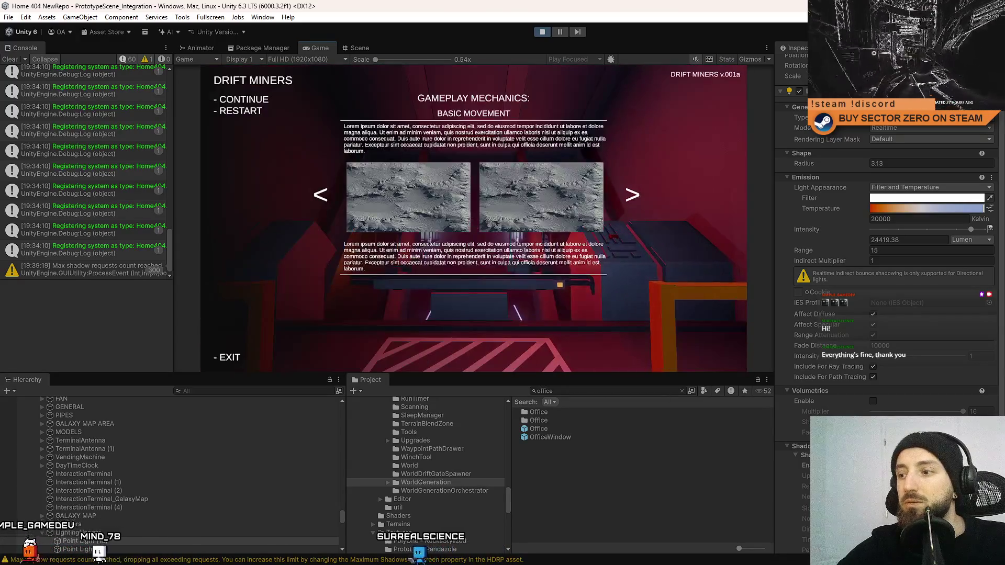
key(Escape)
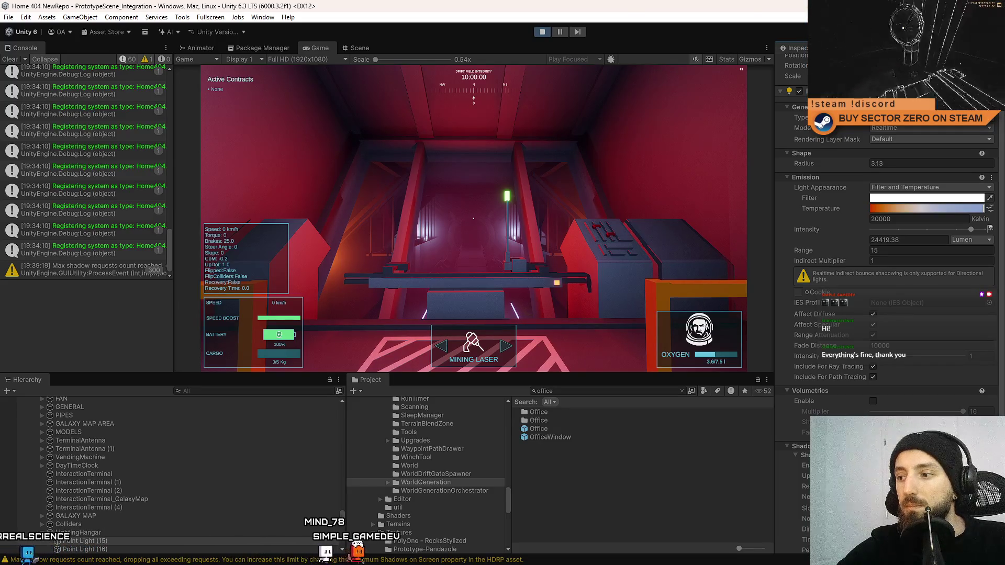
key(w)
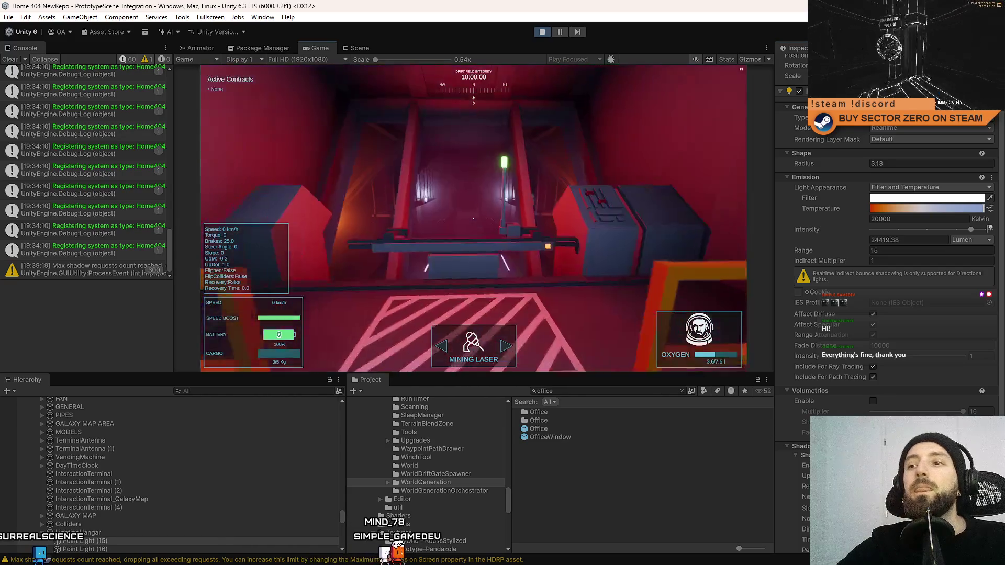
Select the orange point light by the wall in the Scene view and return to the game
click(360, 48)
key(f)
mouse_move(306, 133)
mouse_down()
mouse_move(580, 186)
mouse_move(585, 166)
mouse_up()
click(560, 165)
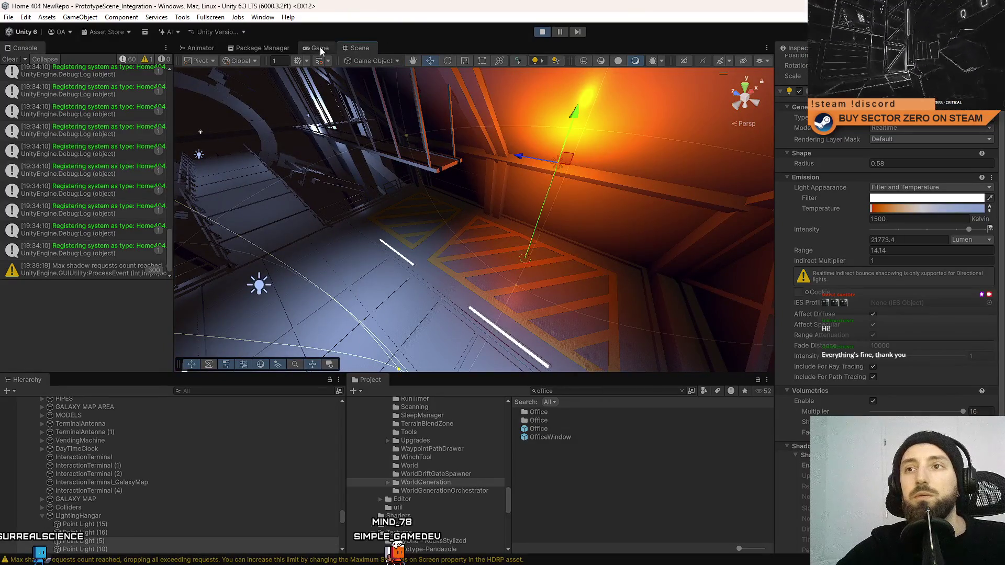
click(320, 47)
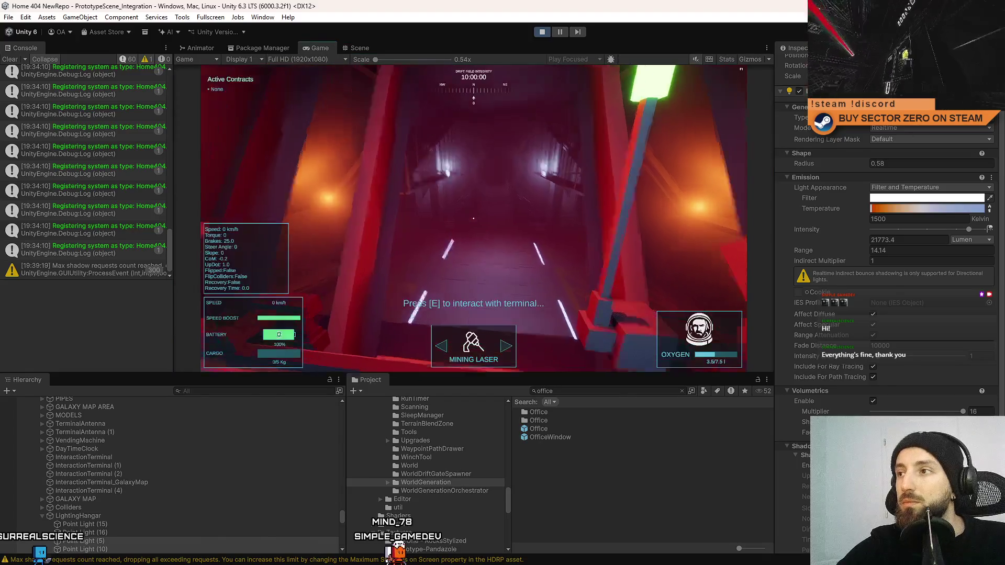
Turn the orange point light off and back on to compare, then open the pause menu
scroll(804, 68, up, 2)
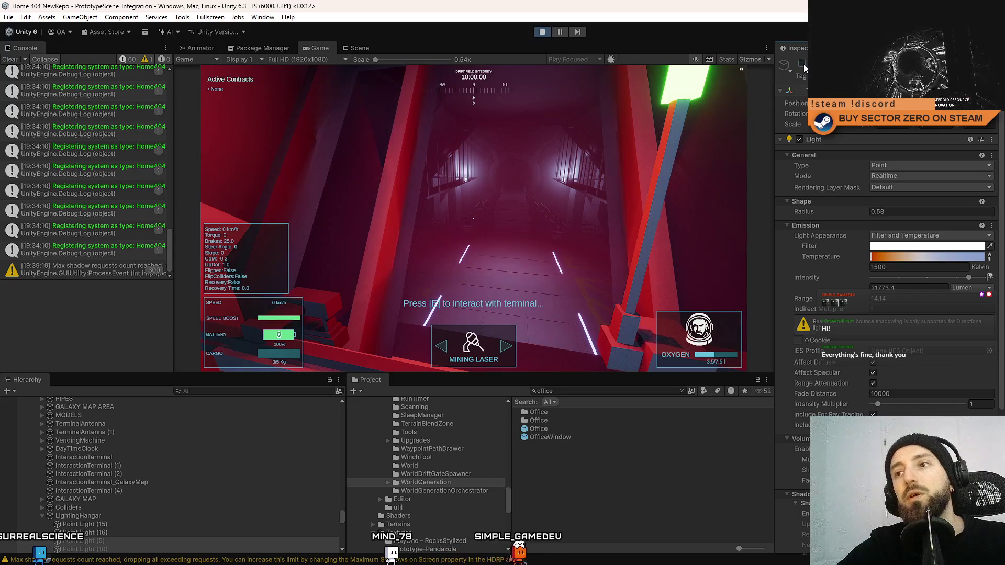
scroll(942, 375, down, 2)
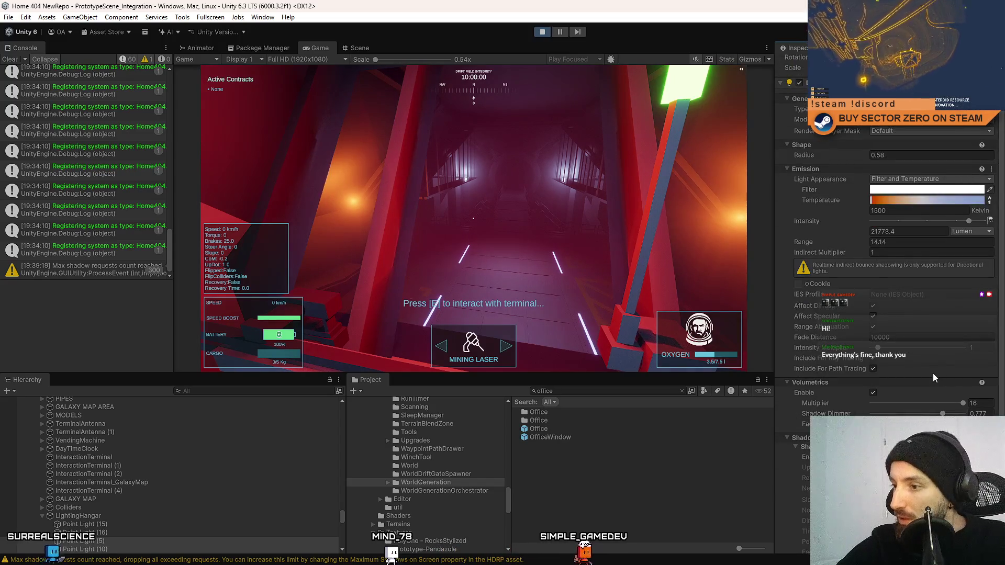
scroll(935, 378, down, 1)
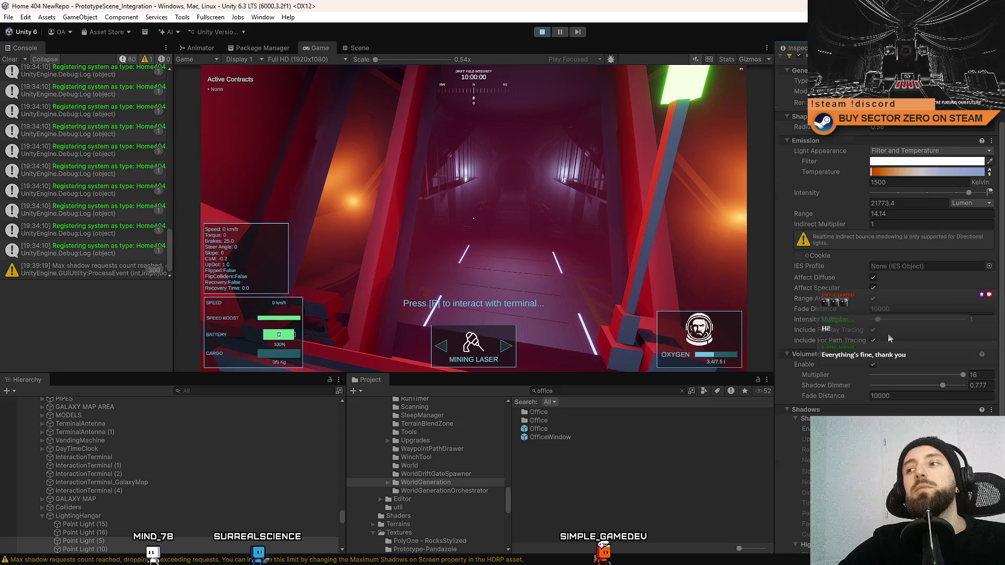
scroll(890, 339, up, 3)
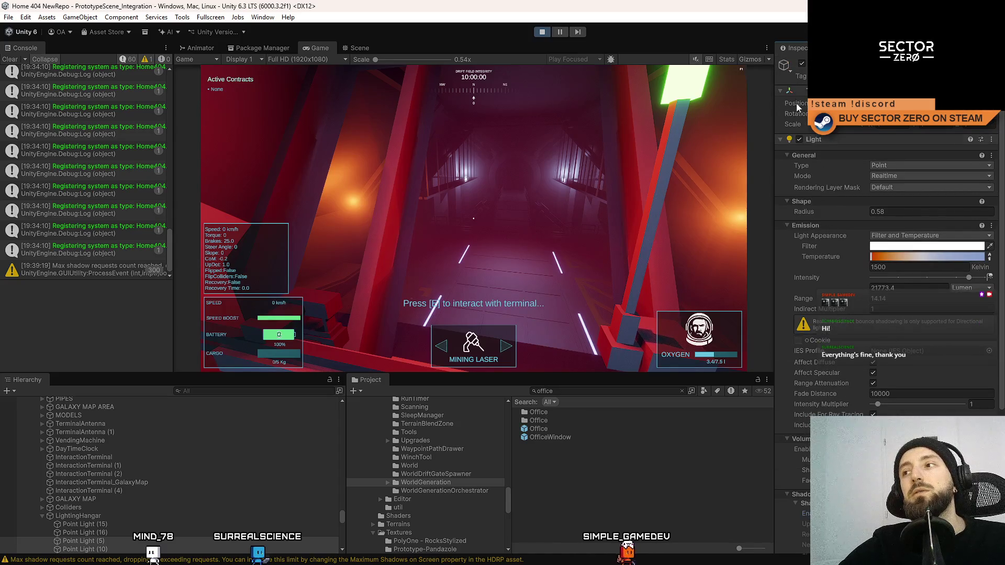
click(801, 65)
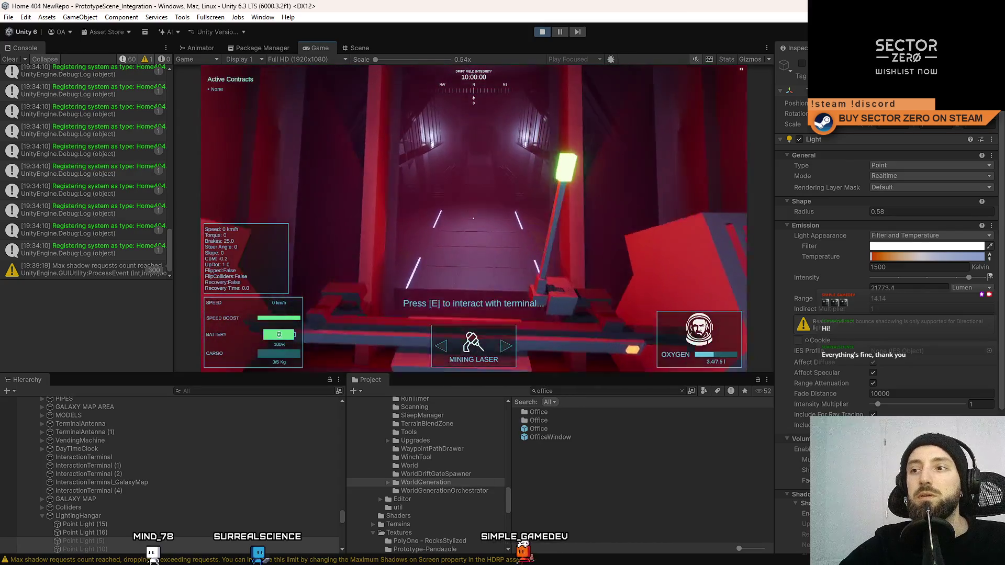
key(Escape)
key(Escape)
click(801, 63)
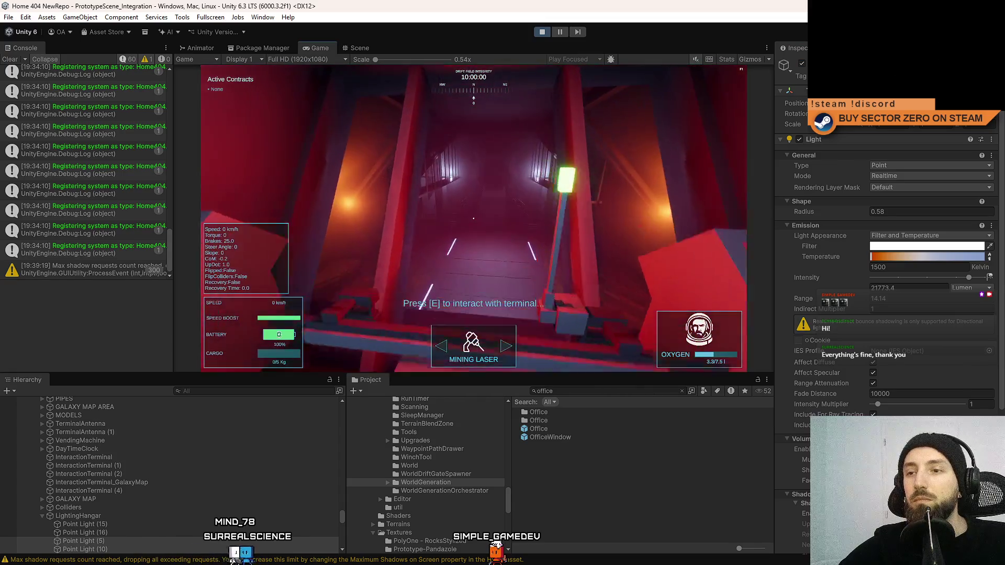
key(Escape)
key(Escape)
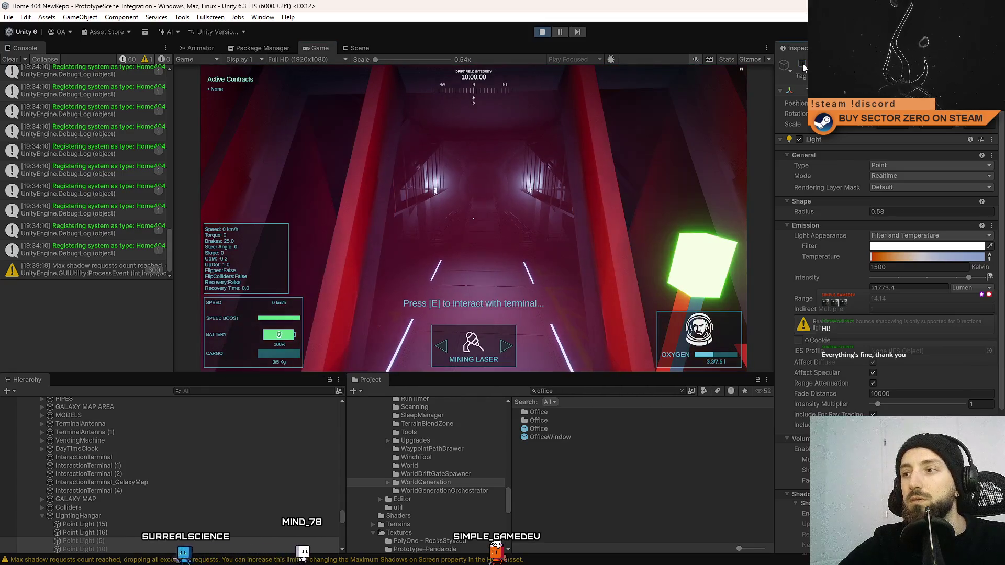
click(532, 212)
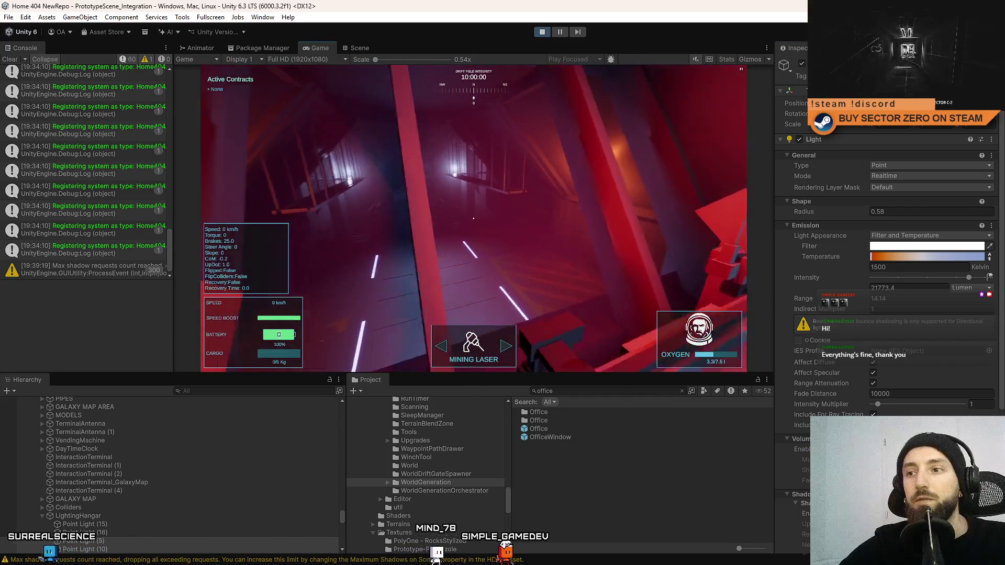
key(Escape)
key(Escape)
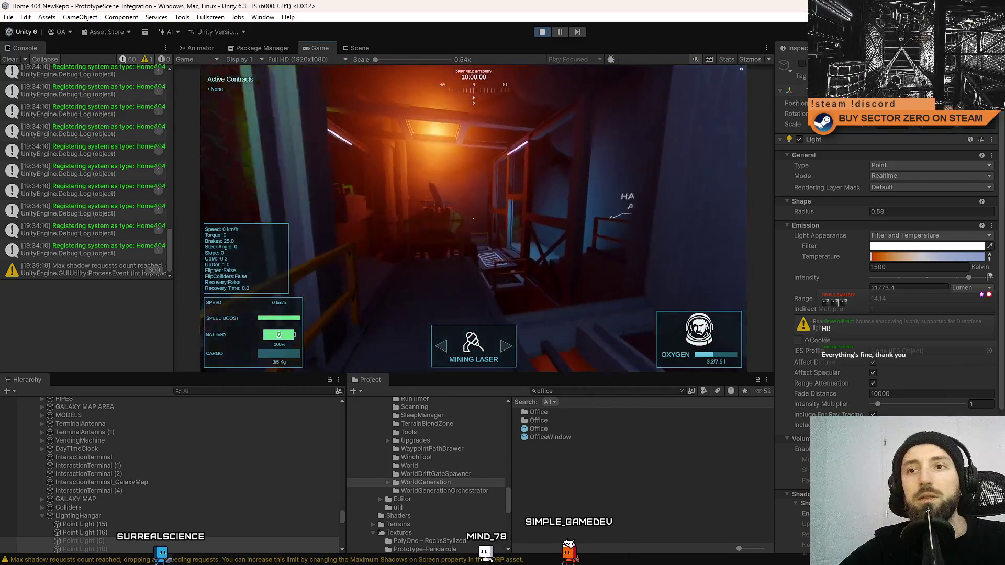
key(Escape)
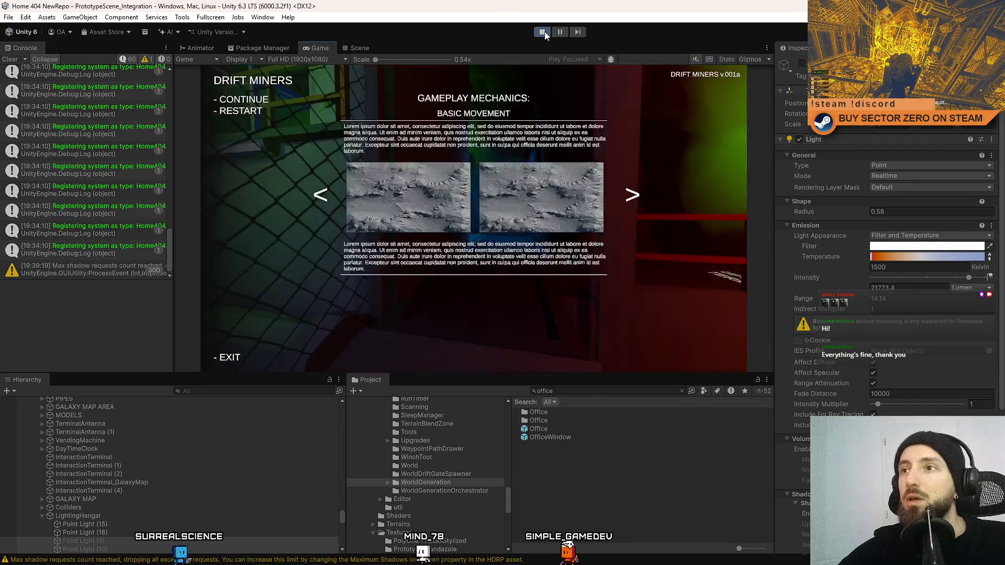
Stop play mode and open the Office prefab from the search results in the Scene view
click(542, 33)
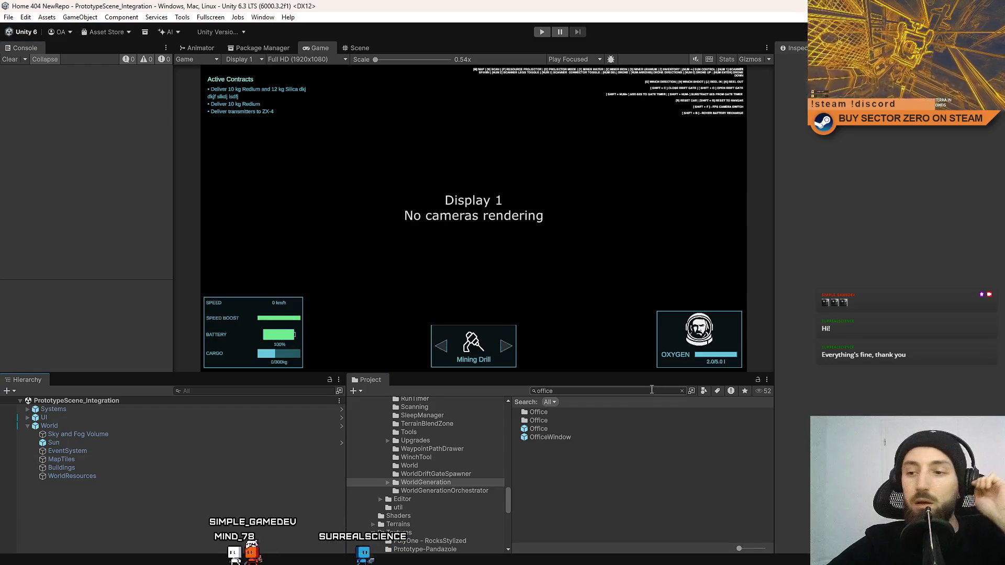
click(583, 428)
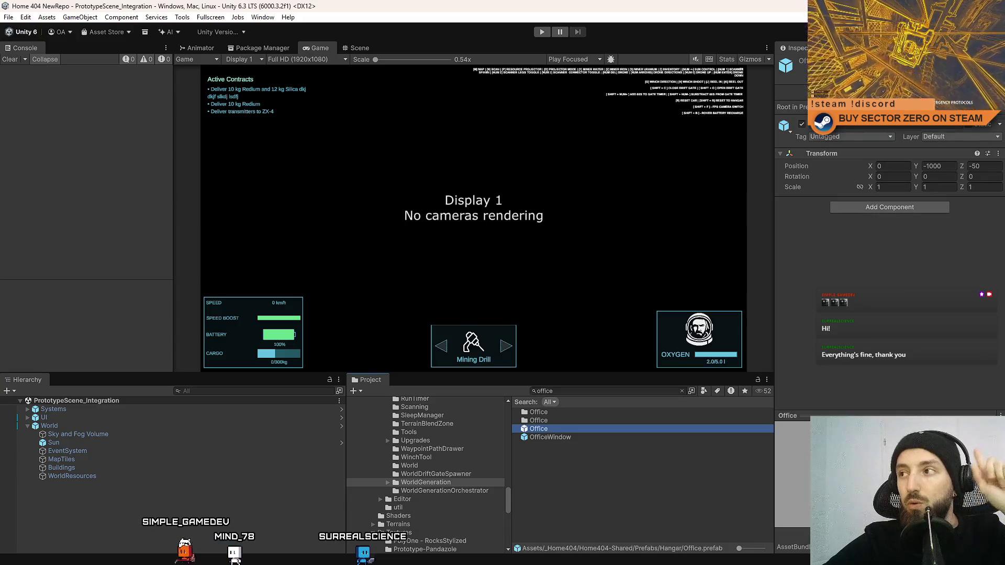
double_click(583, 428)
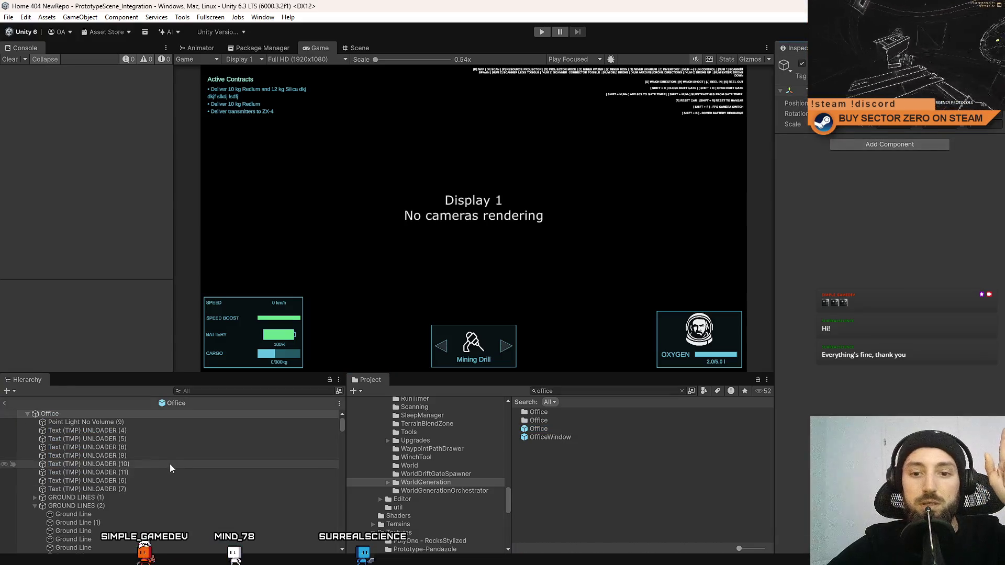
click(364, 46)
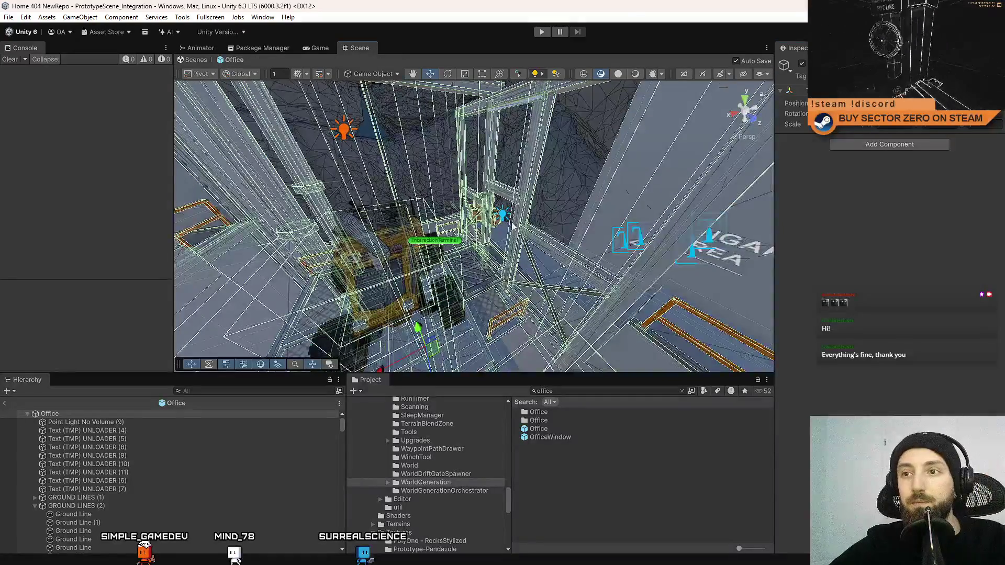
Turn off volumetrics on the first hangar point lights, including Point Light (13)
drag(610, 173, 375, 296)
drag(455, 283, 515, 216)
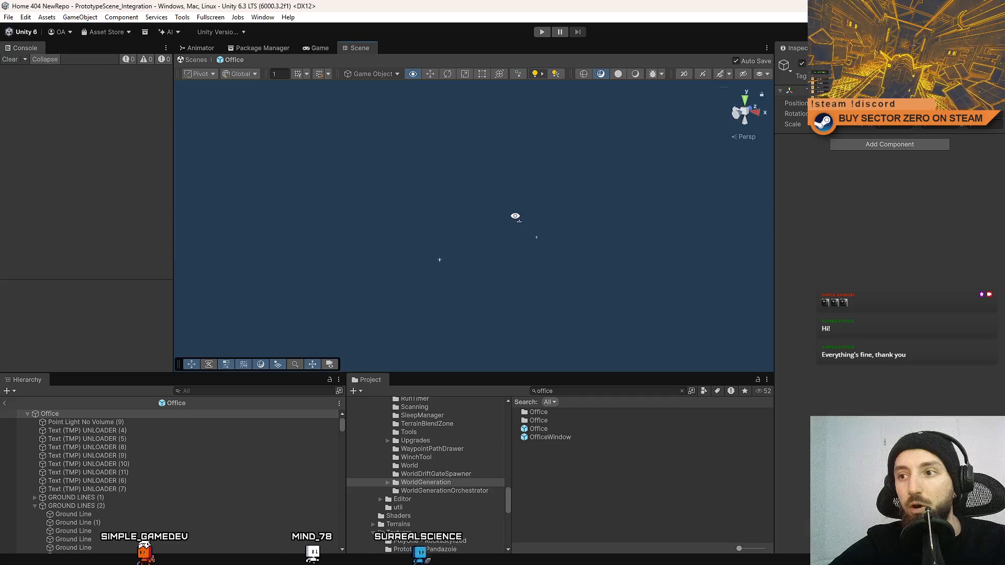
drag(487, 329, 558, 265)
click(567, 199)
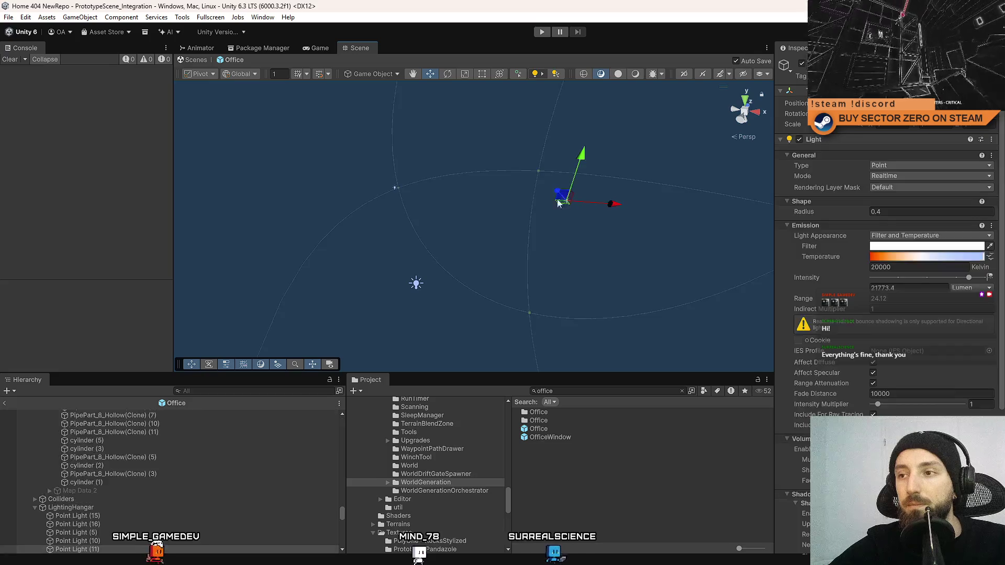
scroll(837, 356, down, 10)
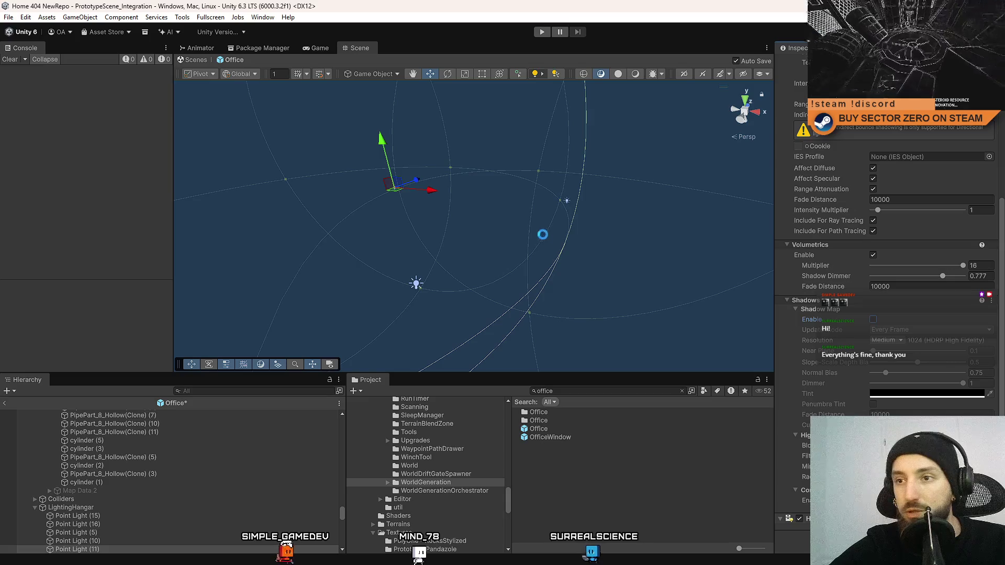
click(454, 249)
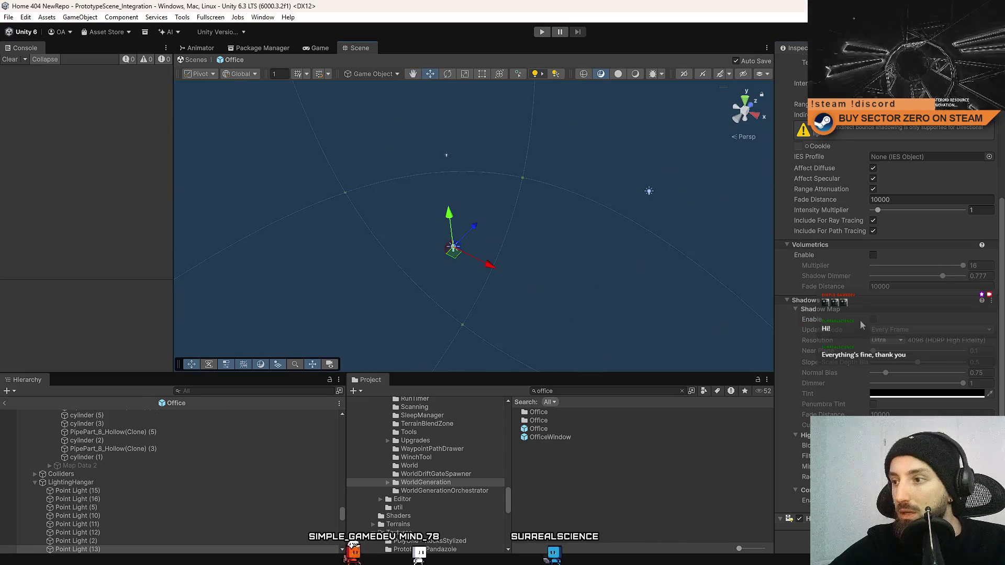
Select Point Light (16), then delete Point Light (5) and Point Light (10)
drag(585, 253, 387, 254)
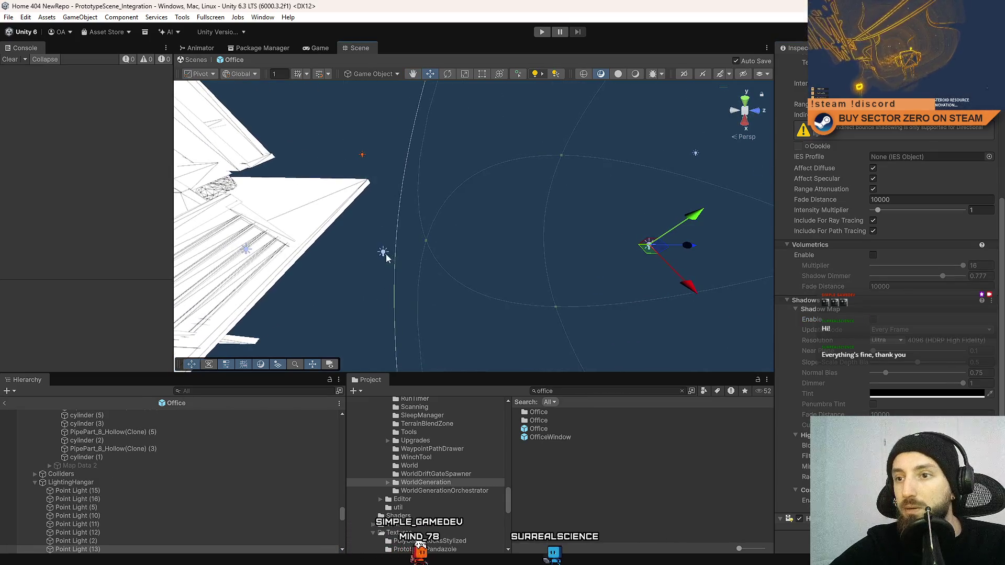
click(384, 253)
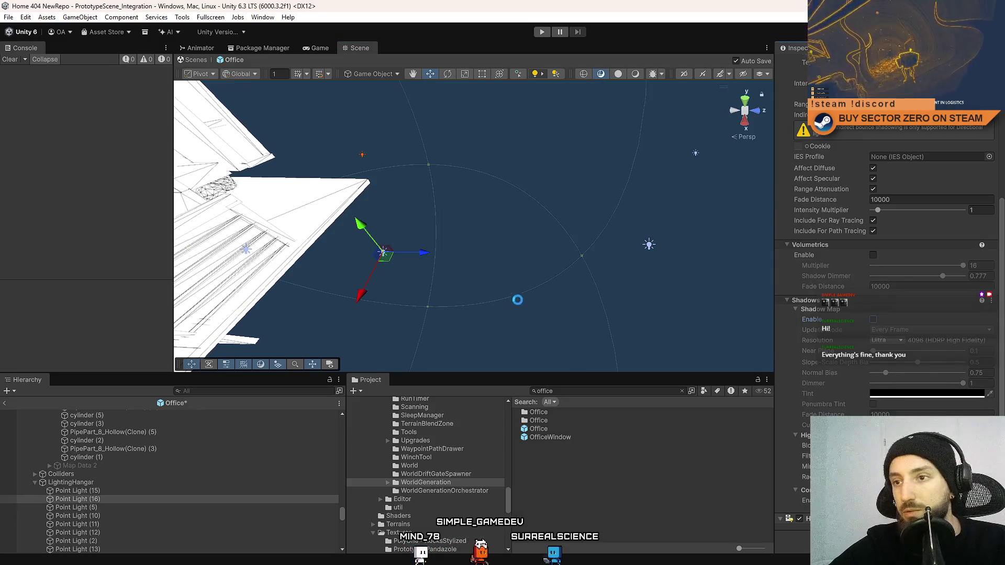
mouse_move(517, 300)
mouse_down()
mouse_move(424, 195)
mouse_move(322, 250)
mouse_up()
click(424, 194)
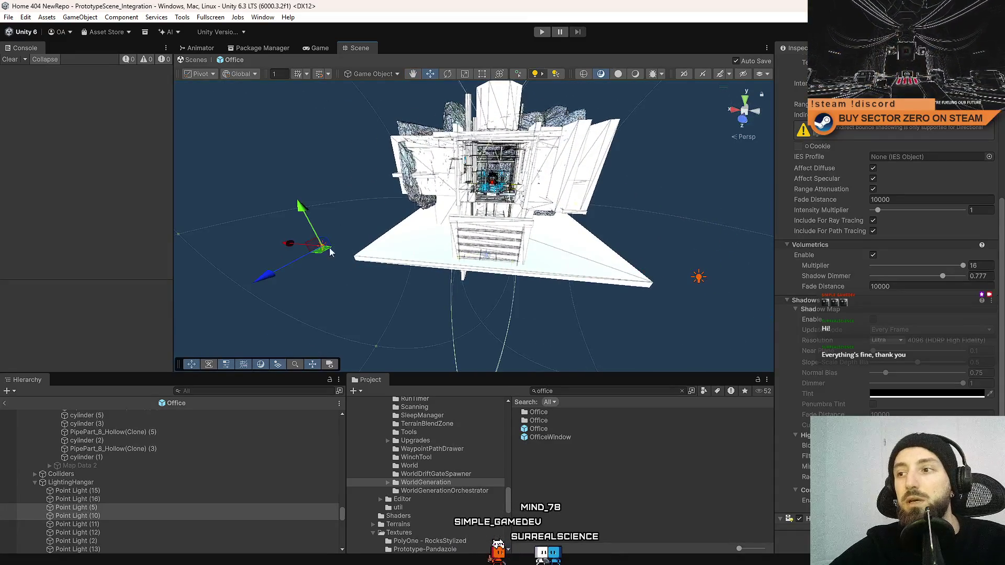
key(Delete)
Disable volumetrics on Point Light (15) and select Point Light (16)
drag(478, 274, 461, 271)
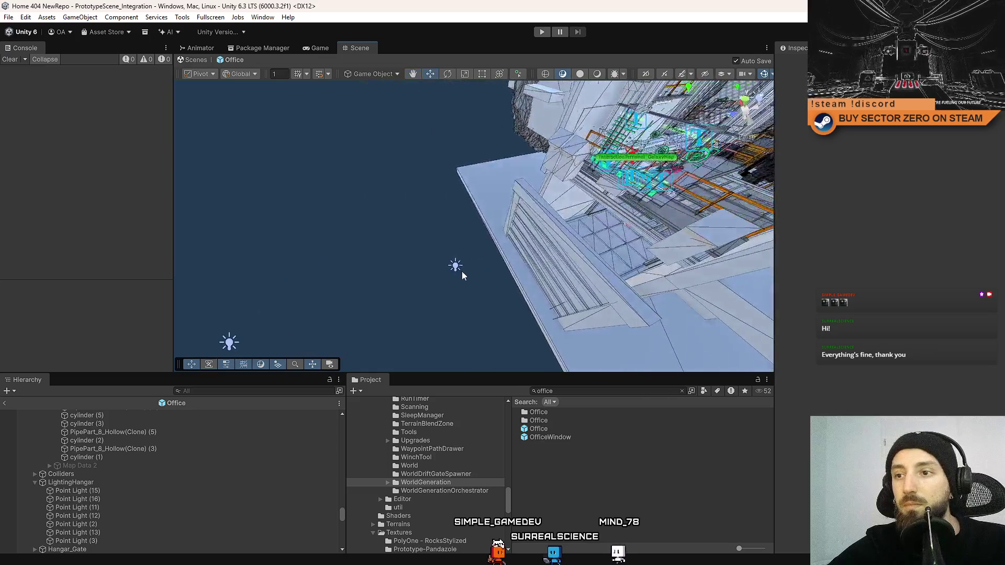
click(461, 271)
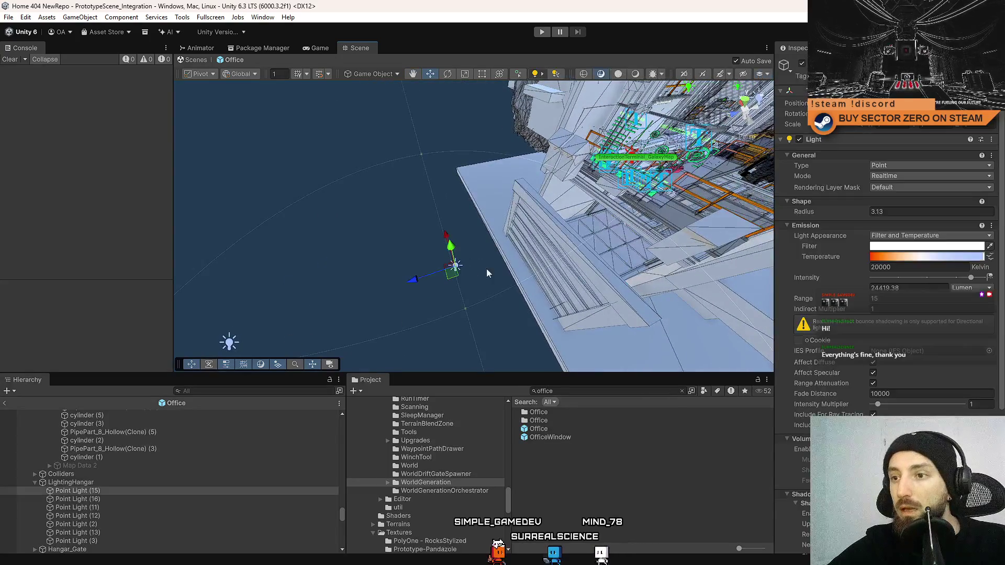
scroll(887, 399, down, 5)
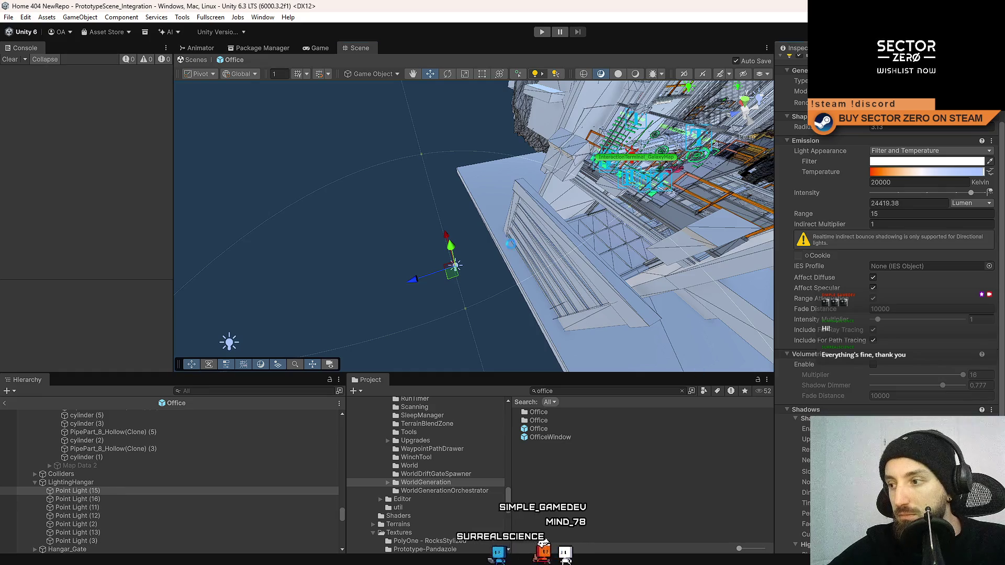
mouse_move(533, 206)
mouse_down()
mouse_move(371, 221)
mouse_move(429, 233)
mouse_move(470, 208)
mouse_move(474, 178)
mouse_move(354, 186)
mouse_move(491, 195)
mouse_up()
click(370, 220)
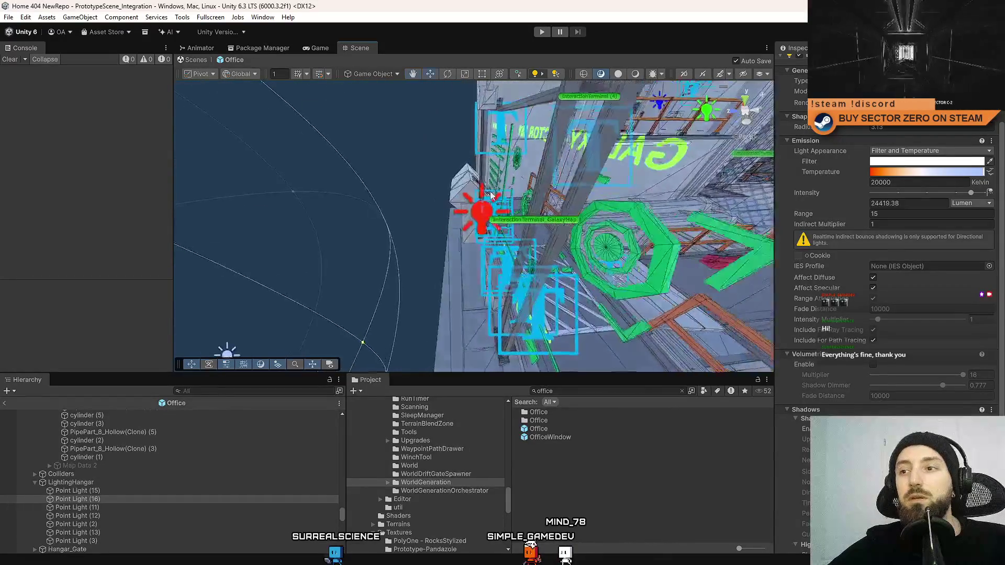
click(490, 196)
key(f)
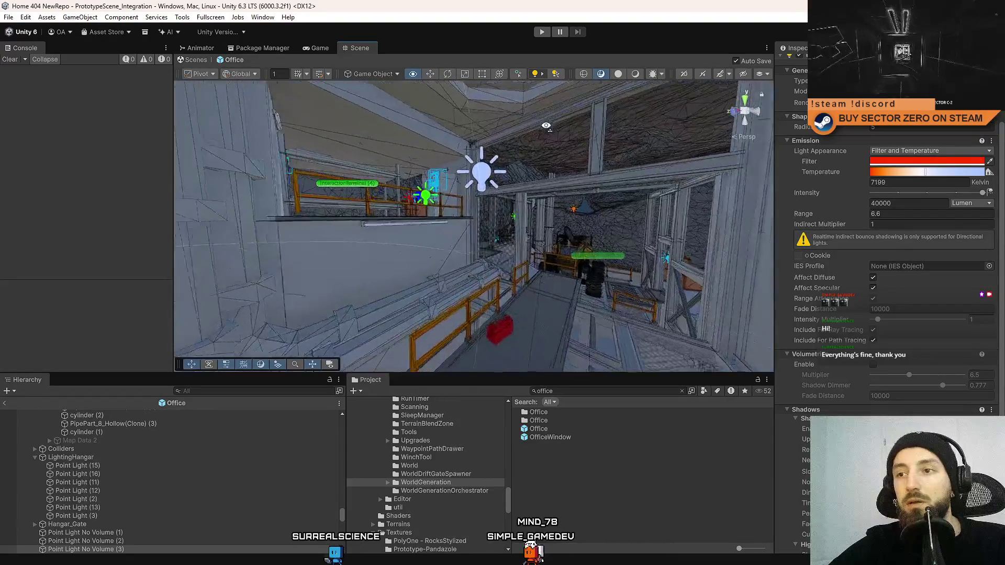
mouse_move(546, 126)
mouse_down()
mouse_move(375, 188)
mouse_move(453, 142)
mouse_move(501, 240)
mouse_move(534, 211)
mouse_move(418, 212)
mouse_up()
click(375, 187)
click(437, 137)
click(501, 240)
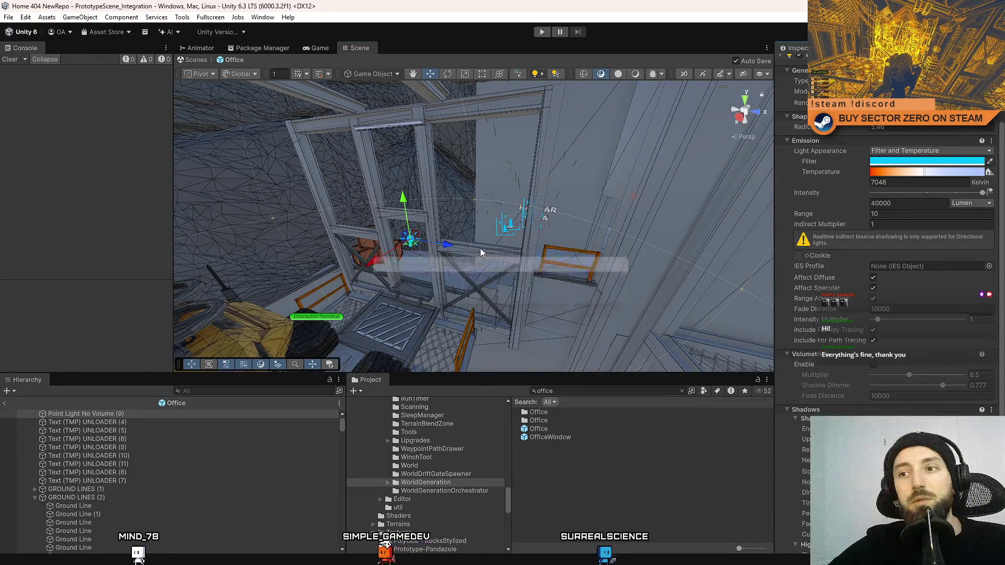
drag(480, 253, 520, 191)
click(520, 190)
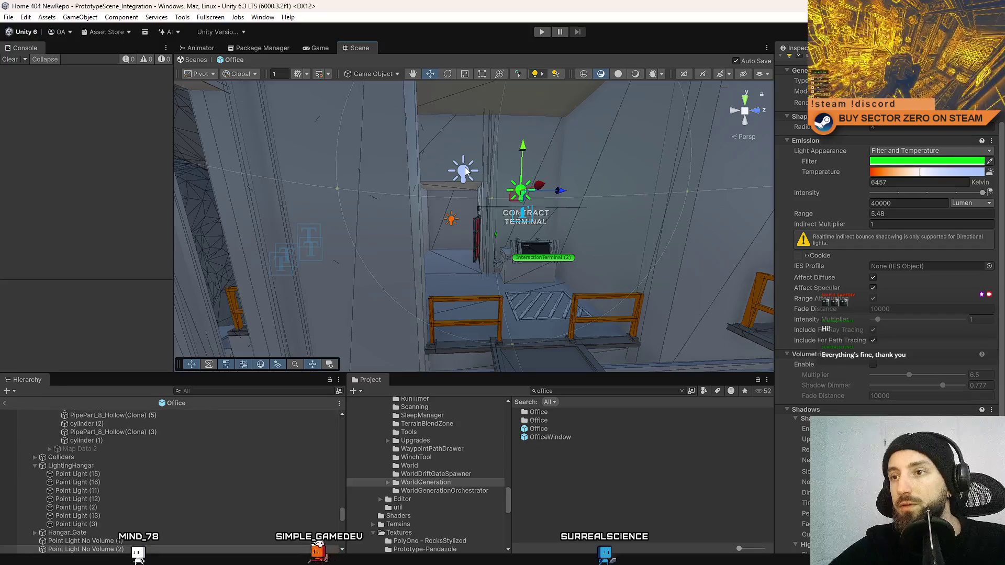
click(467, 171)
mouse_move(467, 171)
mouse_down()
mouse_move(124, 197)
mouse_move(124, 188)
mouse_up()
click(385, 235)
mouse_move(385, 235)
mouse_down()
mouse_move(441, 325)
mouse_move(409, 224)
mouse_up()
click(409, 224)
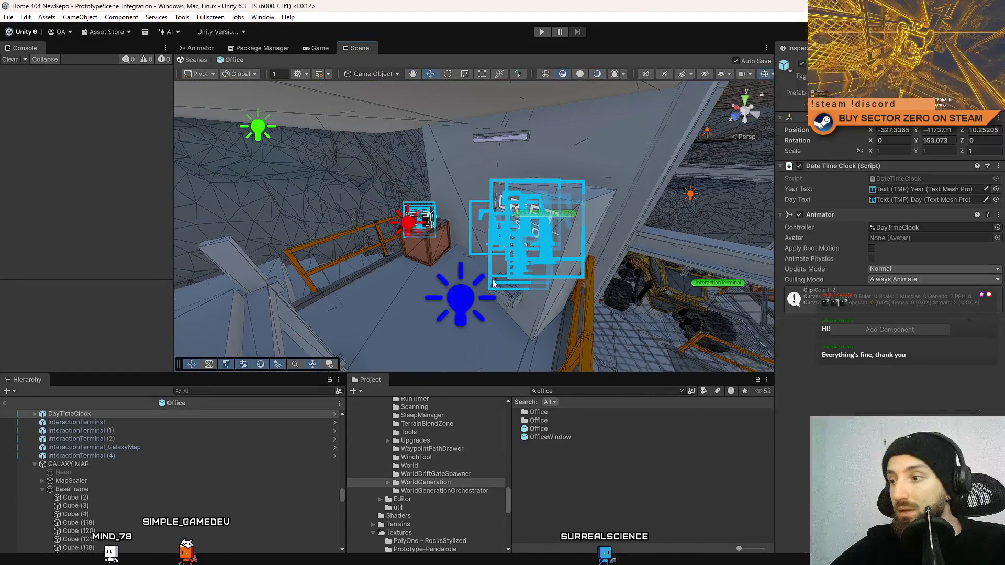
Select the green Point Light No Volume (1) and untick its Shadow Map Enable
drag(489, 230, 566, 247)
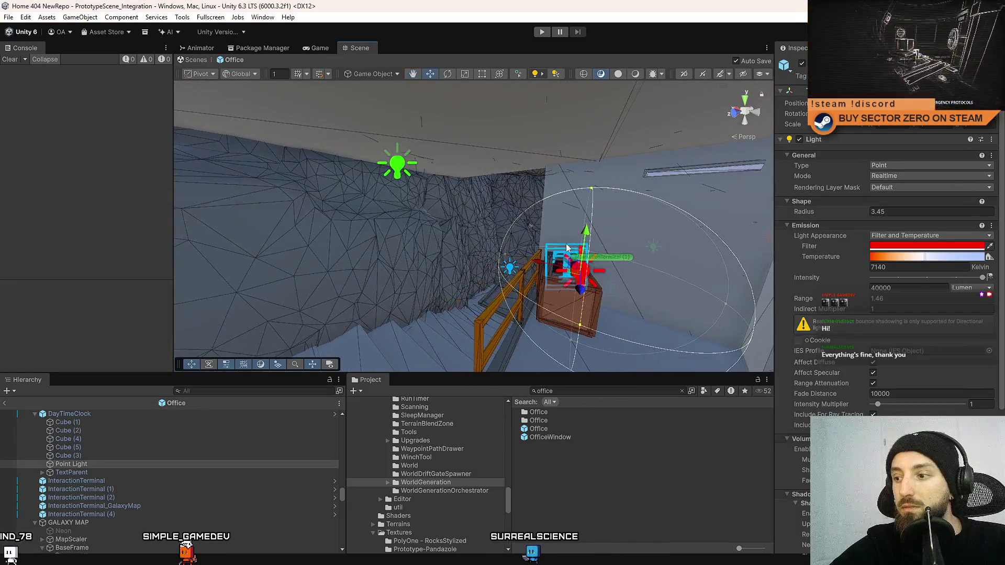
click(415, 164)
mouse_move(416, 164)
mouse_down()
mouse_move(454, 258)
mouse_move(445, 235)
mouse_move(420, 255)
mouse_move(437, 235)
mouse_move(461, 229)
mouse_move(474, 246)
mouse_up()
click(453, 258)
click(456, 215)
scroll(882, 408, down, 5)
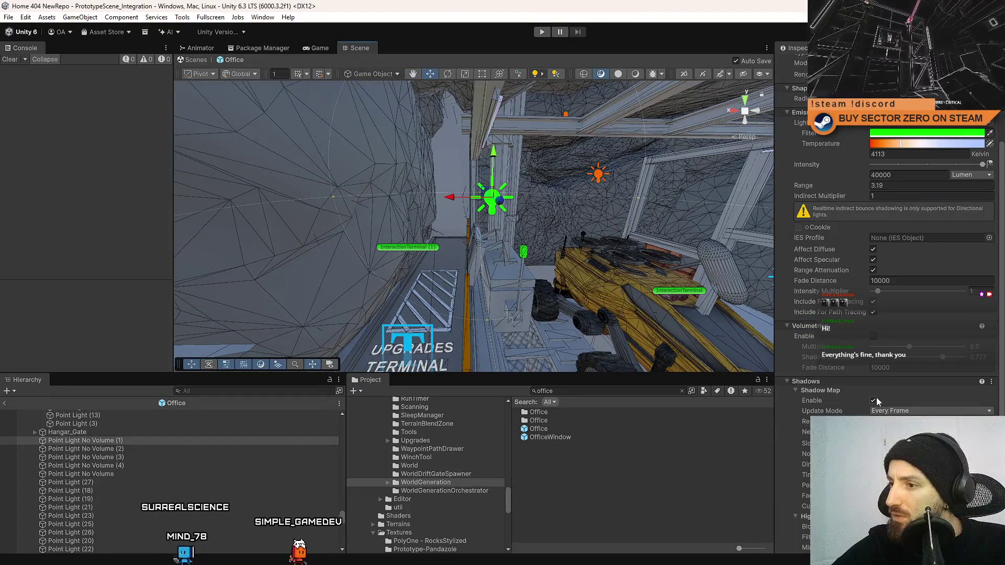
click(877, 399)
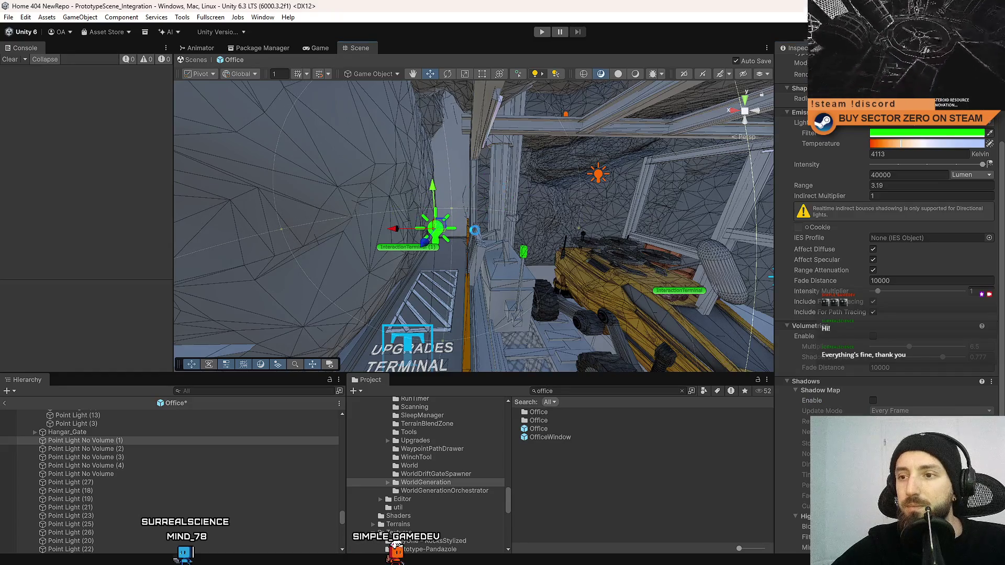
mouse_move(474, 230)
mouse_down()
mouse_move(716, 181)
mouse_move(747, 212)
mouse_move(757, 222)
mouse_move(654, 261)
mouse_move(605, 361)
mouse_up()
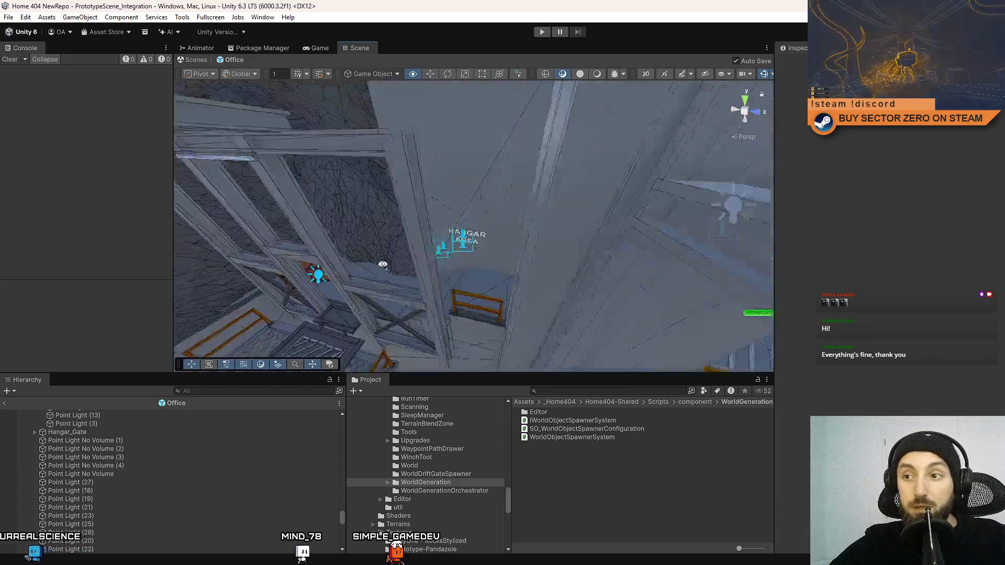
click(325, 48)
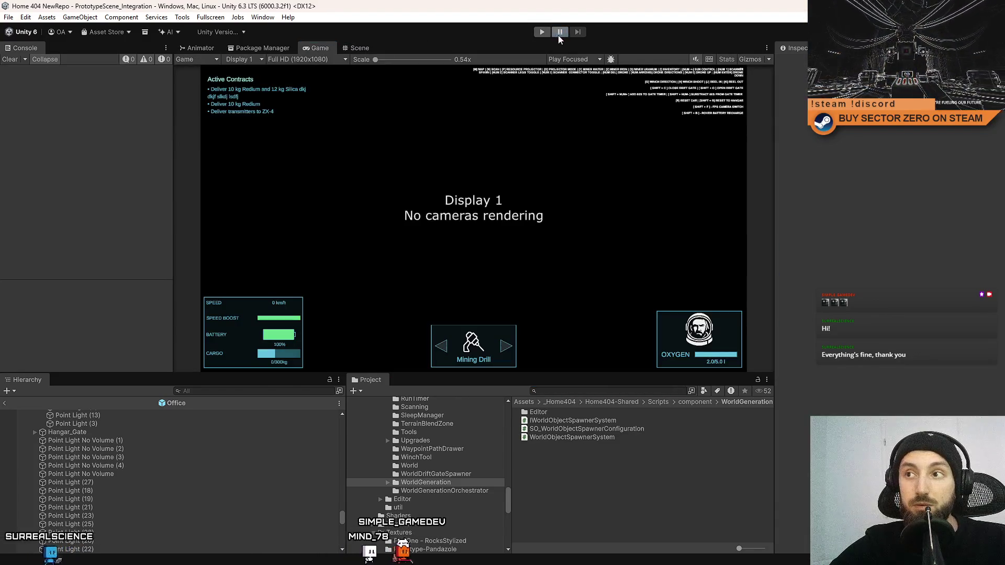
Start the game from its main menu, walk to the railing and back, and clear the Console
click(542, 33)
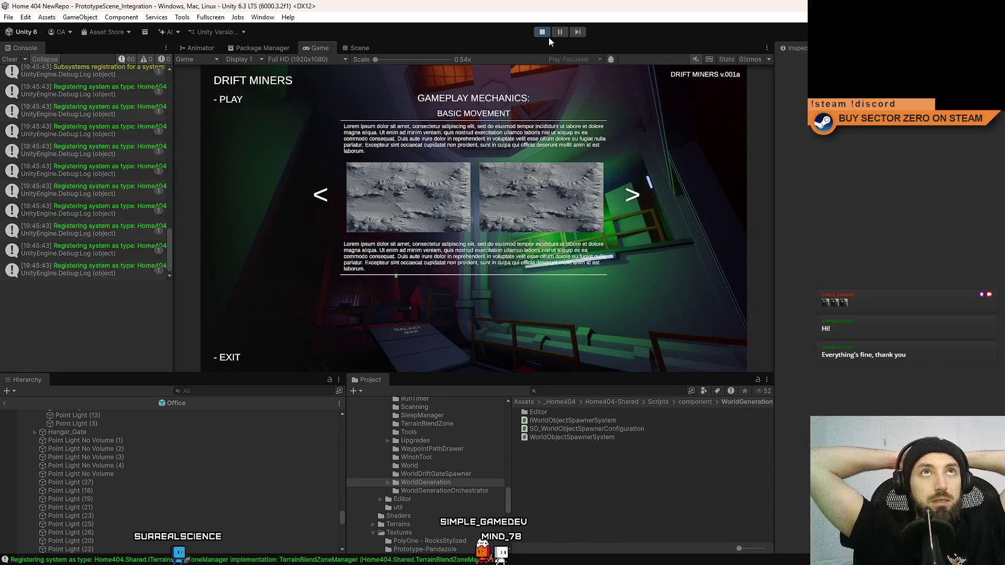
click(252, 102)
key(w)
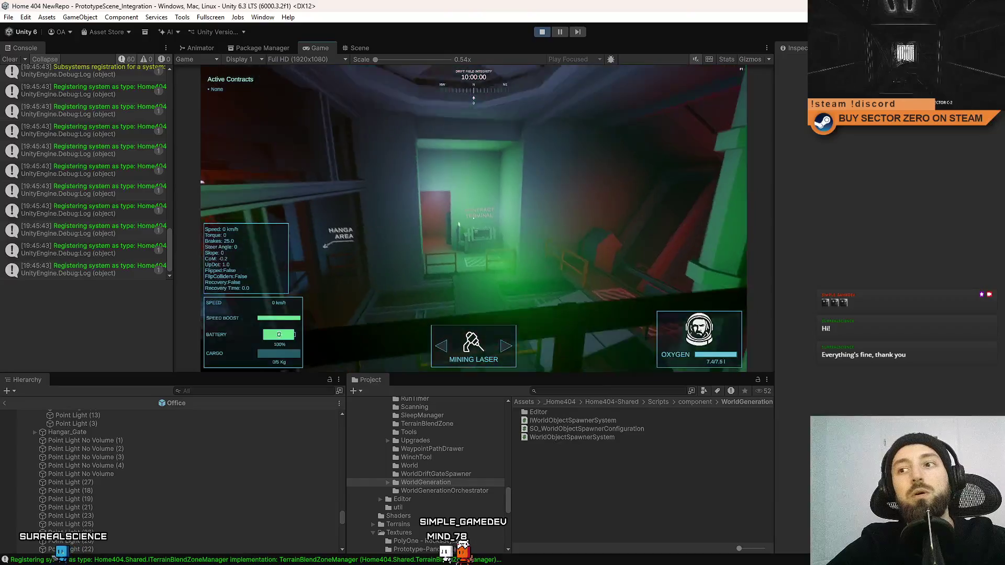
key(s)
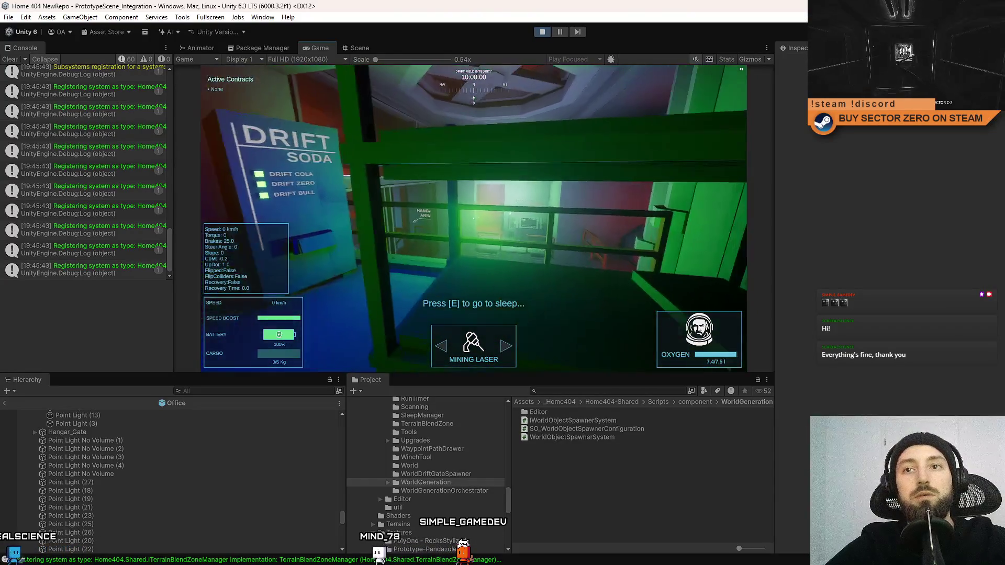
click(9, 59)
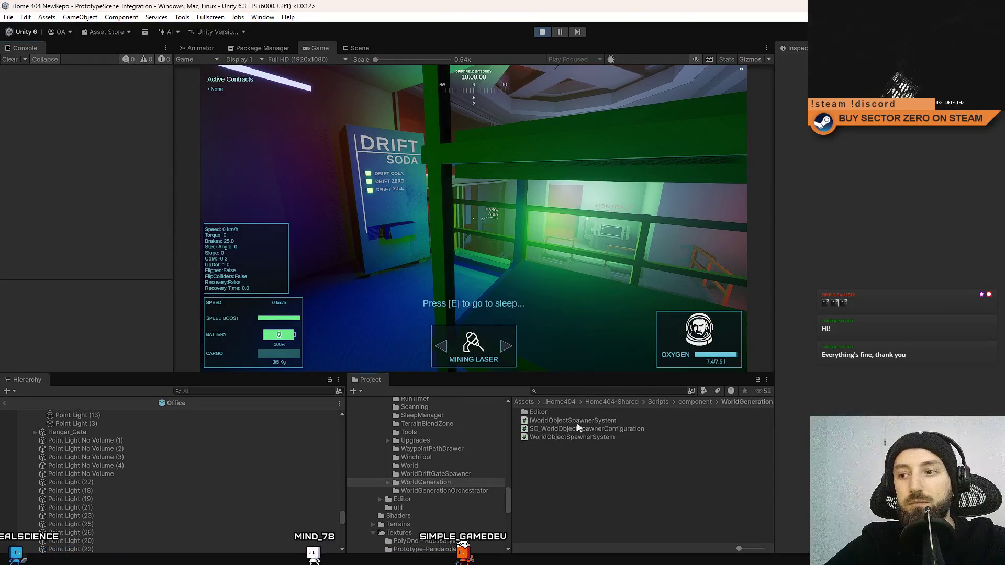